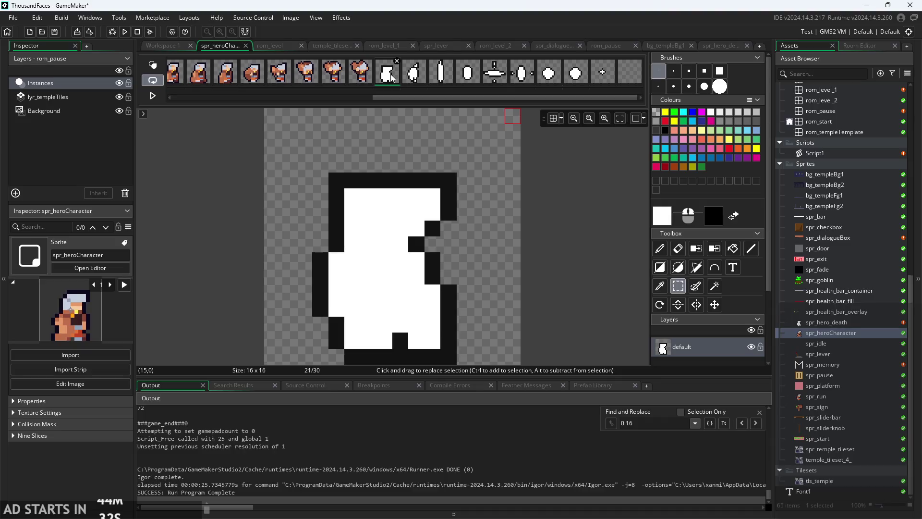
- Inspect the hero sprite's frames: frame 20, frame 21's white silhouette and the empty last frame
{"action": "left_click_drag", "start_coordinate": [397, 97], "coordinate": [195, 97]}
{"action": "left_click", "coordinate": [210, 85]}
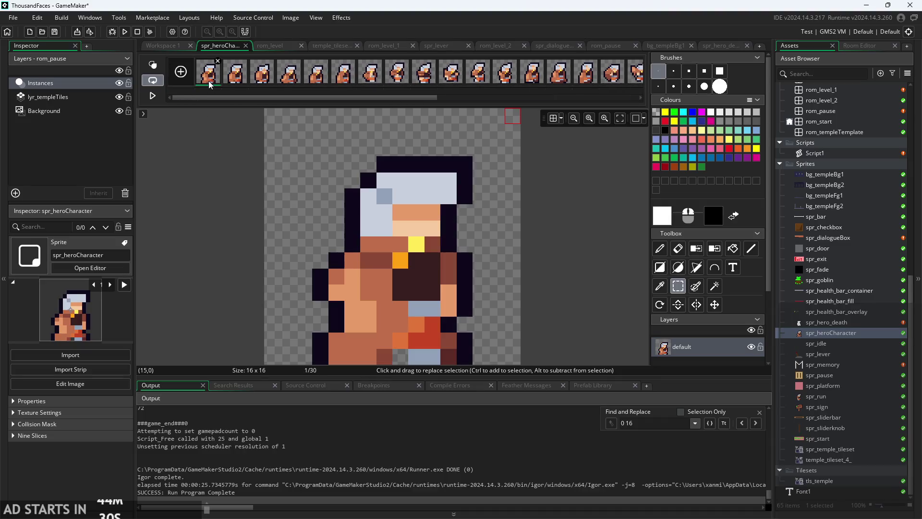
{"action": "left_click_drag", "start_coordinate": [253, 103], "coordinate": [454, 101]}
{"action": "left_click", "coordinate": [356, 80]}
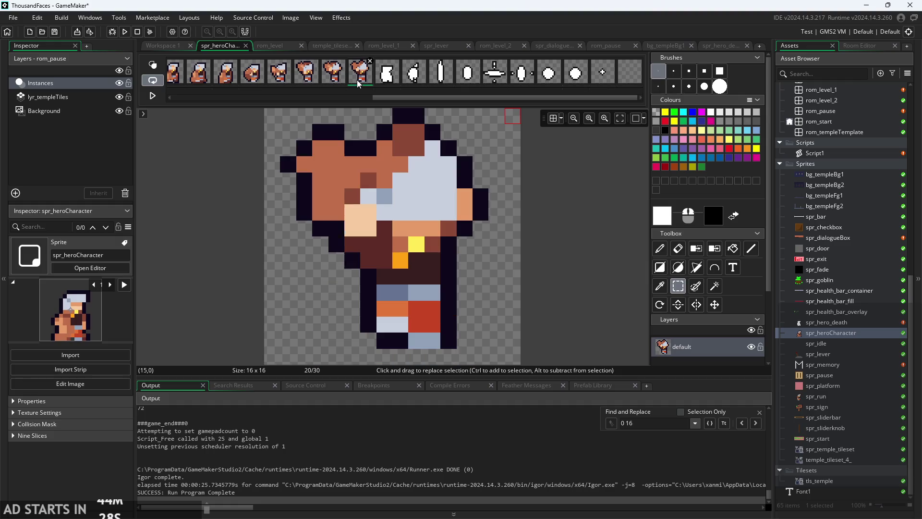
{"action": "left_click", "coordinate": [397, 79]}
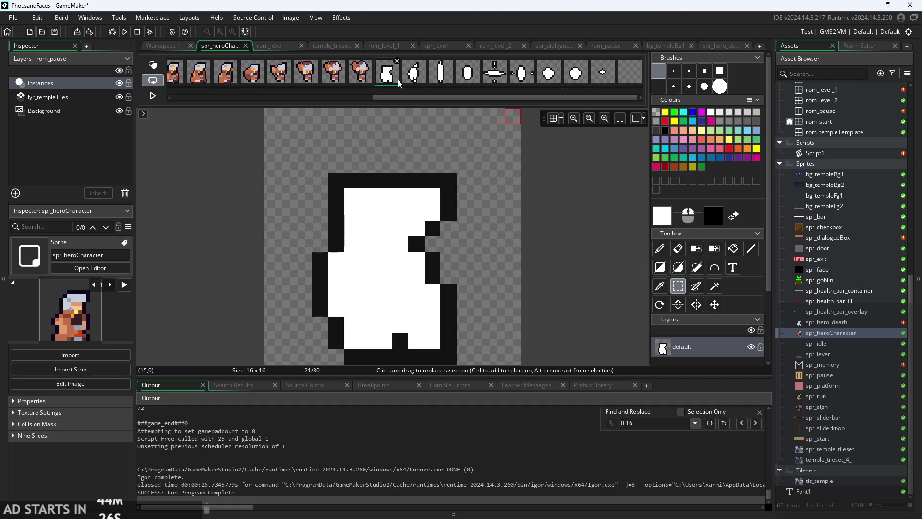
{"action": "scroll", "coordinate": [815, 206], "scroll_direction": "up", "scroll_amount": 8}
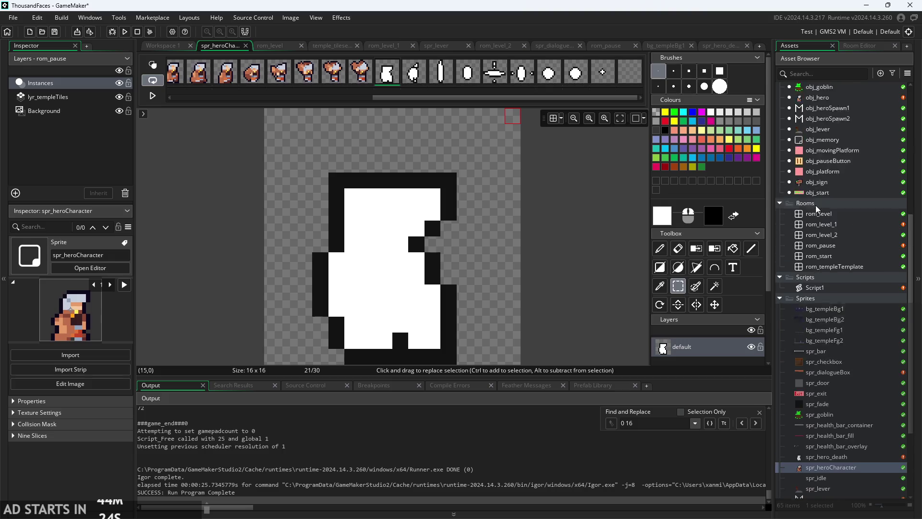
{"action": "left_click", "coordinate": [627, 78]}
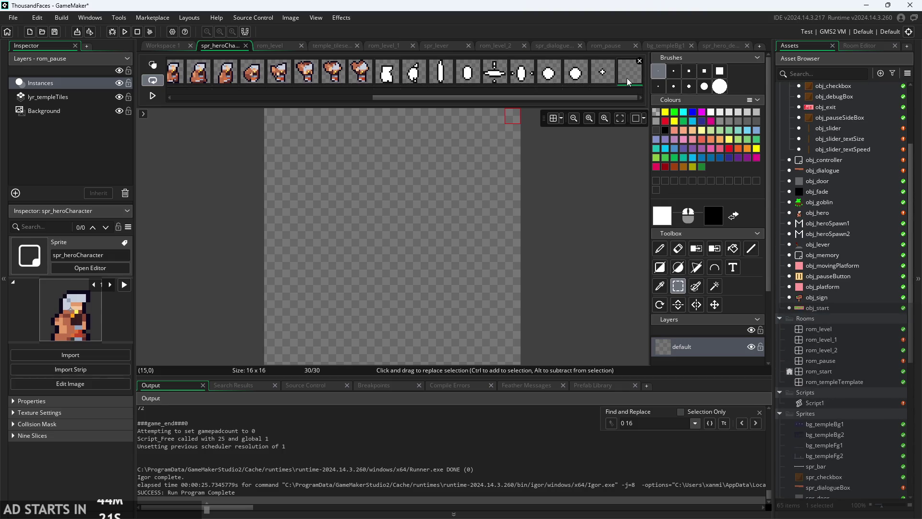
- Bring up obj_hero's Create event code in its object editor
{"action": "double_click", "coordinate": [841, 160]}
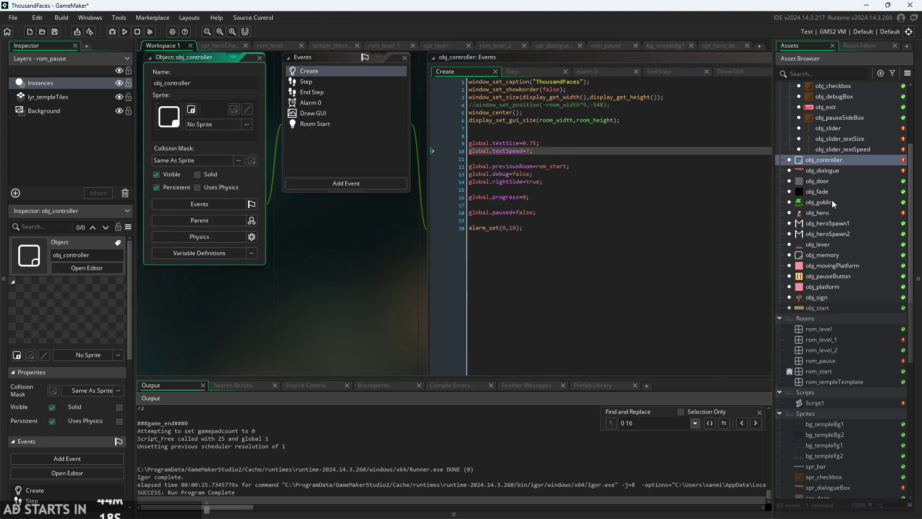
{"action": "double_click", "coordinate": [830, 215]}
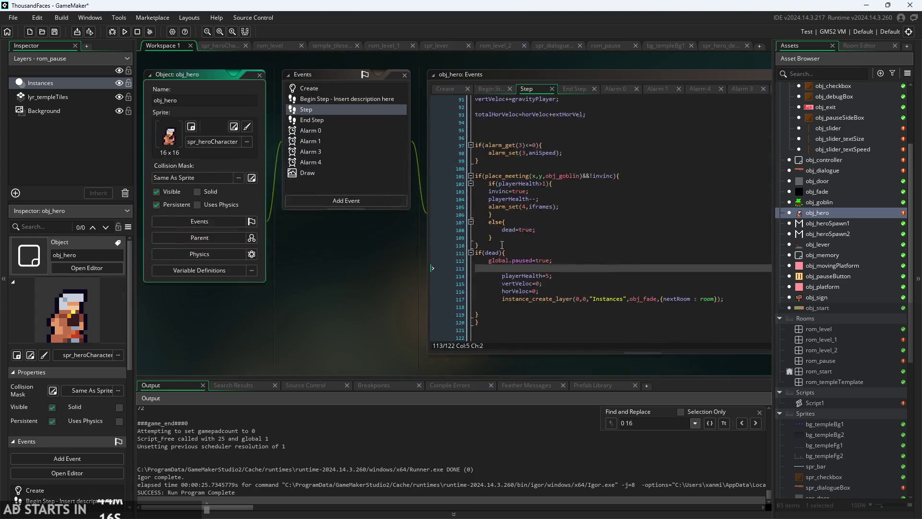
{"action": "left_click", "coordinate": [442, 86]}
{"action": "scroll", "coordinate": [221, 233], "scroll_direction": "right", "scroll_amount": 3}
{"action": "scroll", "coordinate": [288, 250], "scroll_direction": "down", "scroll_amount": 3}
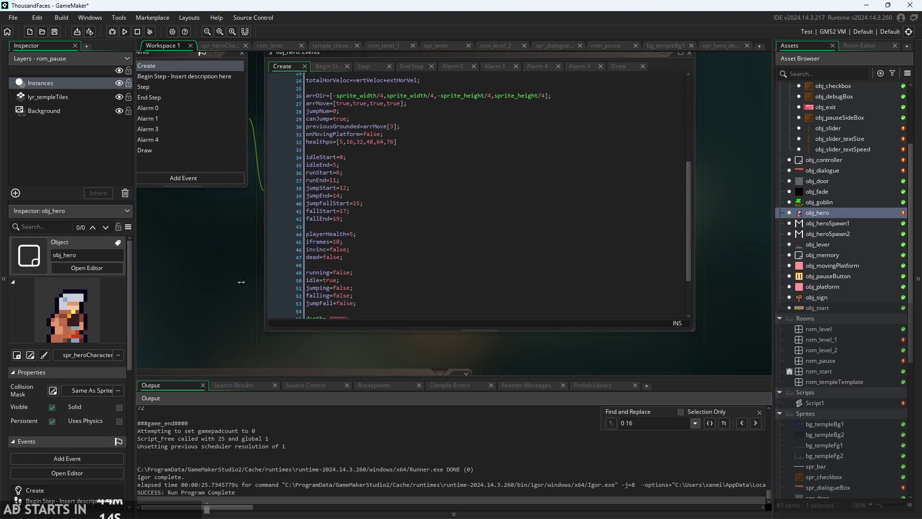
{"action": "scroll", "coordinate": [264, 270], "scroll_direction": "up", "scroll_amount": 5, "text": "ctrl"}
- Add deathStart=20; and deathEnd=29 on new lines below fallEnd=19; in the Create event
{"action": "left_click", "coordinate": [411, 244]}
{"action": "key", "text": "Return"}
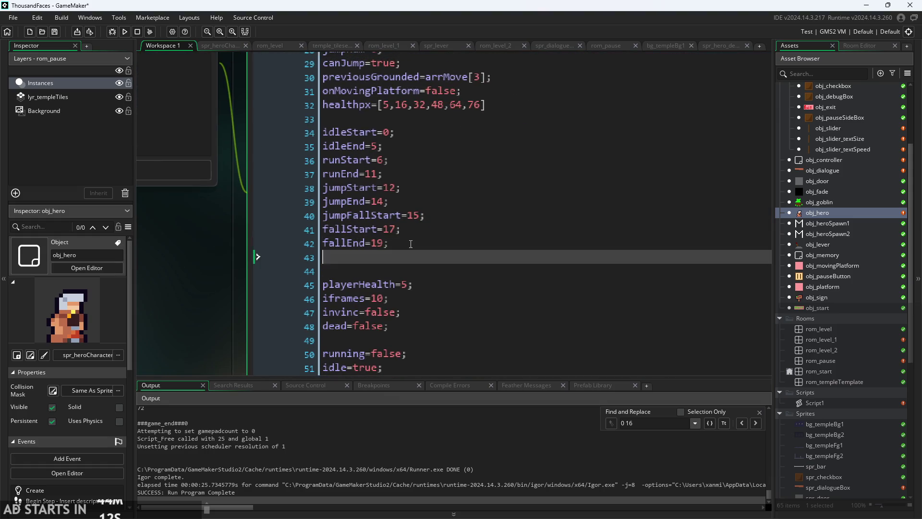
{"action": "type", "text": "deathStart="}
{"action": "type", "text": "20;"}
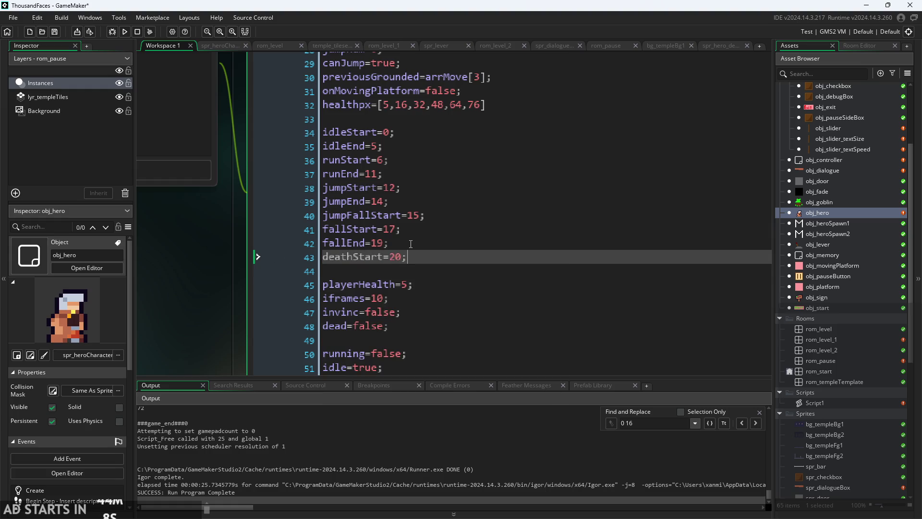
{"action": "key", "text": "Return"}
{"action": "type", "text": "deathEnd="}
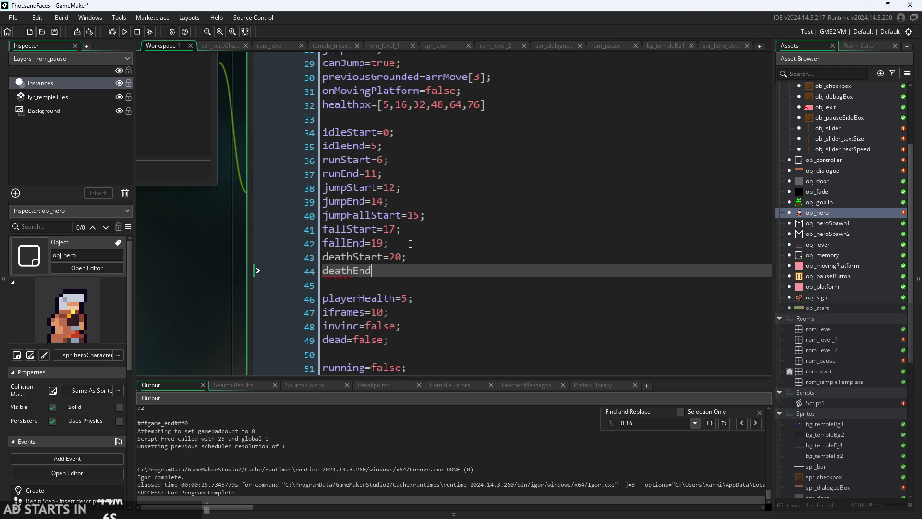
{"action": "type", "text": "29"}
{"action": "scroll", "coordinate": [171, 292], "scroll_direction": "down", "scroll_amount": 1}
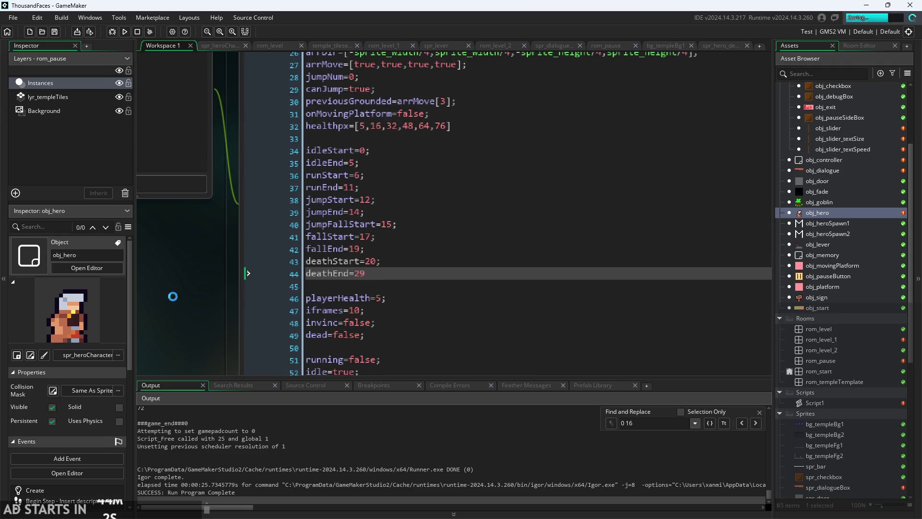
{"action": "scroll", "coordinate": [193, 294], "scroll_direction": "down", "scroll_amount": 3}
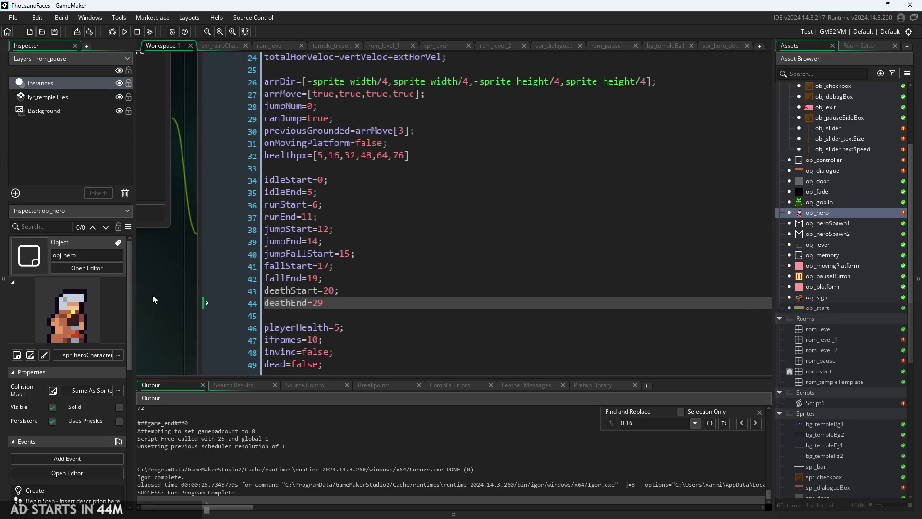
{"action": "scroll", "coordinate": [162, 314], "scroll_direction": "down", "scroll_amount": 1}
{"action": "left_click", "coordinate": [257, 120]}
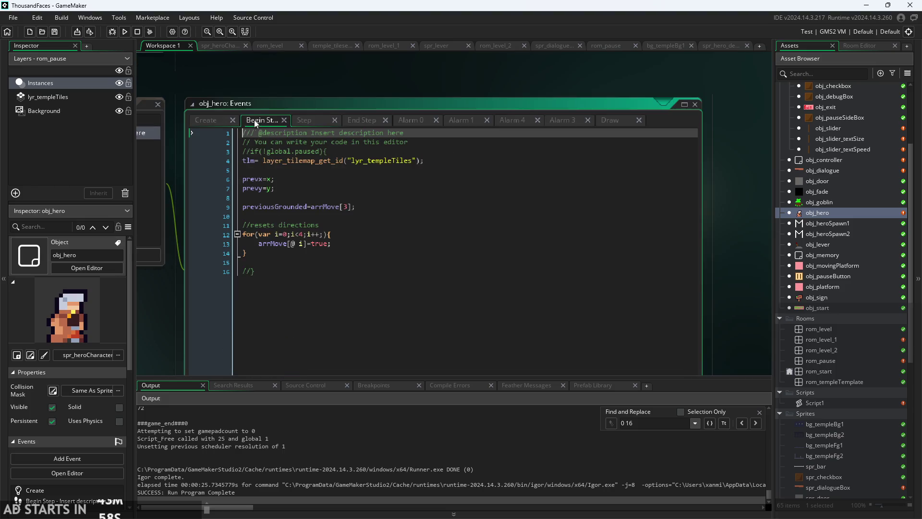
- Start an if(im condition on empty line 113 inside the Step event's dead block
{"action": "left_click", "coordinate": [223, 122]}
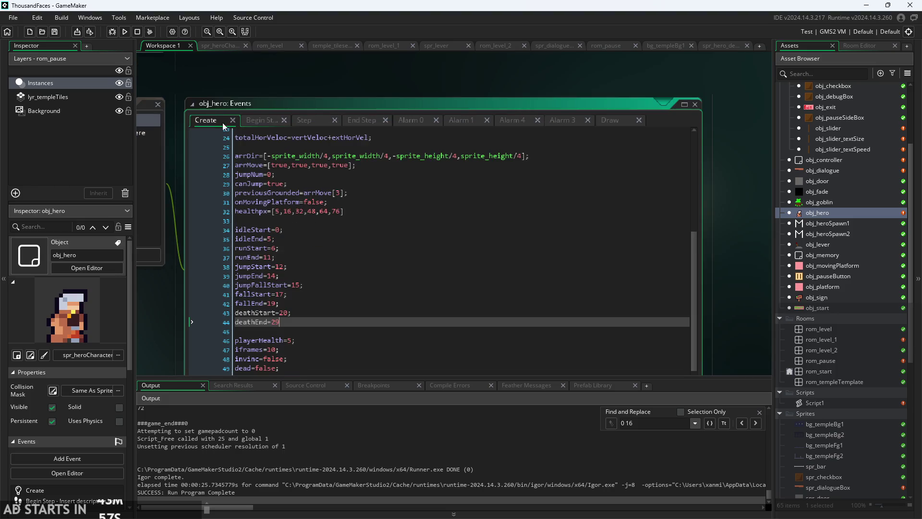
{"action": "left_click", "coordinate": [324, 120]}
{"action": "scroll", "coordinate": [447, 214], "scroll_direction": "down", "scroll_amount": 2}
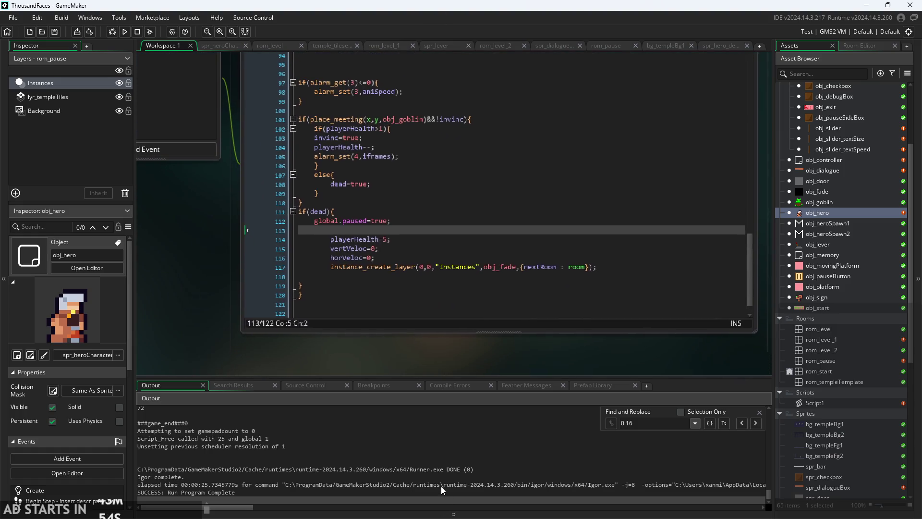
{"action": "left_click", "coordinate": [348, 231]}
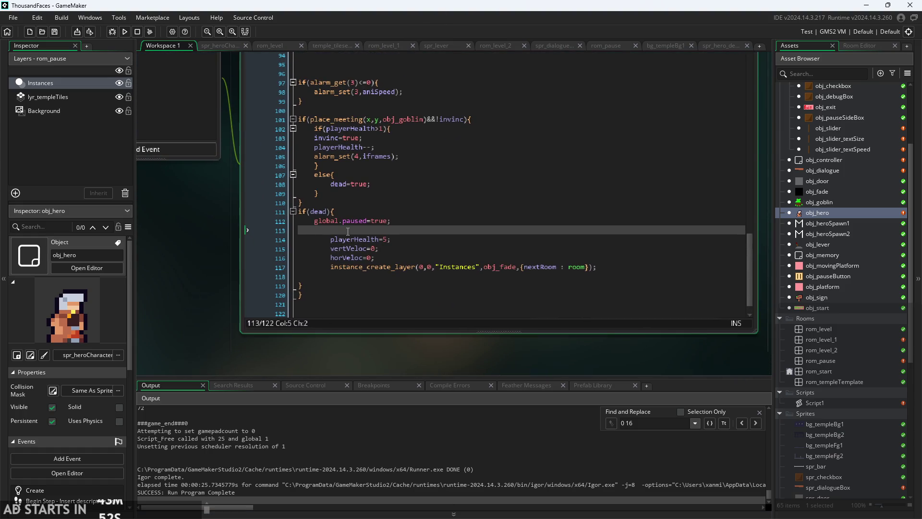
{"action": "type", "text": "if("}
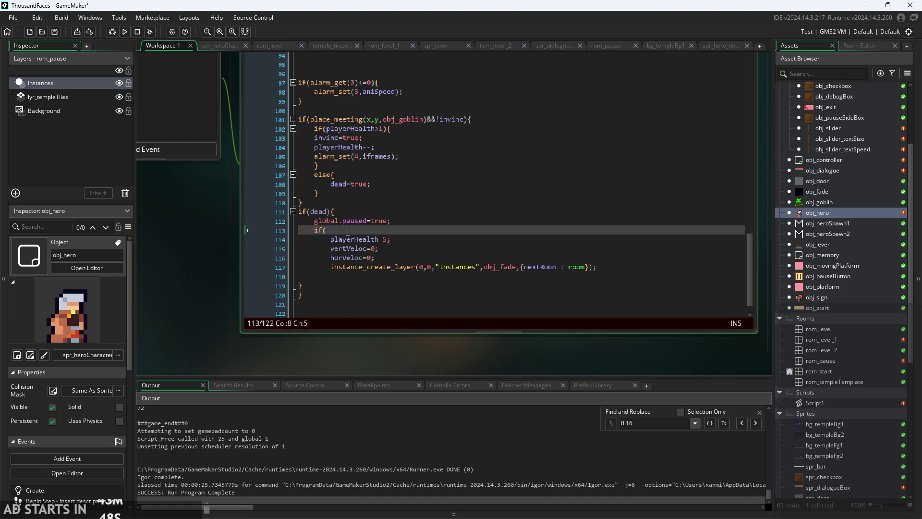
{"action": "type", "text": "im"}
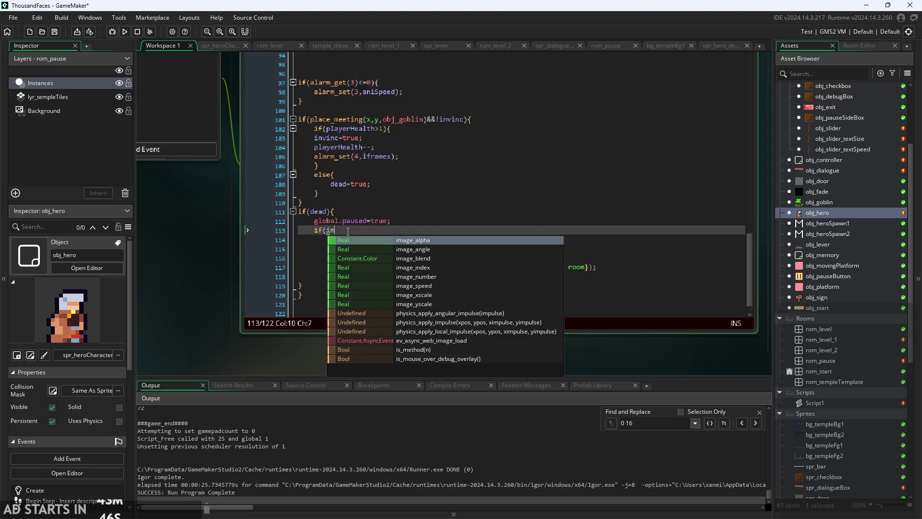
{"action": "key", "text": "Down"}
{"action": "key", "text": "Down"}
{"action": "key", "text": "Down"}
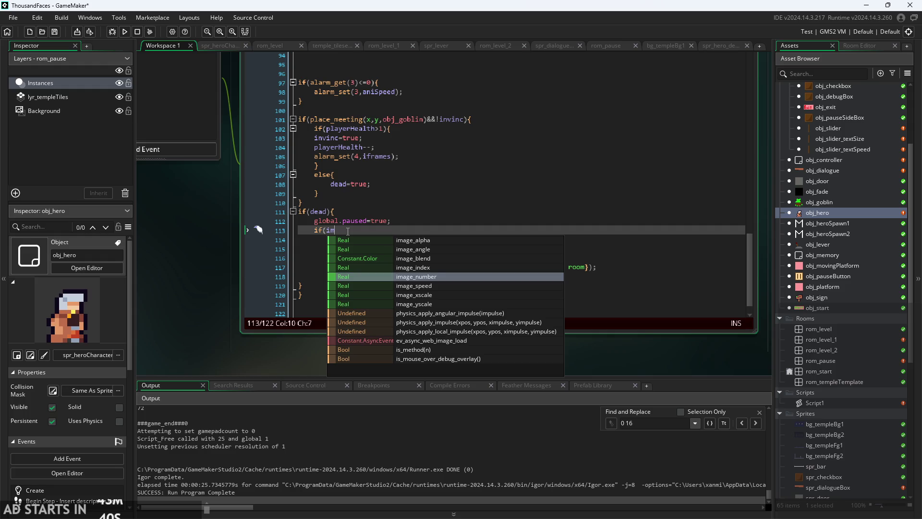
{"action": "key", "text": "Escape"}
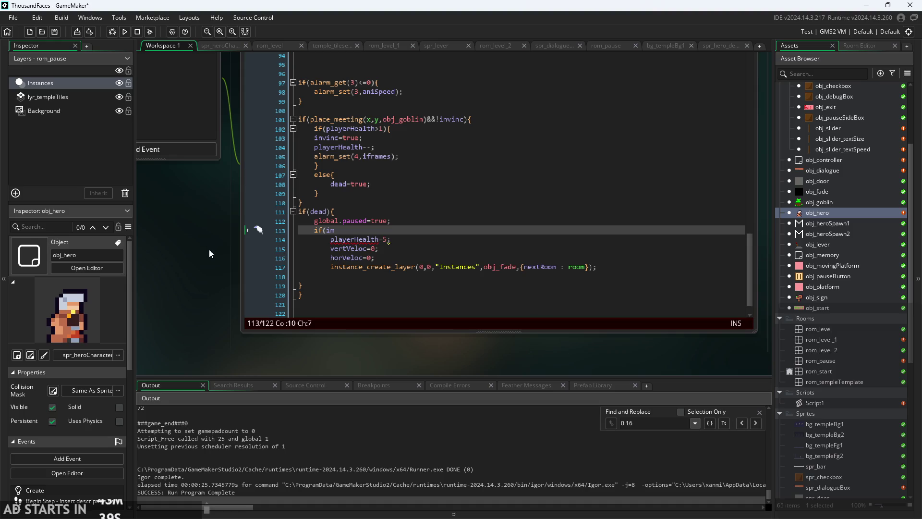
- Review the Create and Begin Step code, then return to the Step event
{"action": "scroll", "coordinate": [209, 249], "scroll_direction": "up", "scroll_amount": 2}
{"action": "left_click", "coordinate": [261, 68]}
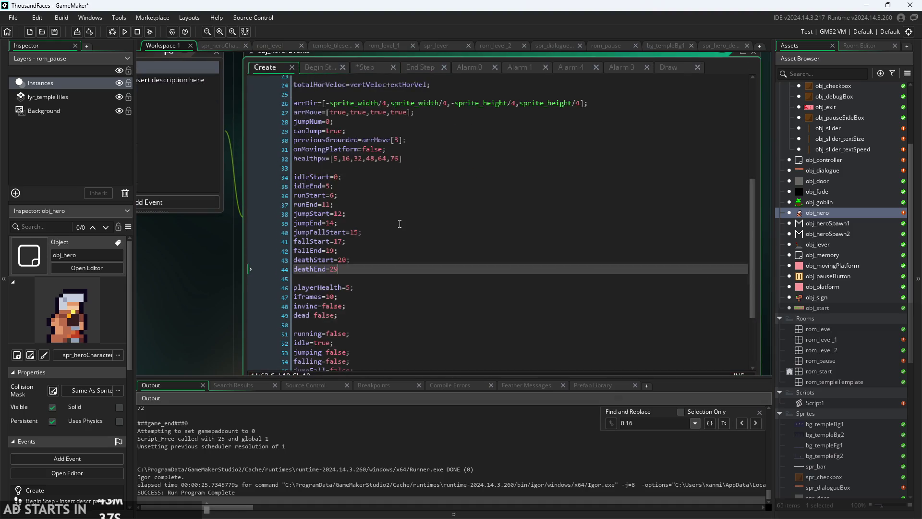
{"action": "scroll", "coordinate": [401, 223], "scroll_direction": "up", "scroll_amount": 5}
{"action": "scroll", "coordinate": [400, 223], "scroll_direction": "down", "scroll_amount": 10}
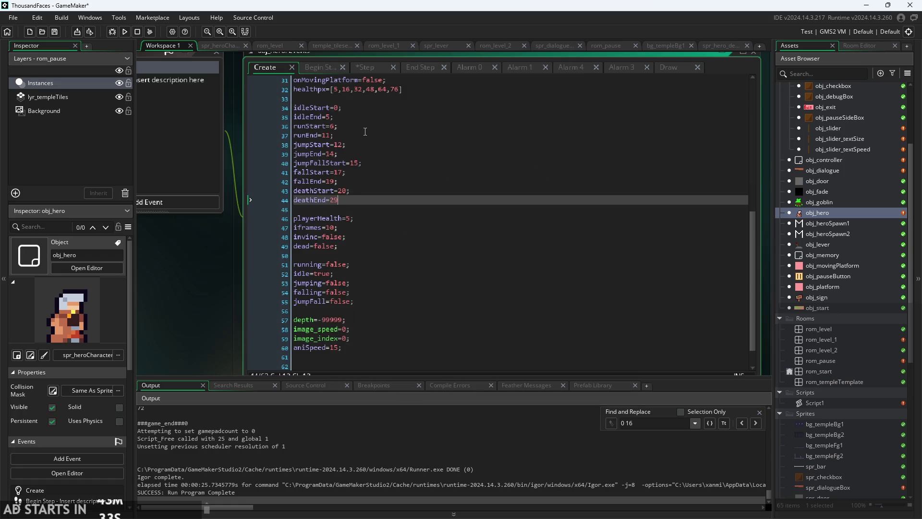
{"action": "left_click", "coordinate": [332, 71]}
{"action": "left_click", "coordinate": [359, 70]}
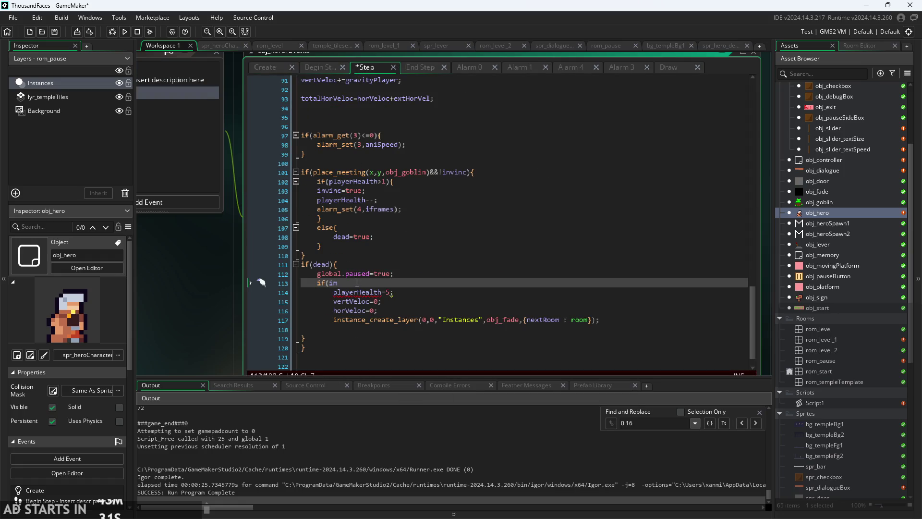
- Complete the condition as if(image_index==29){ at the top of the dead block
{"action": "type", "text": "age_in"}
{"action": "key", "text": "BackSpace"}
{"action": "key", "text": "Return"}
{"action": "type", "text": "29"}
{"action": "type", "text": "){"}
{"action": "key", "text": "Left"}
{"action": "key", "text": "Left"}
{"action": "key", "text": "Left"}
{"action": "type", "text": "="}
{"action": "key", "text": "Down"}
{"action": "key", "text": "Down"}
{"action": "key", "text": "Down"}
{"action": "key", "text": "Down"}
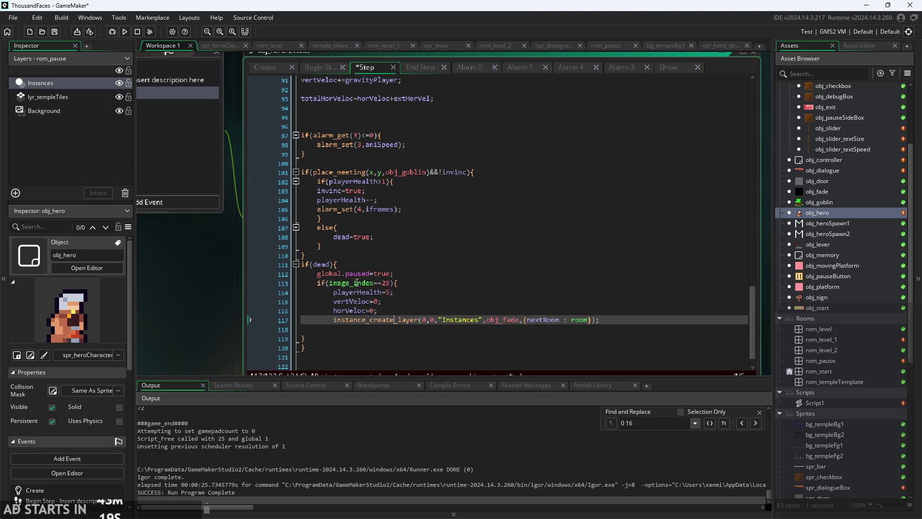
- Remove the extra empty line after the obj_fade creation line
{"action": "left_click", "coordinate": [302, 336]}
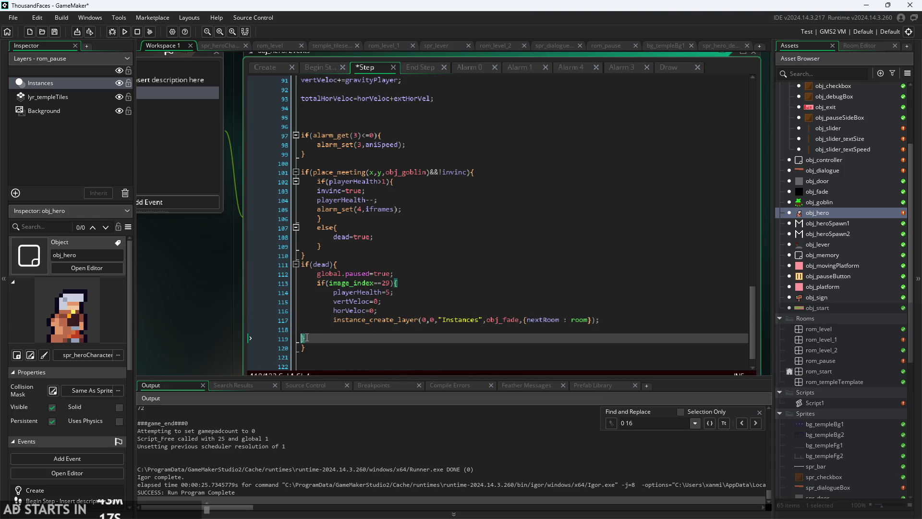
{"action": "left_click", "coordinate": [595, 297]}
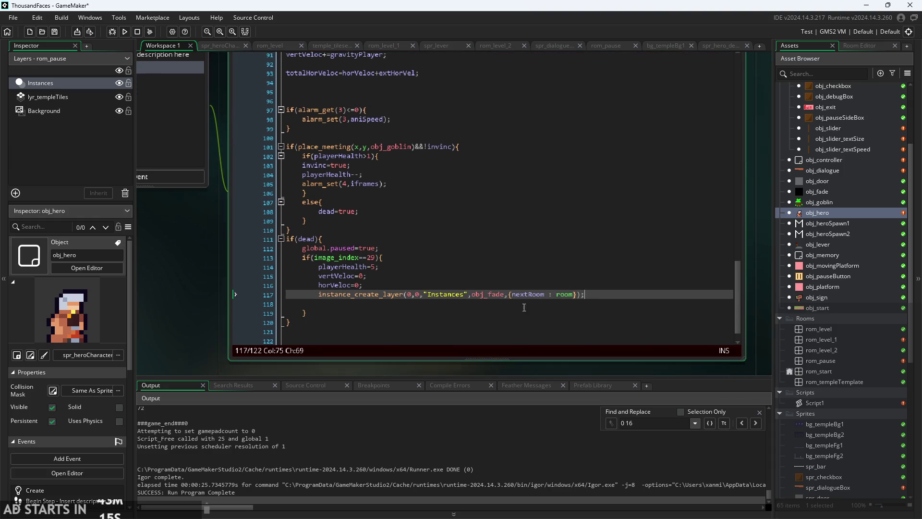
{"action": "key", "text": "Return"}
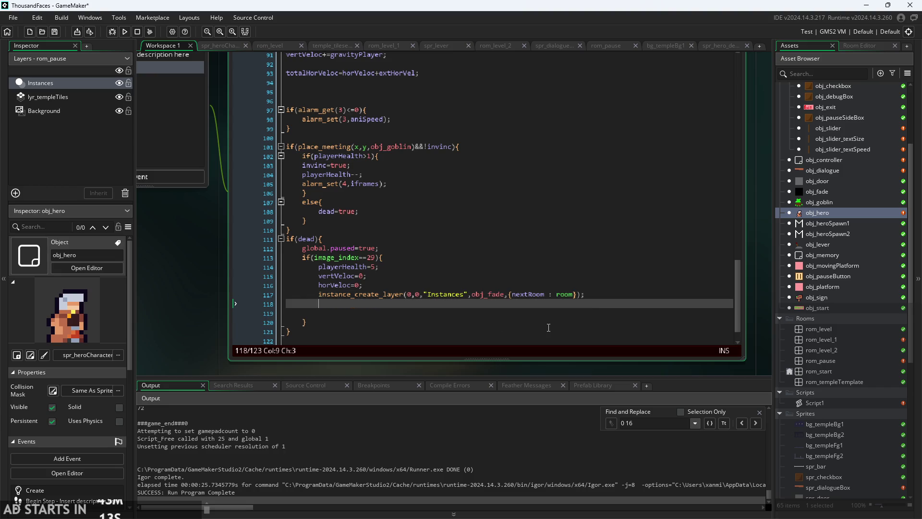
{"action": "key", "text": "Down"}
{"action": "key", "text": "BackSpace"}
- Unindent the final closing brace at the end of the Step event
{"action": "left_click", "coordinate": [290, 230]}
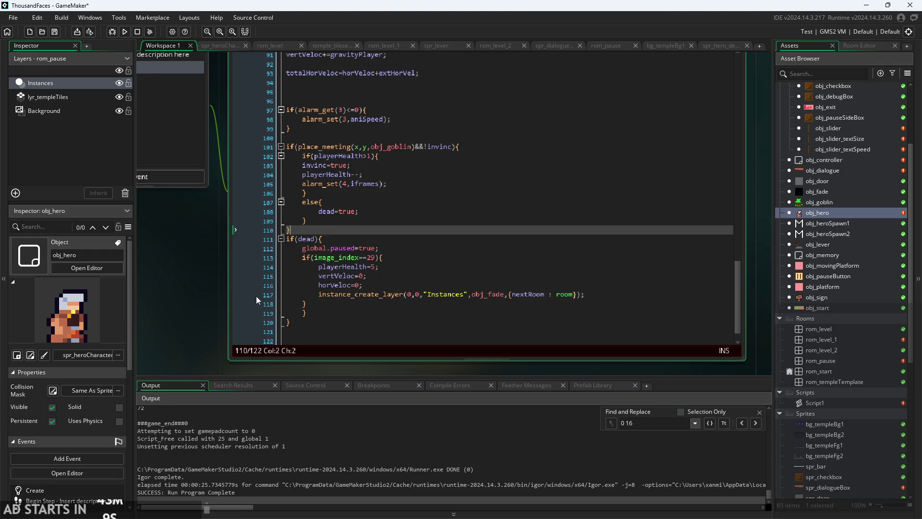
{"action": "scroll", "coordinate": [406, 325], "scroll_direction": "up", "scroll_amount": 2}
{"action": "scroll", "coordinate": [406, 325], "scroll_direction": "up", "scroll_amount": 20}
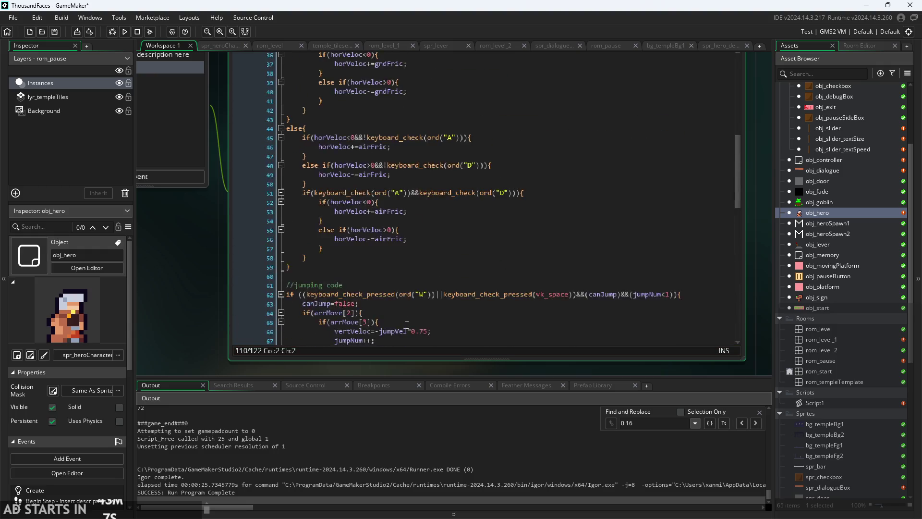
{"action": "scroll", "coordinate": [203, 304], "scroll_direction": "down", "scroll_amount": 2}
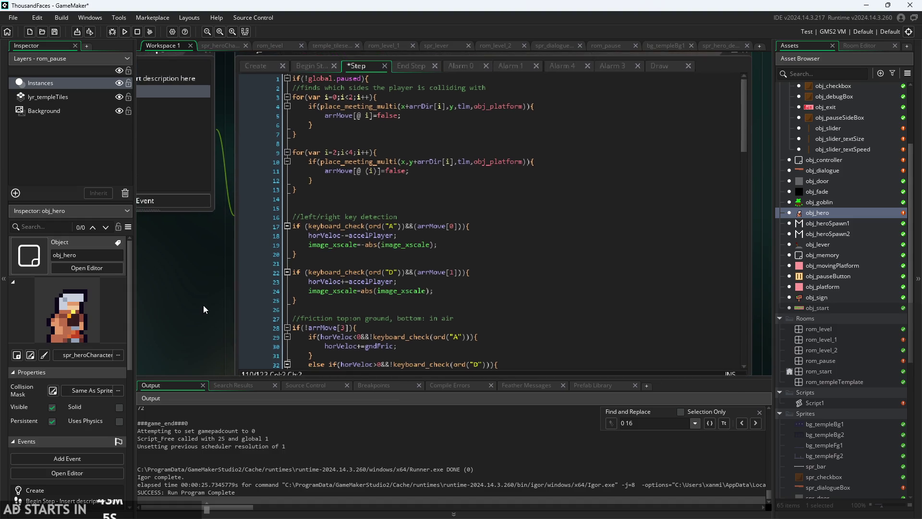
{"action": "left_click_drag", "start_coordinate": [655, 143], "coordinate": [648, 421]}
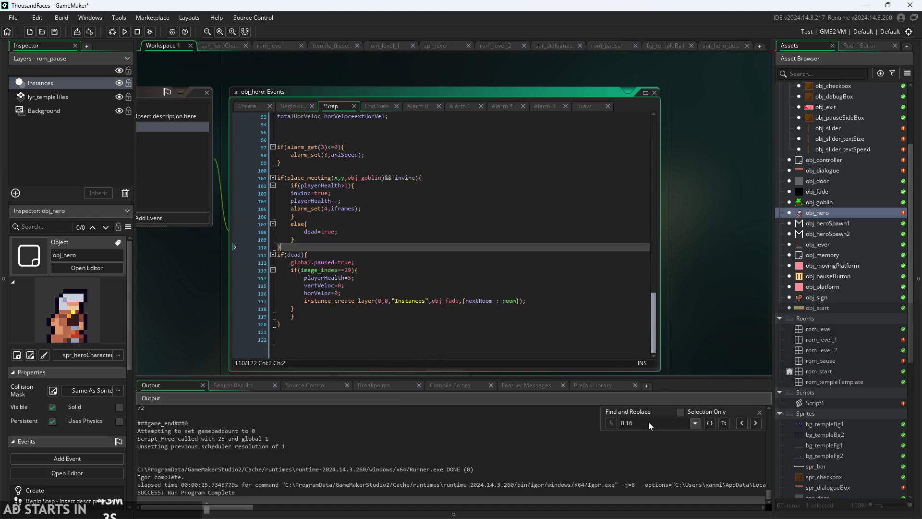
{"action": "left_click", "coordinate": [292, 317]}
{"action": "key", "text": "BackSpace"}
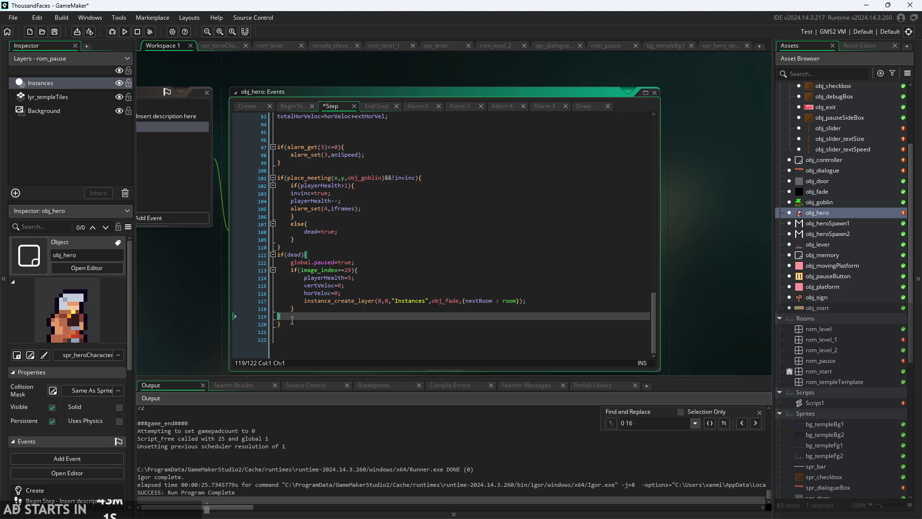
- Add an image_index==20; line below global.paused=true in the death block
{"action": "scroll", "coordinate": [359, 299], "scroll_direction": "up", "scroll_amount": 2}
{"action": "left_click", "coordinate": [359, 299]}
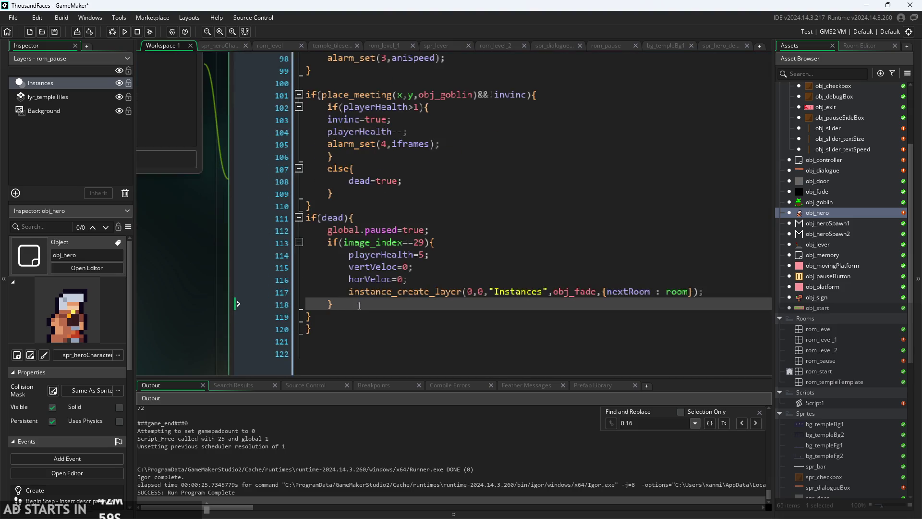
{"action": "left_click", "coordinate": [434, 243]}
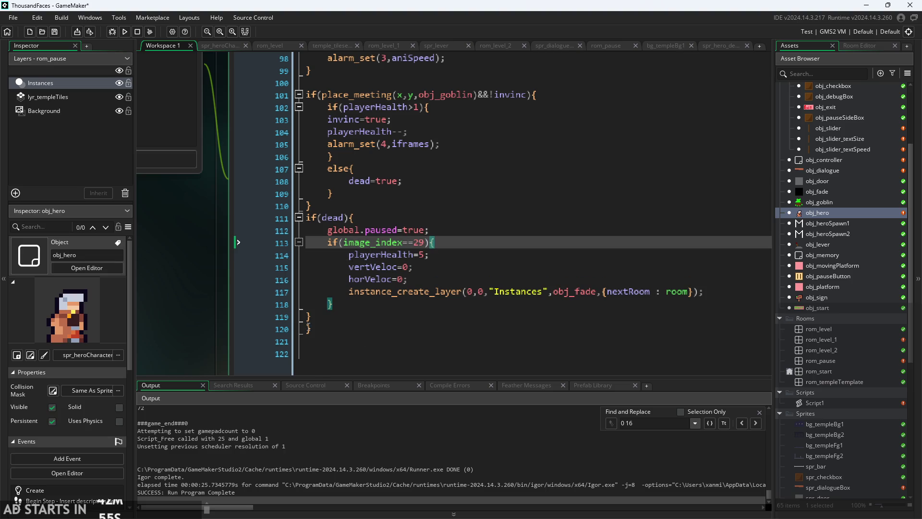
{"action": "left_click", "coordinate": [333, 309]}
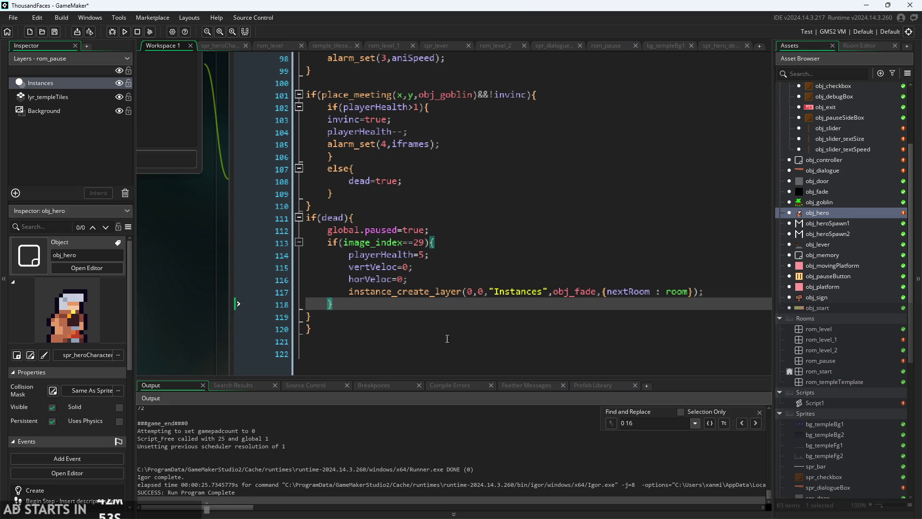
{"action": "left_click", "coordinate": [432, 230]}
{"action": "key", "text": "Return"}
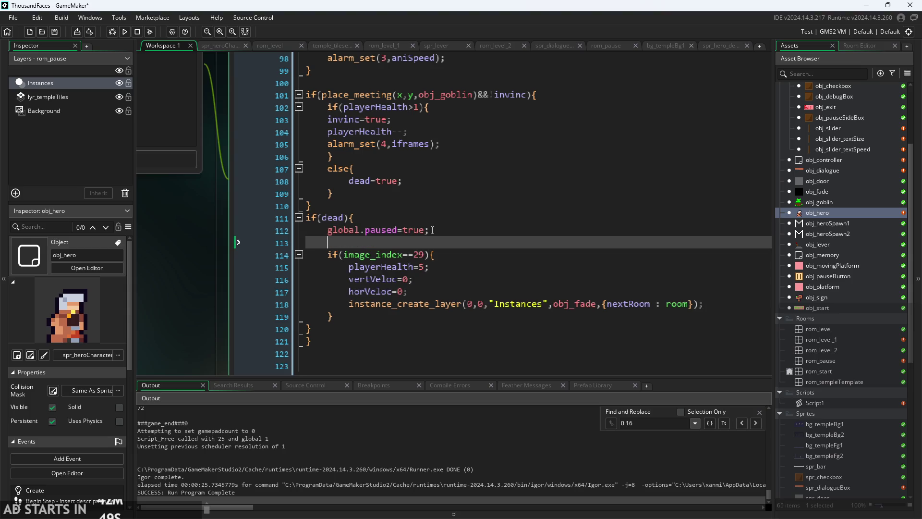
{"action": "type", "text": "imag"}
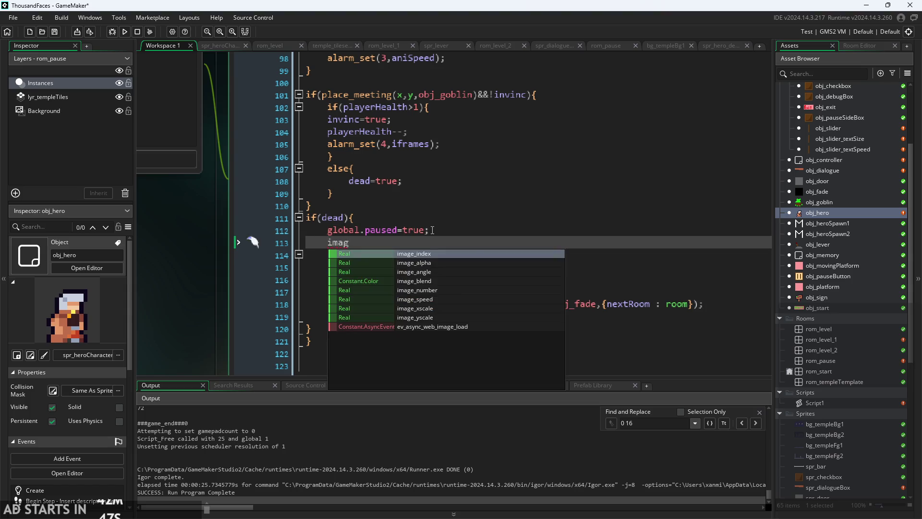
{"action": "key", "text": "Return"}
{"action": "type", "text": "==20;"}
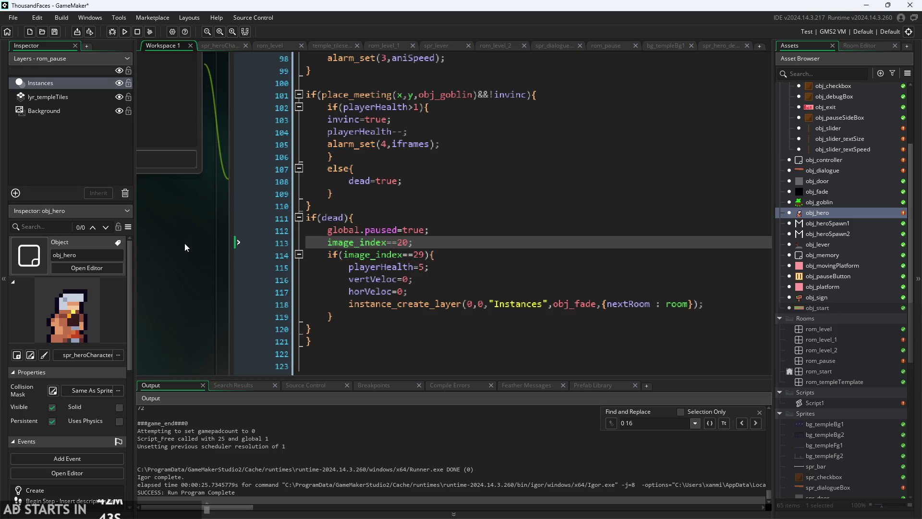
- Move the alarm 3 animation-timer block below the end of the death code
{"action": "scroll", "coordinate": [204, 243], "scroll_direction": "down", "scroll_amount": 2}
{"action": "scroll", "coordinate": [203, 243], "scroll_direction": "down", "scroll_amount": 2}
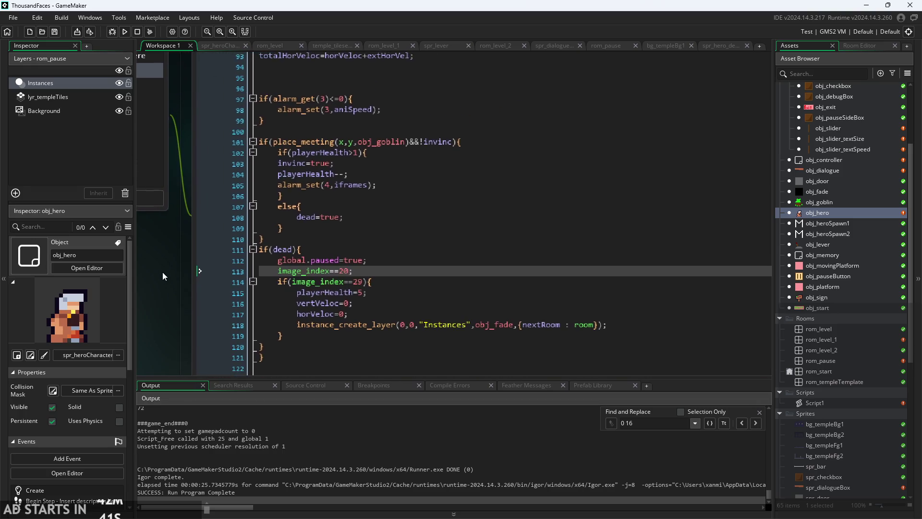
{"action": "scroll", "coordinate": [326, 218], "scroll_direction": "up", "scroll_amount": 2}
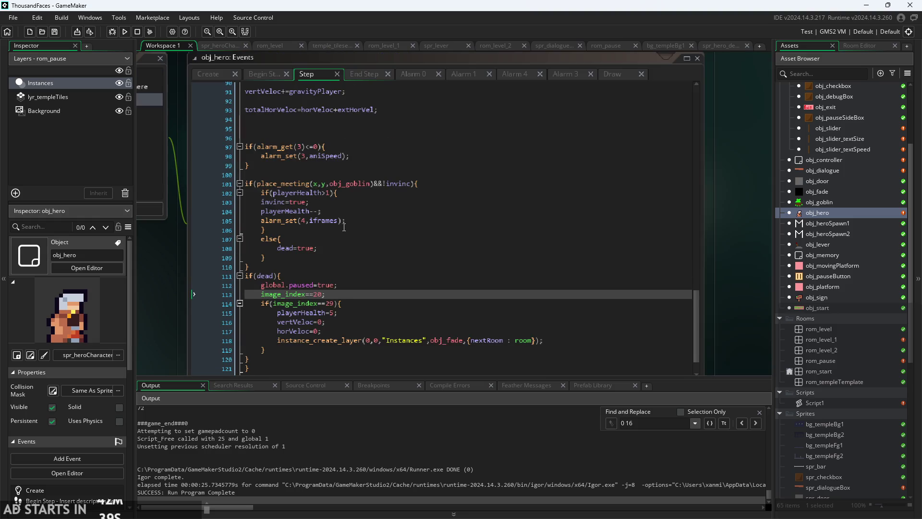
{"action": "left_click_drag", "start_coordinate": [267, 190], "coordinate": [231, 168]}
{"action": "key", "text": "ctrl+c"}
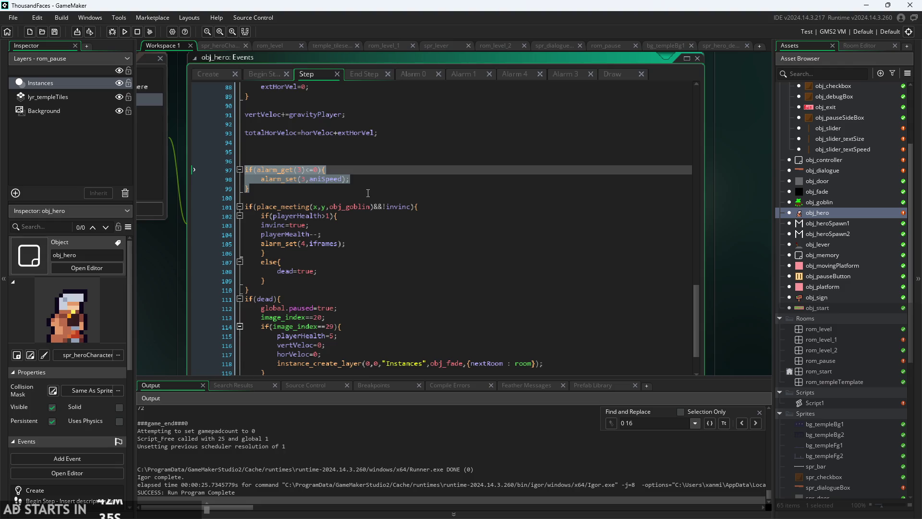
{"action": "key", "text": "BackSpace"}
{"action": "key", "text": "BackSpace"}
{"action": "key", "text": "BackSpace"}
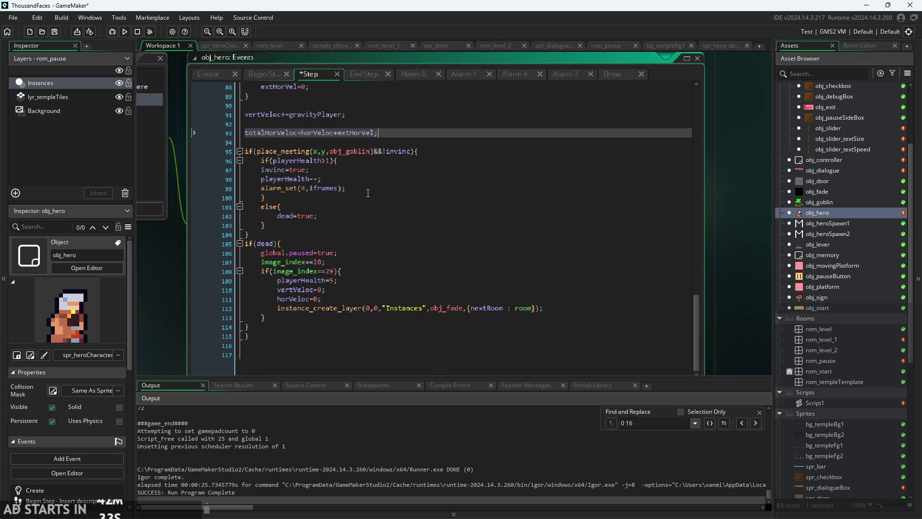
{"action": "left_click", "coordinate": [309, 328]}
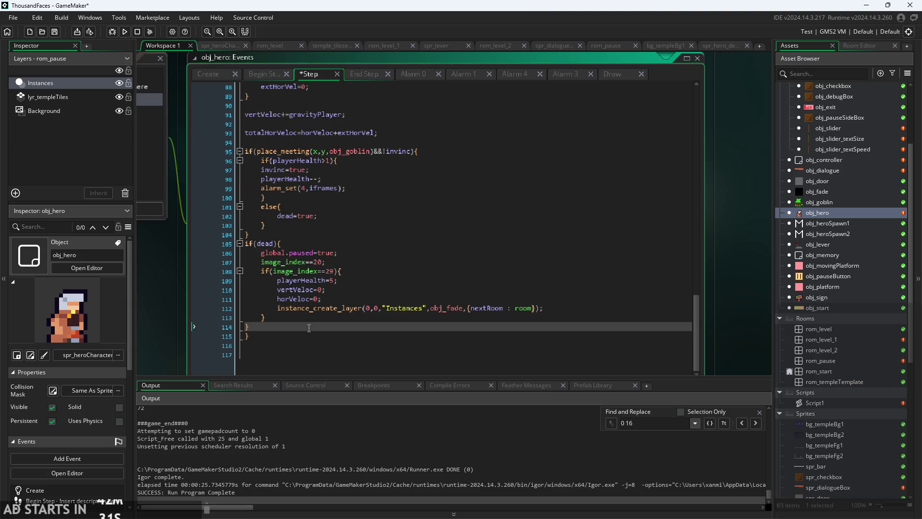
{"action": "key", "text": "Down"}
{"action": "key", "text": "Return"}
{"action": "key", "text": "ctrl+v"}
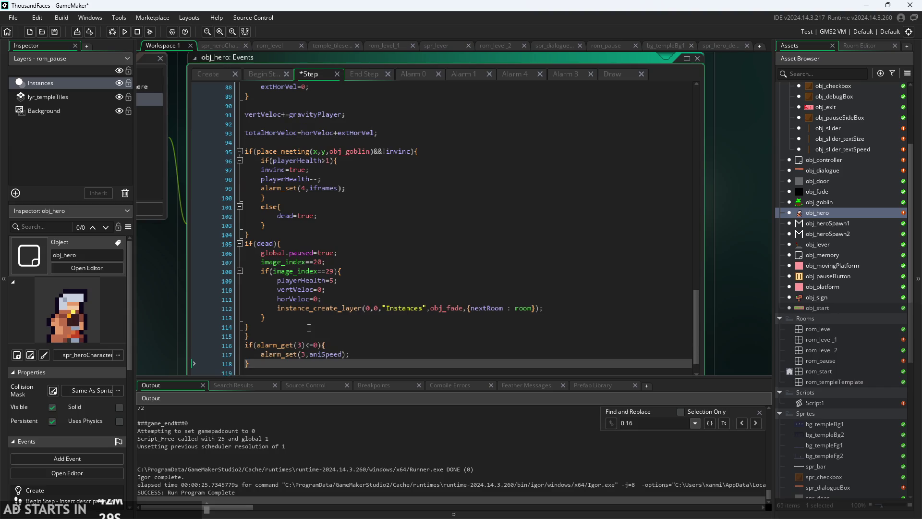
- Fix the compile error by changing line 107 to image_index=20, then rerun the game
{"action": "left_click", "coordinate": [124, 32]}
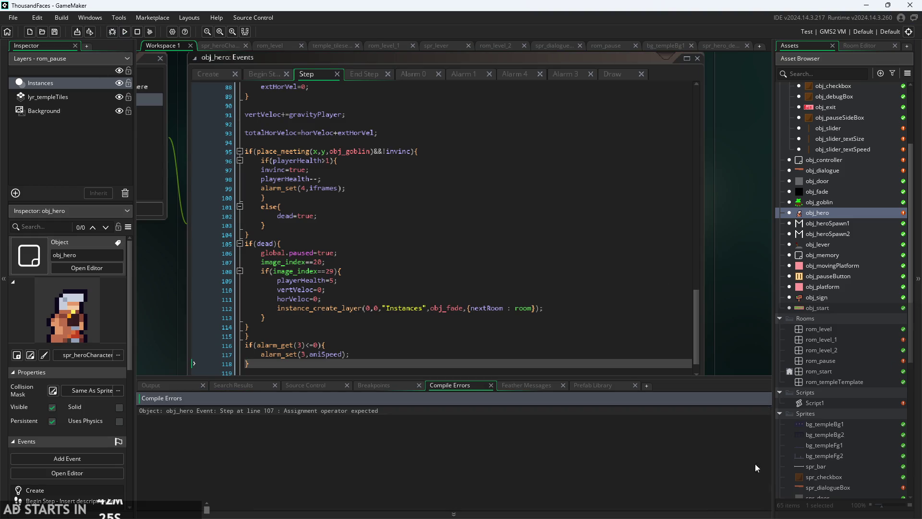
{"action": "left_click", "coordinate": [417, 321]}
{"action": "scroll", "coordinate": [252, 328], "scroll_direction": "up", "scroll_amount": 2}
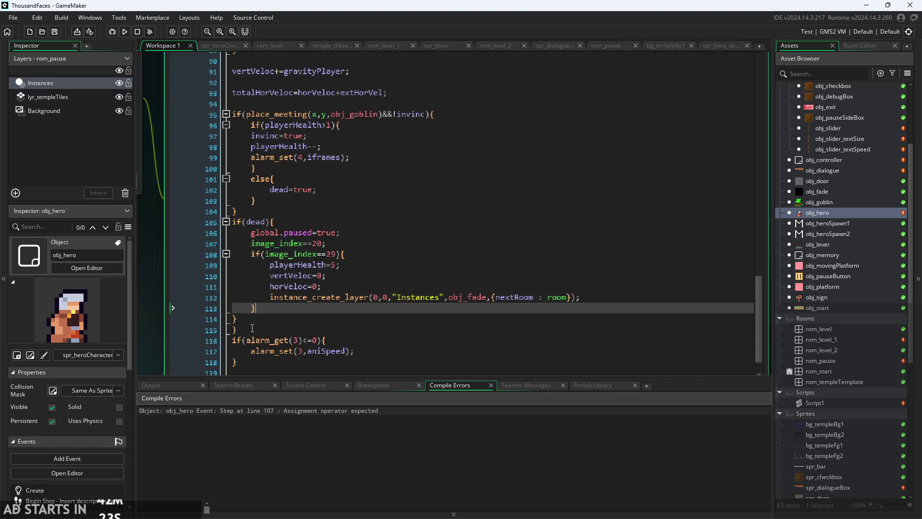
{"action": "left_click", "coordinate": [337, 253]}
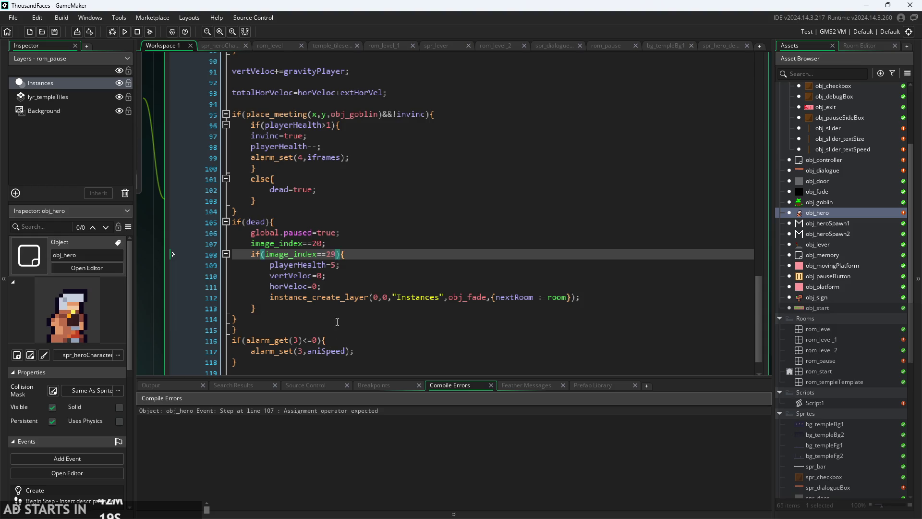
{"action": "left_click", "coordinate": [283, 244]}
{"action": "left_click", "coordinate": [312, 243]}
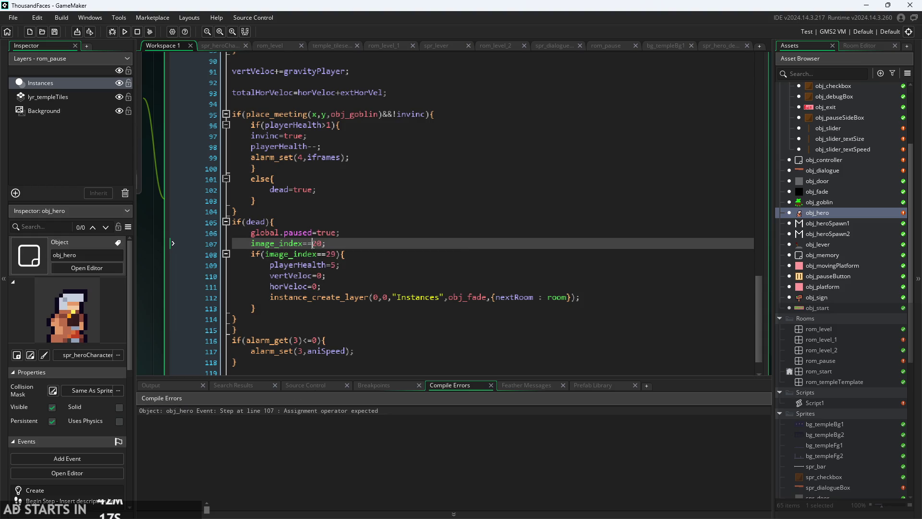
{"action": "key", "text": "BackSpace"}
{"action": "key", "text": "F5"}
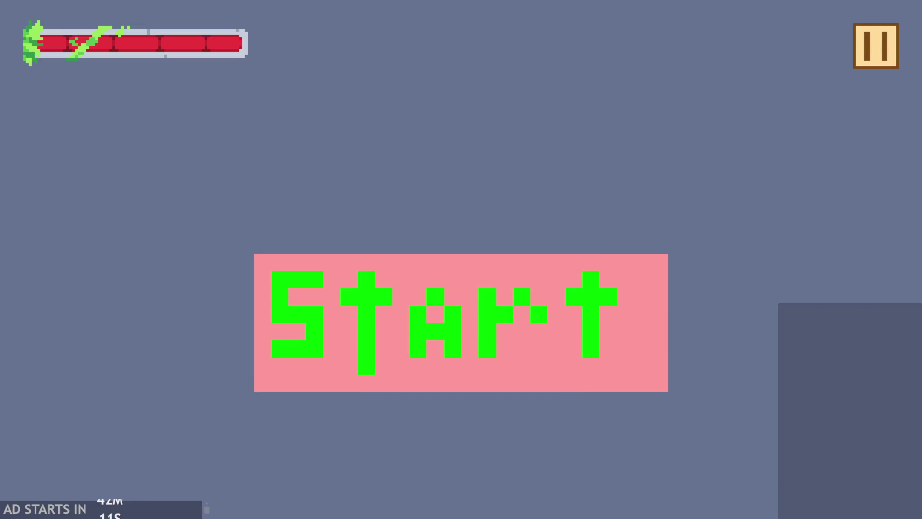
- Start the game, run right and jump, pause and resume, hit the goblin, then close the game
{"action": "left_click", "coordinate": [511, 286]}
{"action": "key", "text": "Right"}
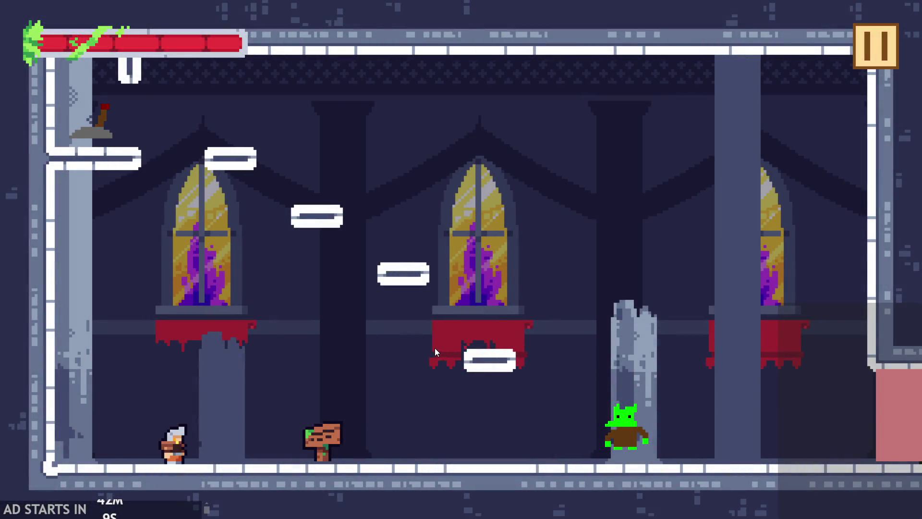
{"action": "key", "text": "space"}
{"action": "left_click", "coordinate": [876, 39]}
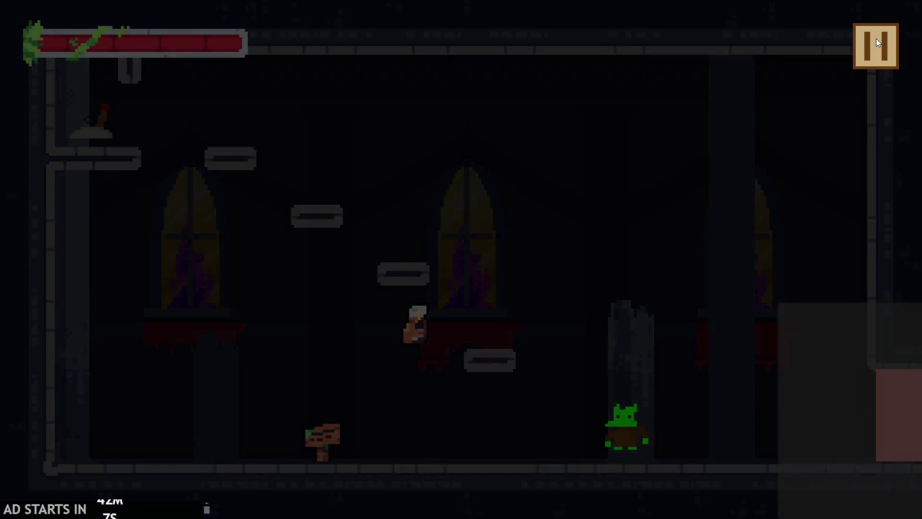
{"action": "left_click", "coordinate": [876, 50]}
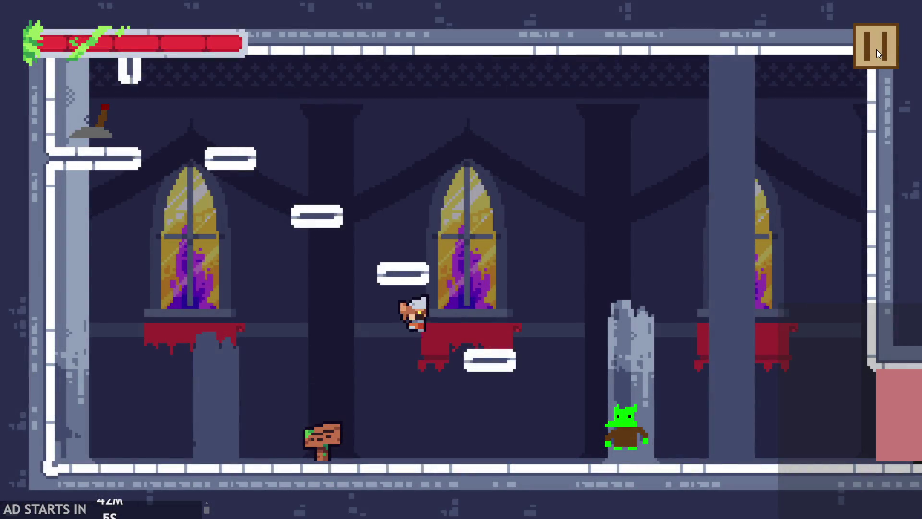
{"action": "key", "text": "Right"}
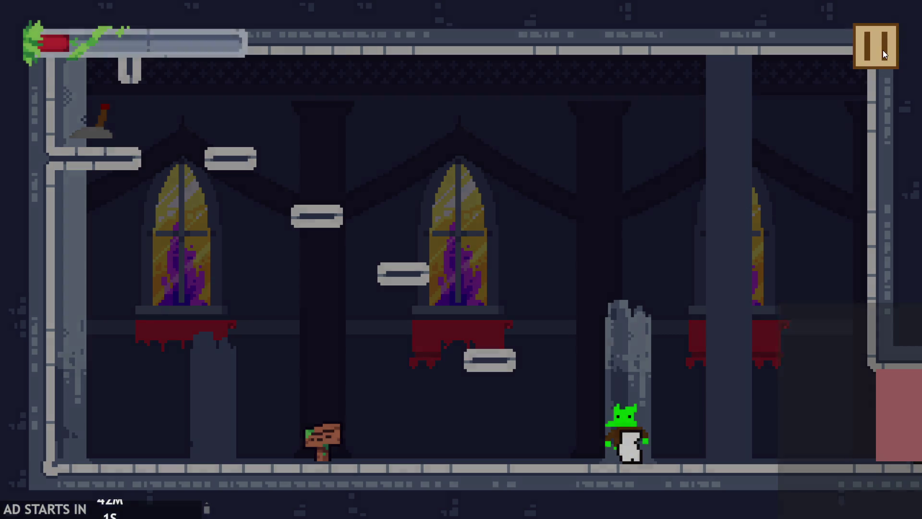
{"action": "left_click", "coordinate": [882, 50]}
{"action": "left_click", "coordinate": [737, 442]}
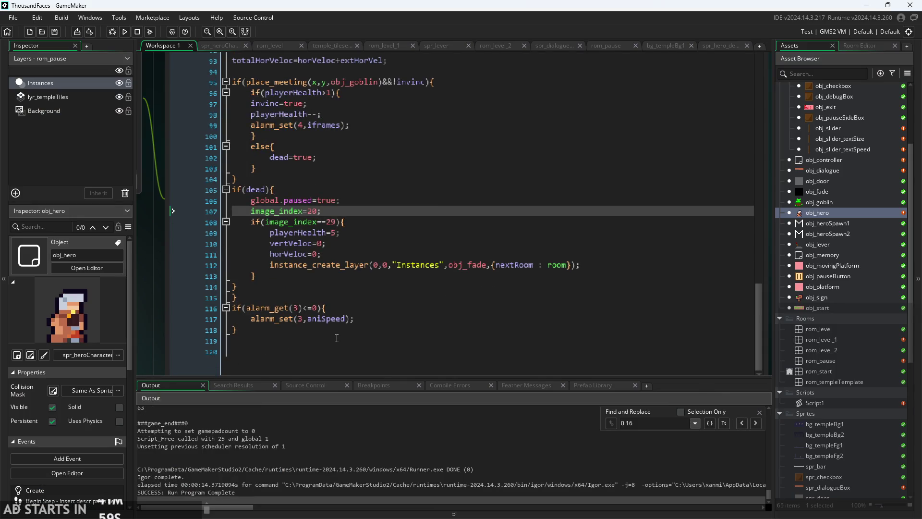
- Change Alarm 3's first line to if(!global.paused||dead){
{"action": "left_click", "coordinate": [326, 318]}
{"action": "left_click", "coordinate": [309, 297]}
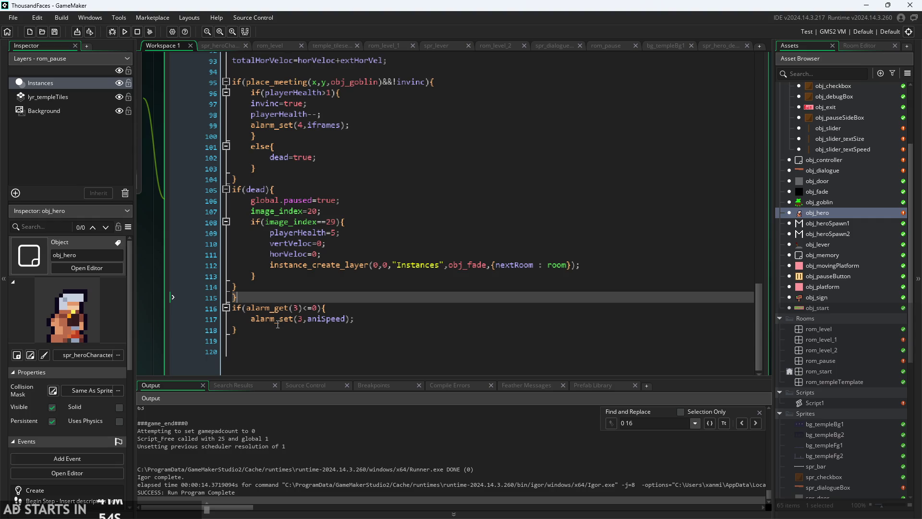
{"action": "left_click", "coordinate": [155, 329]}
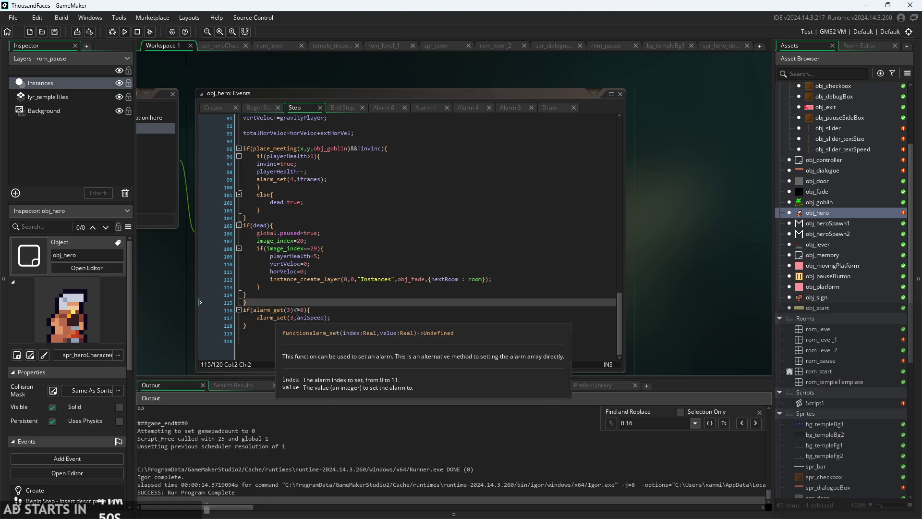
{"action": "left_click", "coordinate": [514, 108]}
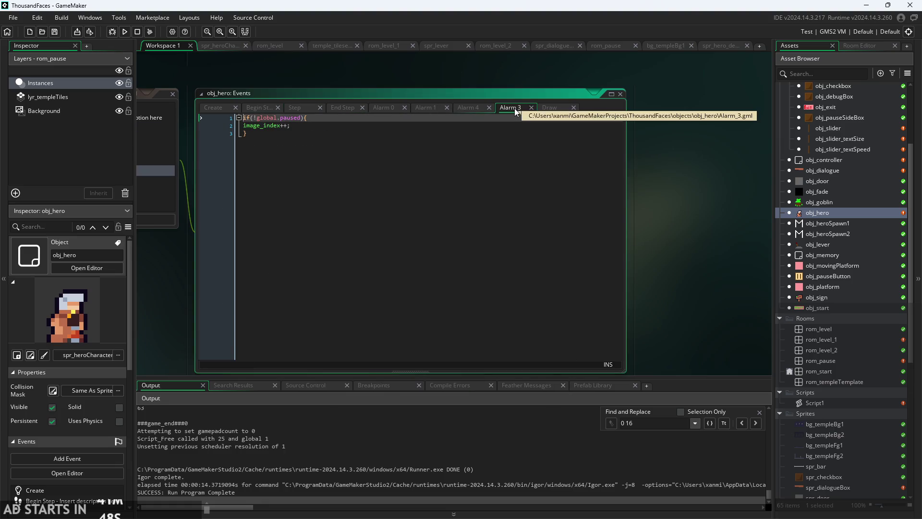
{"action": "left_click", "coordinate": [323, 126]}
{"action": "left_click", "coordinate": [328, 120]}
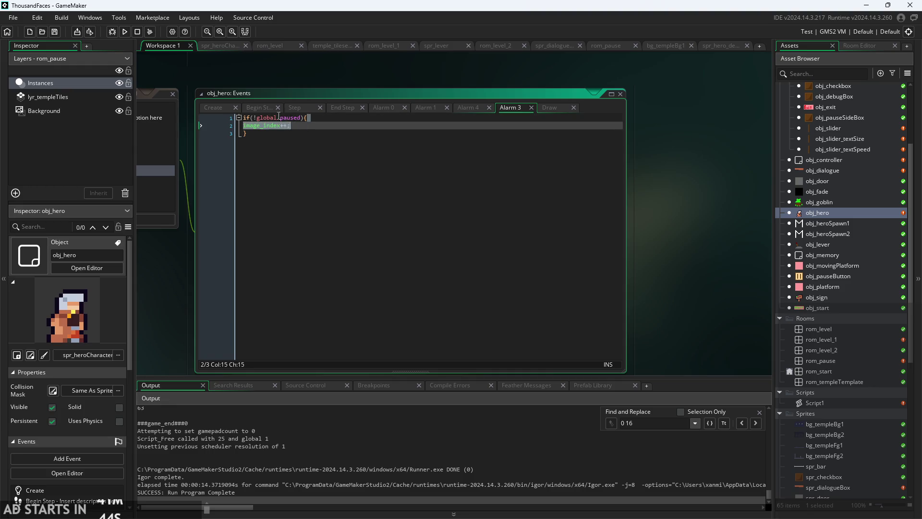
{"action": "scroll", "coordinate": [307, 134], "scroll_direction": "up", "scroll_amount": 2}
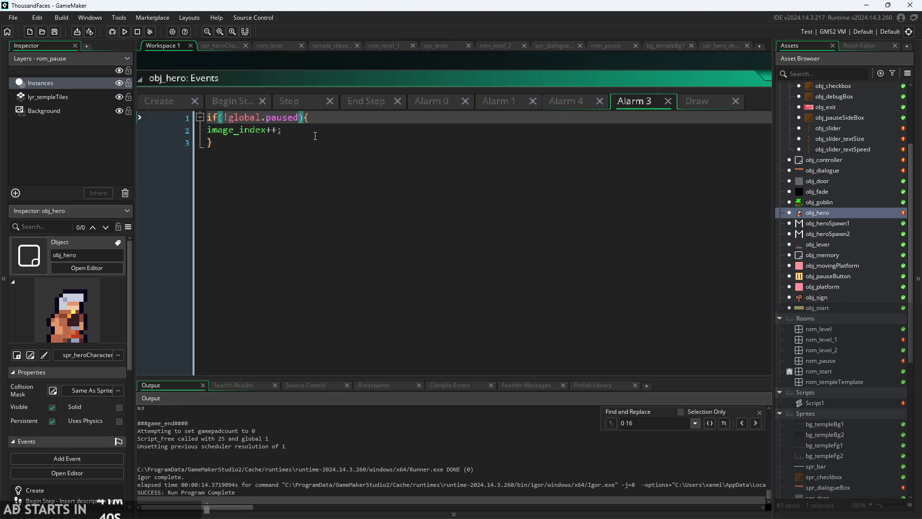
{"action": "type", "text": "||"}
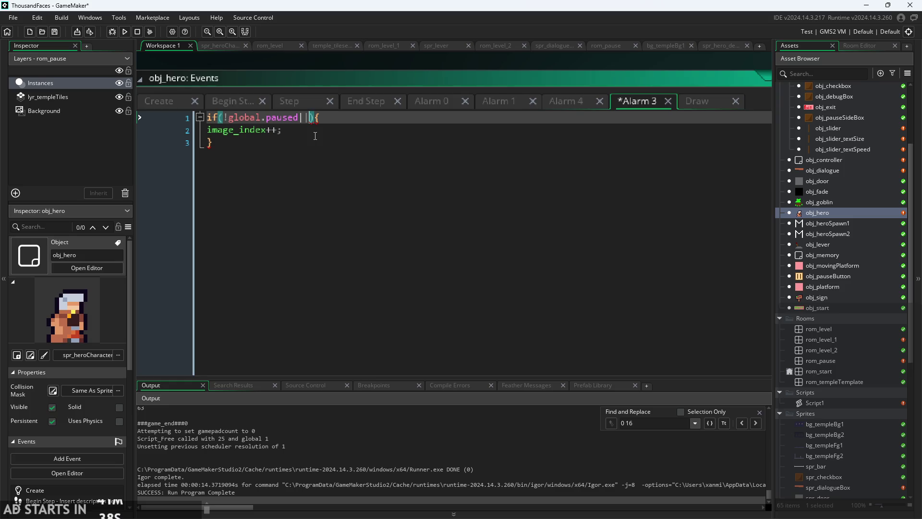
{"action": "type", "text": "dead"}
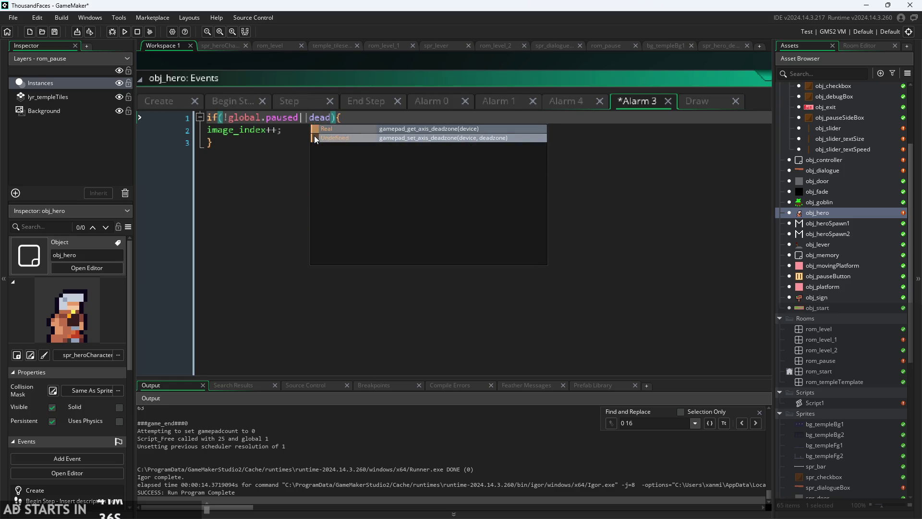
{"action": "key", "text": "End"}
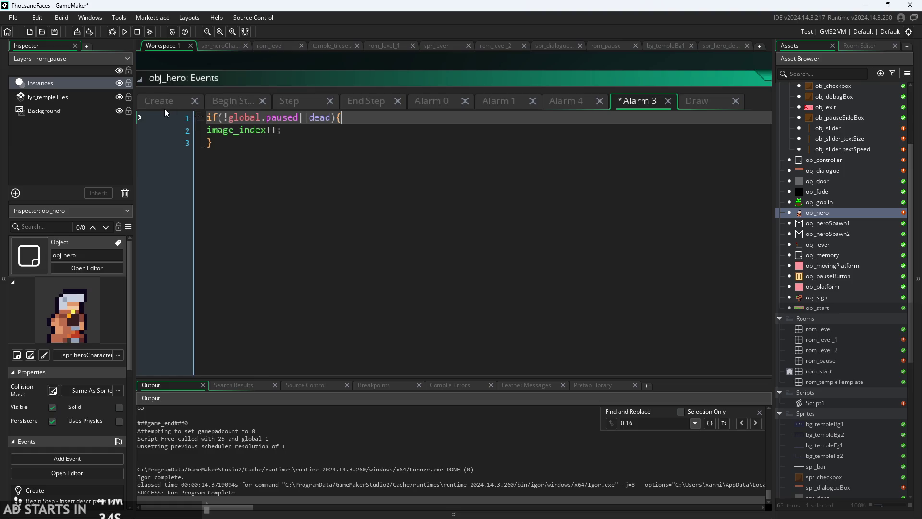
- Review the Create and Draw event code, then return to Alarm 3
{"action": "left_click", "coordinate": [164, 107]}
{"action": "scroll", "coordinate": [290, 284], "scroll_direction": "up", "scroll_amount": 7}
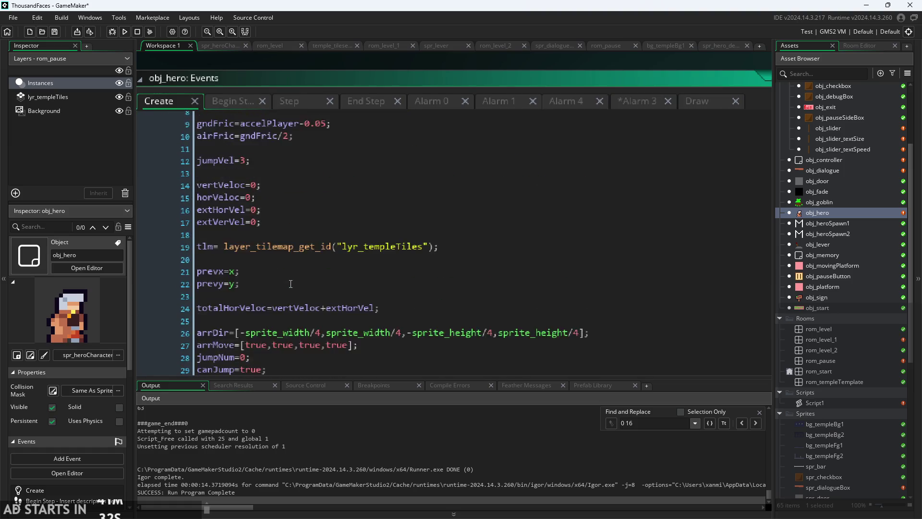
{"action": "scroll", "coordinate": [290, 284], "scroll_direction": "up", "scroll_amount": 3}
{"action": "scroll", "coordinate": [290, 286], "scroll_direction": "down", "scroll_amount": 12}
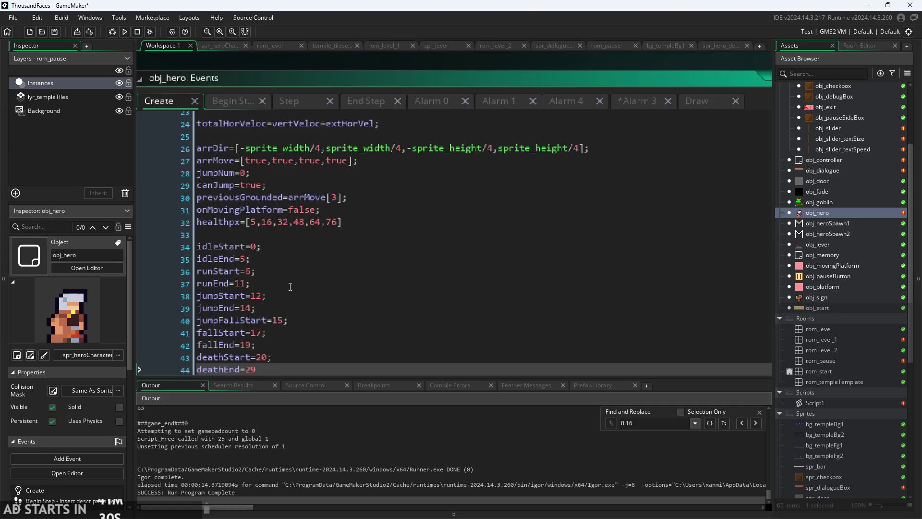
{"action": "left_click", "coordinate": [687, 100]}
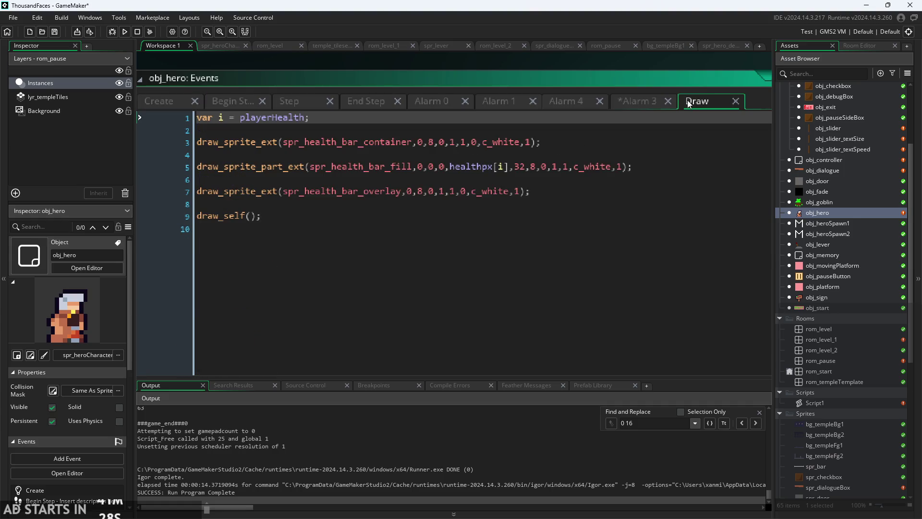
{"action": "left_click", "coordinate": [644, 108]}
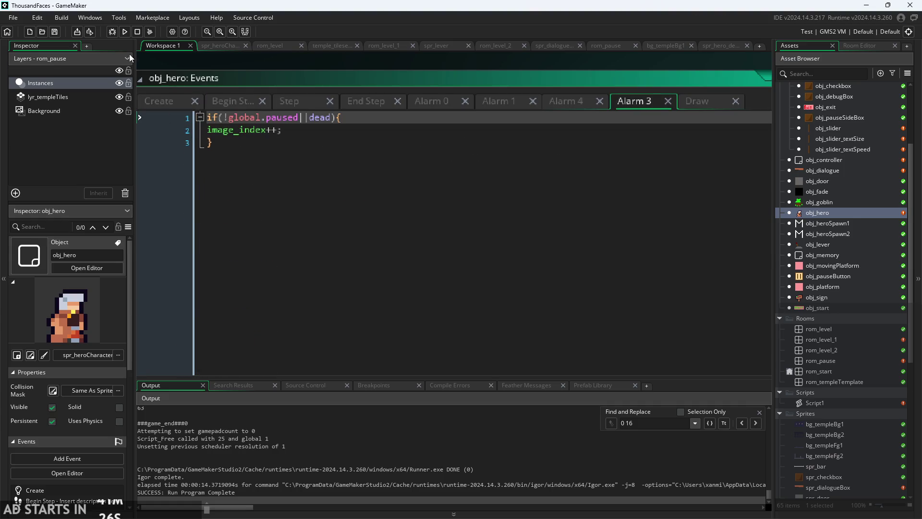
{"action": "left_click", "coordinate": [125, 31]}
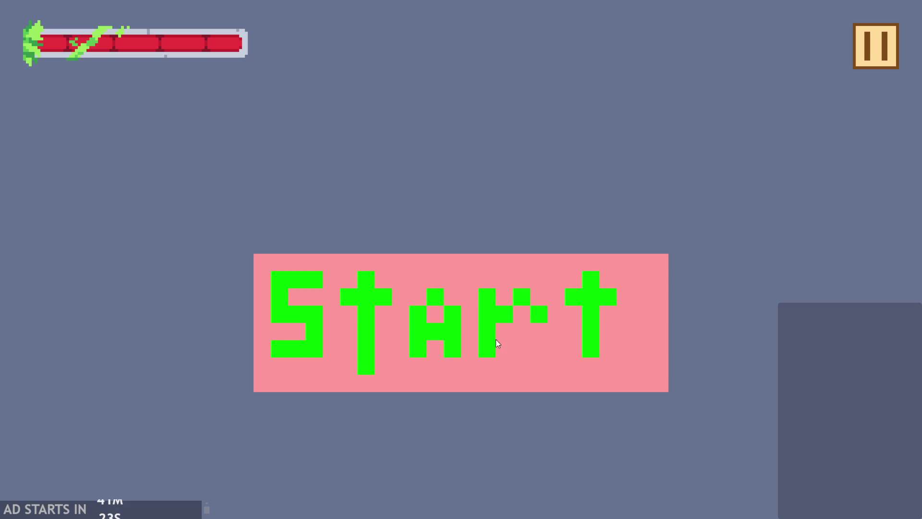
{"action": "left_click", "coordinate": [497, 342]}
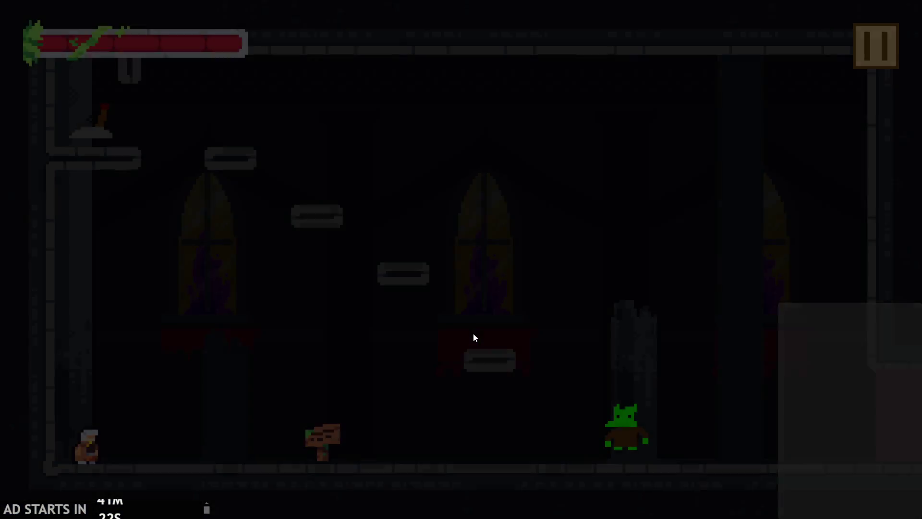
{"action": "left_click", "coordinate": [870, 51]}
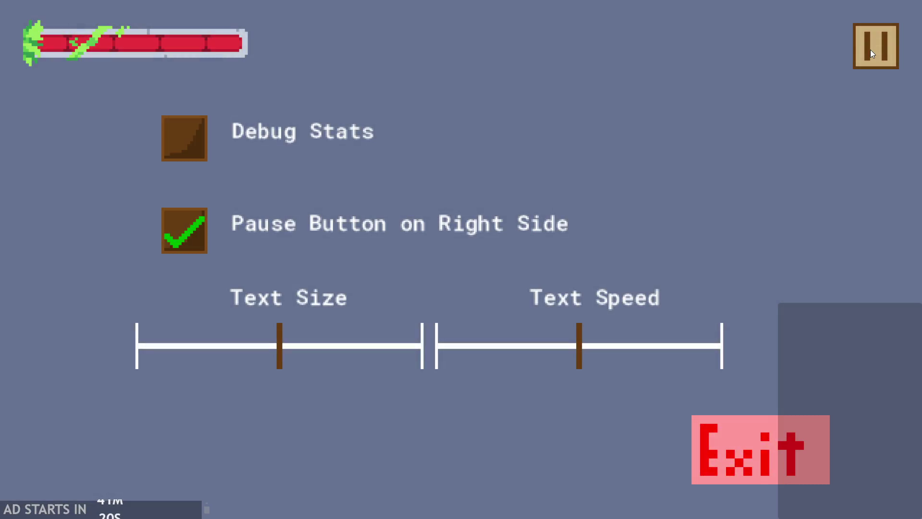
{"action": "left_click", "coordinate": [870, 50]}
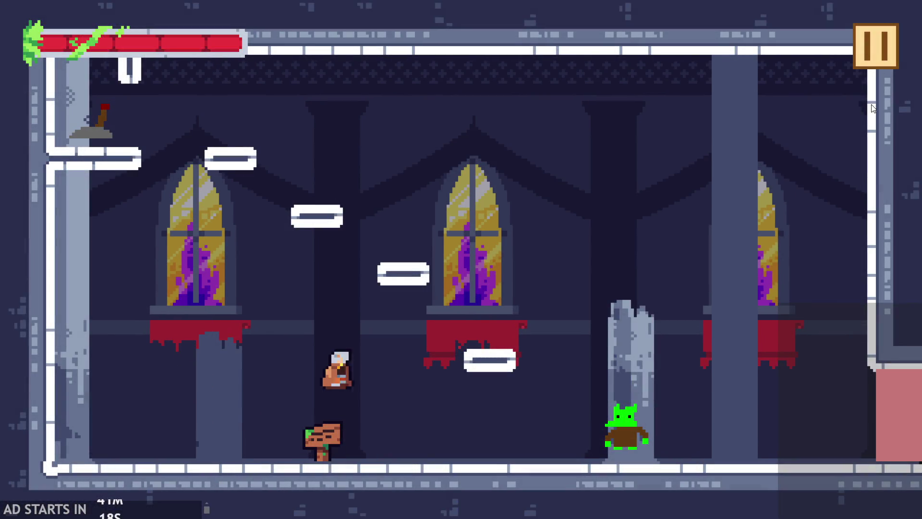
{"action": "left_click", "coordinate": [874, 54]}
{"action": "left_click", "coordinate": [872, 51]}
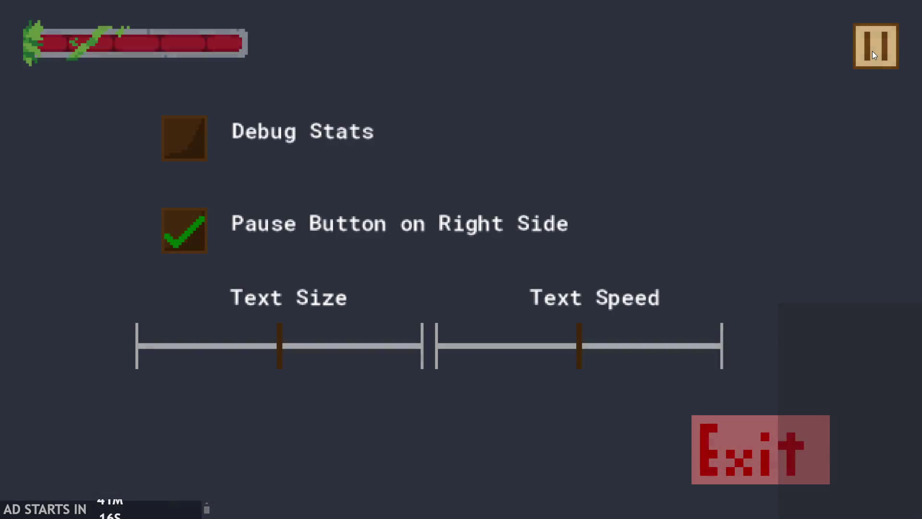
{"action": "left_click", "coordinate": [872, 51]}
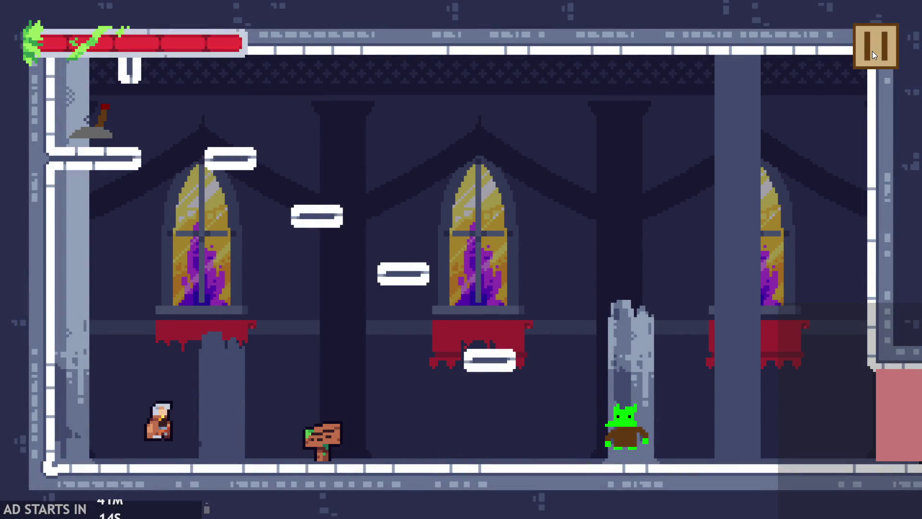
{"action": "left_click", "coordinate": [872, 50]}
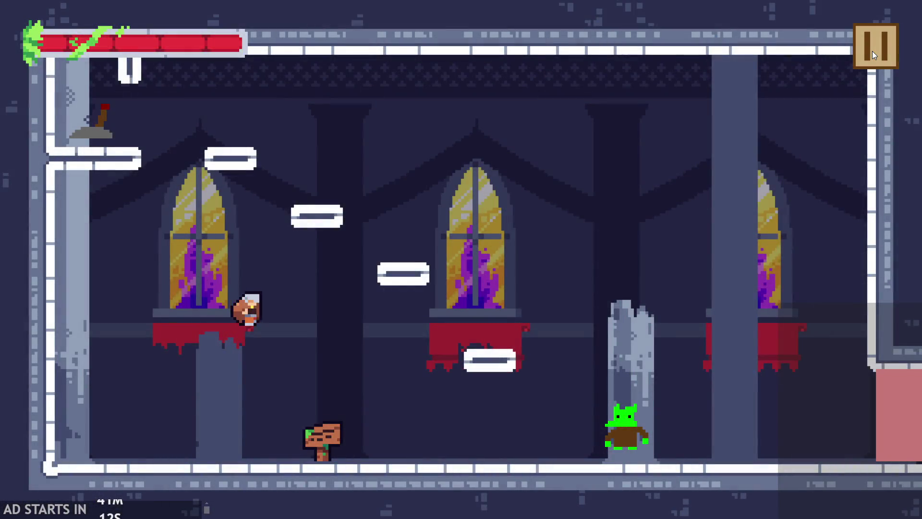
{"action": "left_click", "coordinate": [872, 51]}
{"action": "left_click", "coordinate": [872, 51]}
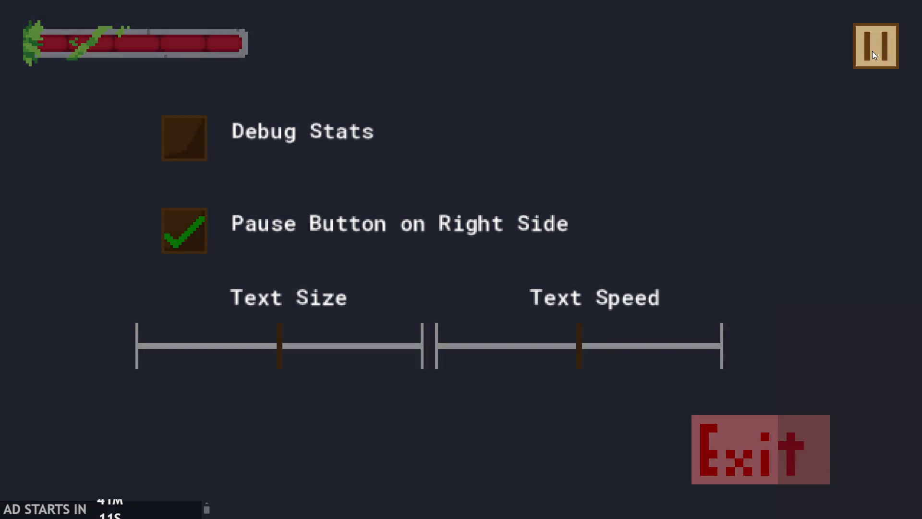
{"action": "key", "text": "Right"}
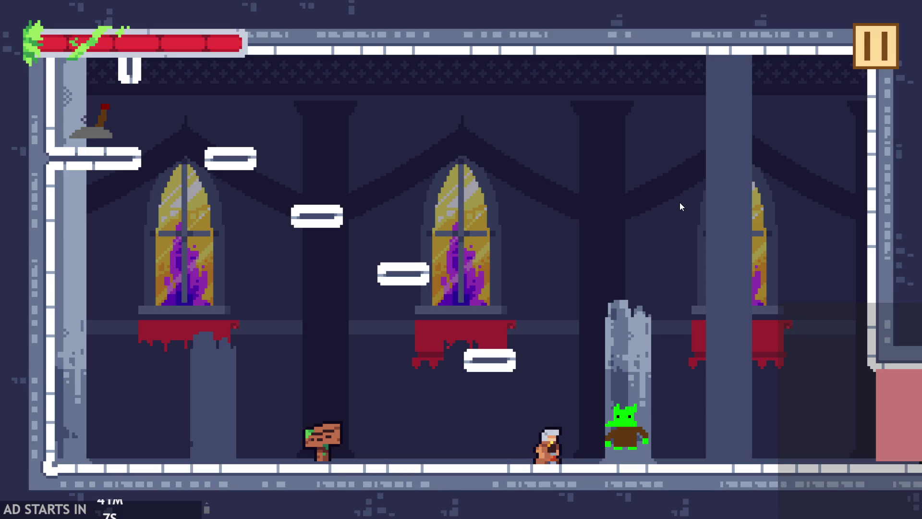
{"action": "key", "text": "Right"}
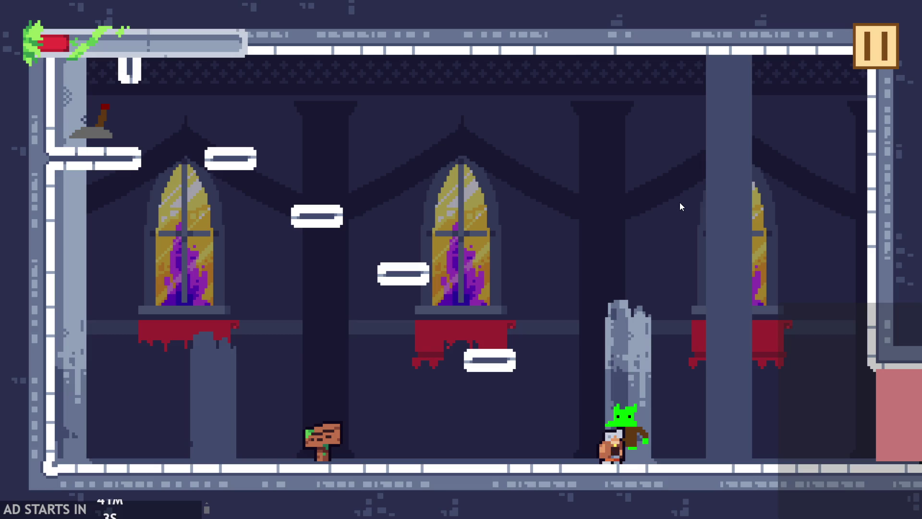
{"action": "left_click", "coordinate": [864, 42]}
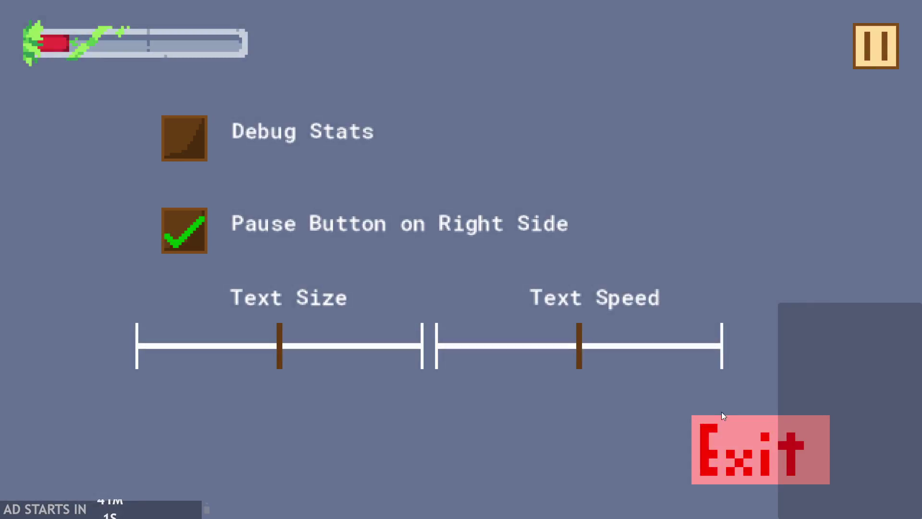
{"action": "left_click", "coordinate": [725, 444]}
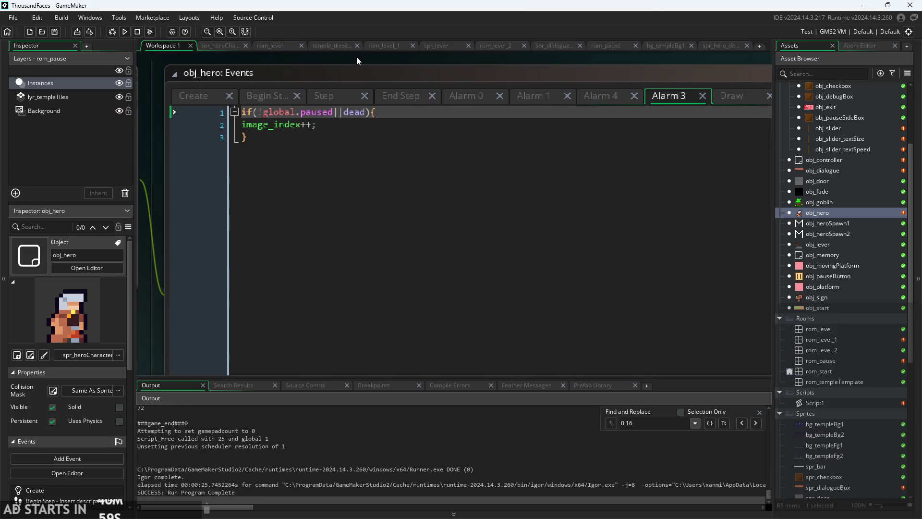
- Switch through the Begin Step and Create code to the Step event's alarm check on line 116
{"action": "left_click", "coordinate": [259, 104]}
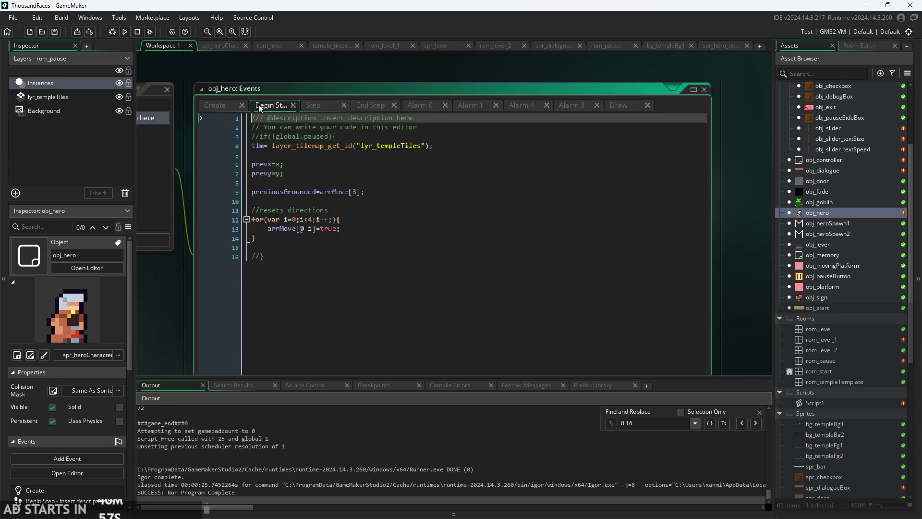
{"action": "left_click", "coordinate": [222, 110]}
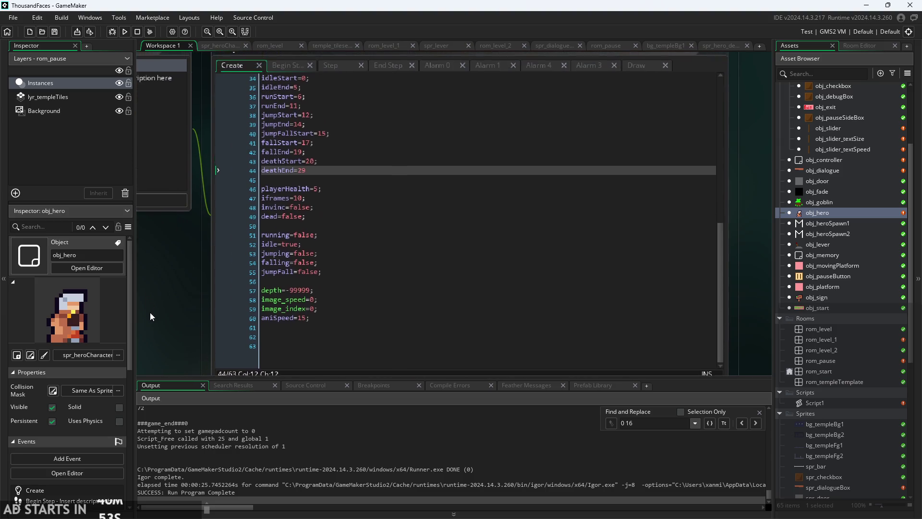
{"action": "left_click", "coordinate": [296, 67]}
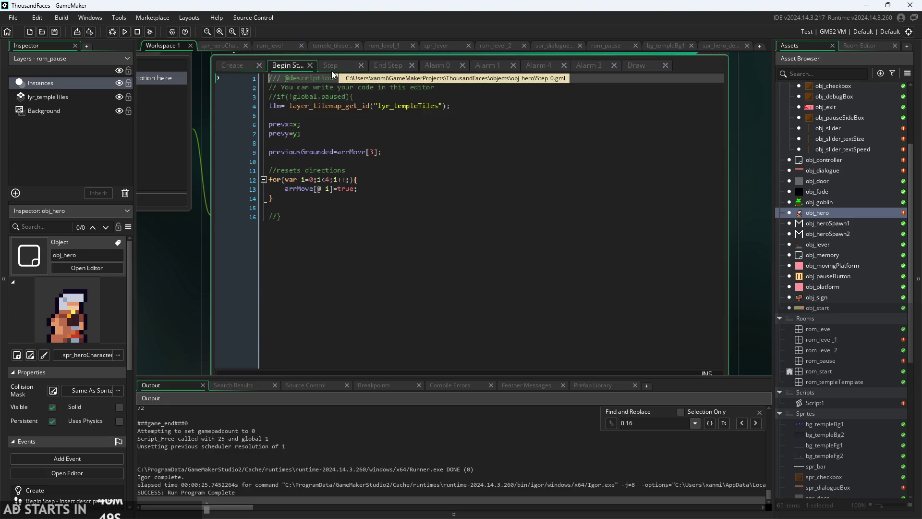
{"action": "left_click", "coordinate": [331, 70]}
{"action": "left_click", "coordinate": [327, 318]}
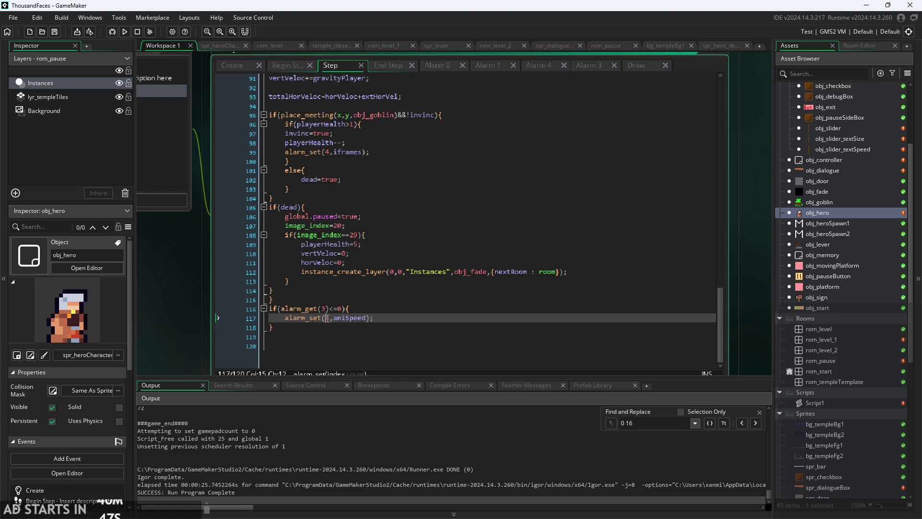
{"action": "type", "text": "3"}
{"action": "left_click", "coordinate": [358, 308]}
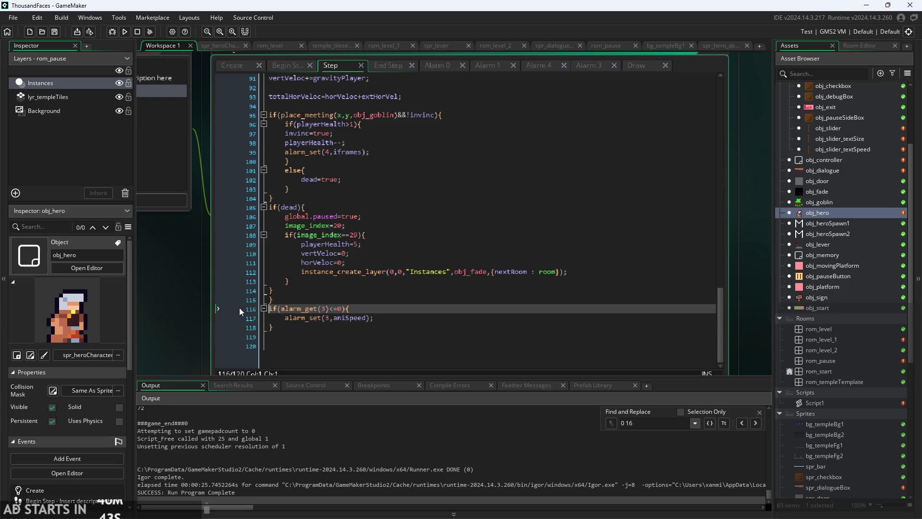
- Toggle a breakpoint on line 116 on and off, leaving the caret after its 0
{"action": "left_click", "coordinate": [241, 309]}
{"action": "left_click", "coordinate": [240, 308]}
{"action": "left_click", "coordinate": [251, 309]}
{"action": "scroll", "coordinate": [356, 290], "scroll_direction": "up", "scroll_amount": 3}
{"action": "left_click", "coordinate": [356, 290]}
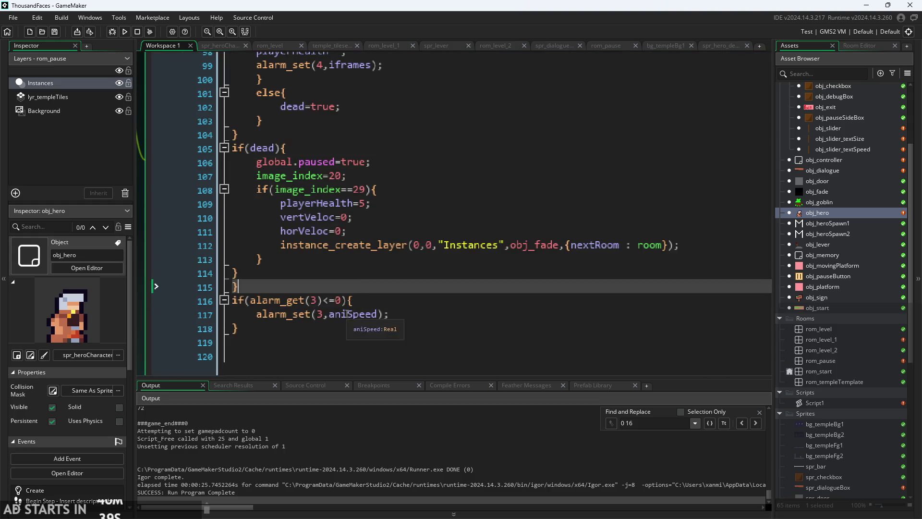
{"action": "left_click", "coordinate": [342, 300]}
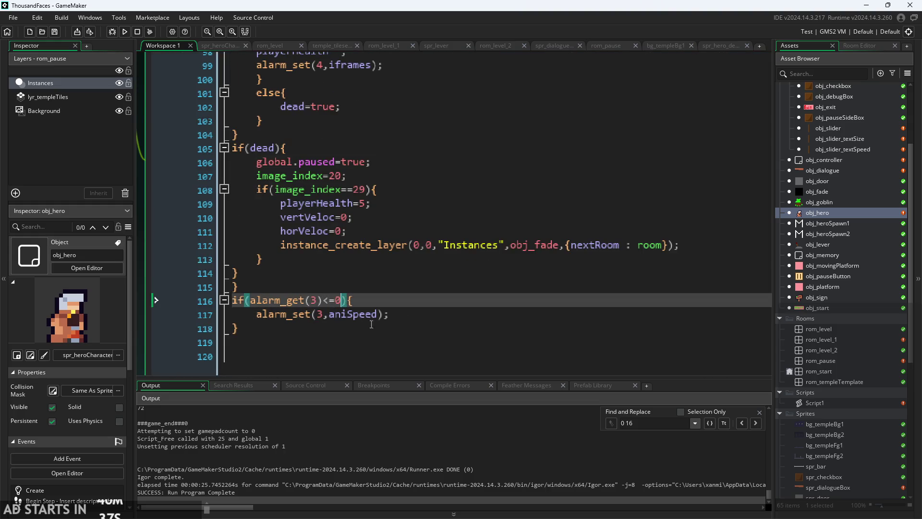
- Rewrite line 116's condition as if(alarm_get(3)<=0&&(!global.paused||dead)){
{"action": "type", "text": "&&!"}
{"action": "type", "text": "paused"}
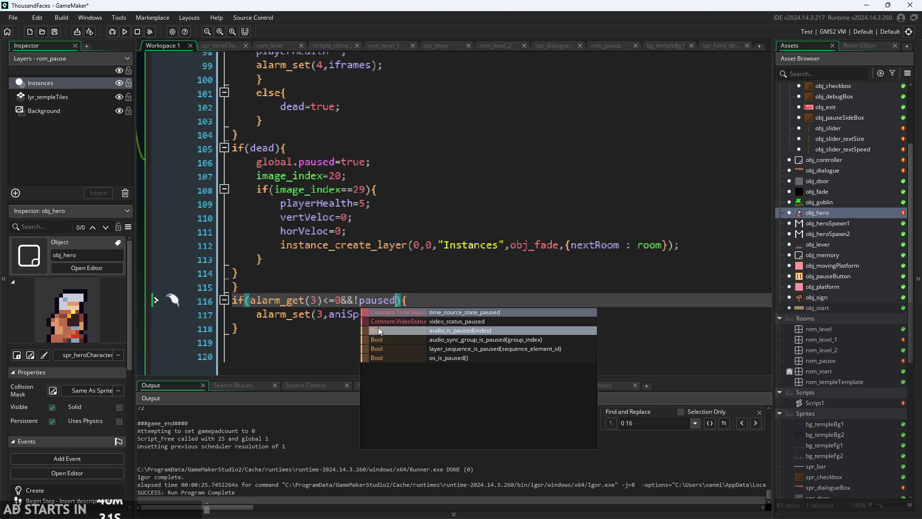
{"action": "key", "text": "BackSpace"}
{"action": "key", "text": "BackSpace"}
{"action": "key", "text": "BackSpace"}
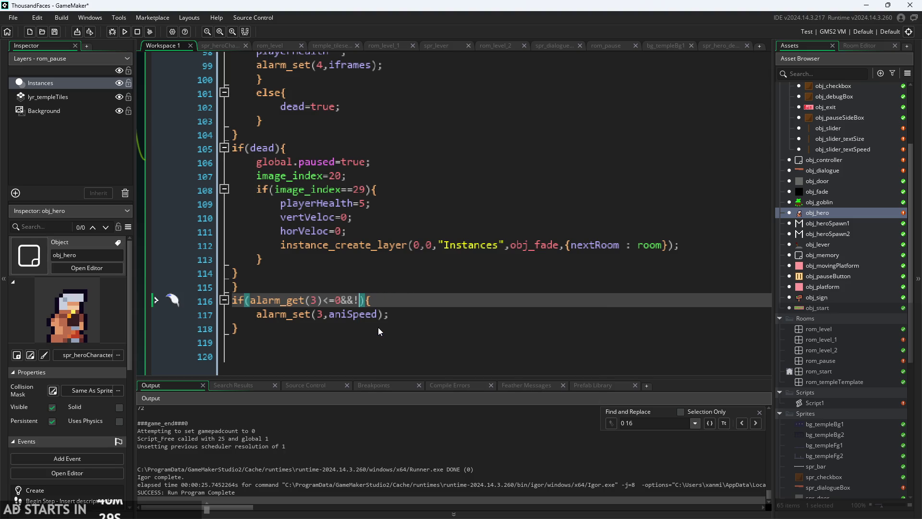
{"action": "type", "text": "global,"}
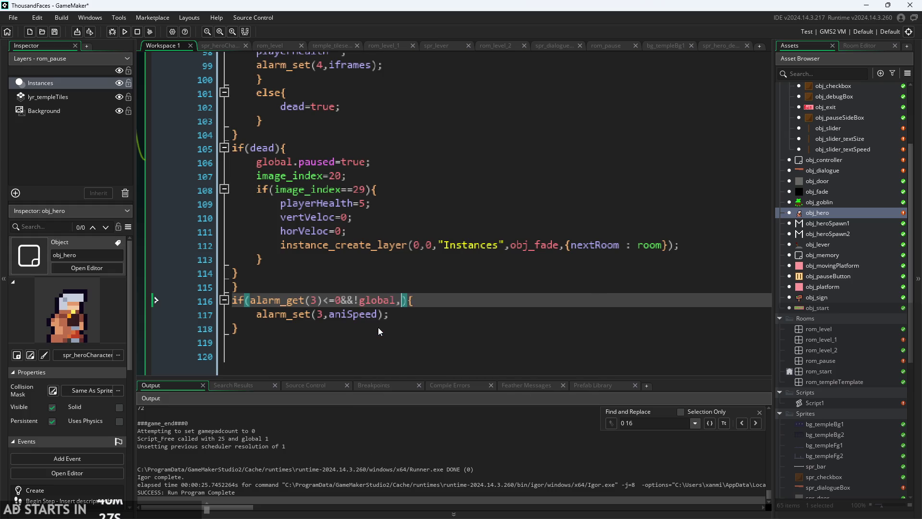
{"action": "key", "text": "BackSpace"}
{"action": "type", "text": ".i"}
{"action": "key", "text": "BackSpace"}
{"action": "type", "text": "paused"}
{"action": "key", "text": "Left"}
{"action": "key", "text": "Left"}
{"action": "key", "text": "Left"}
{"action": "type", "text": "("}
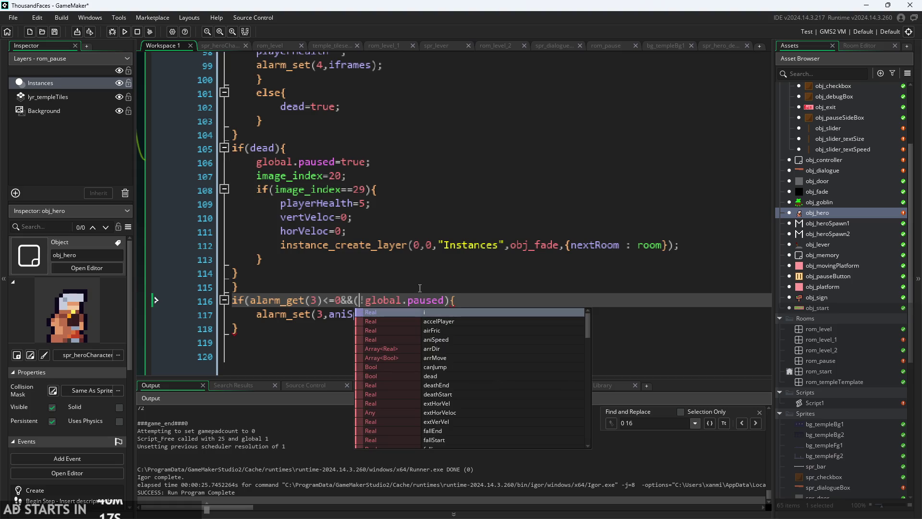
{"action": "key", "text": "Escape"}
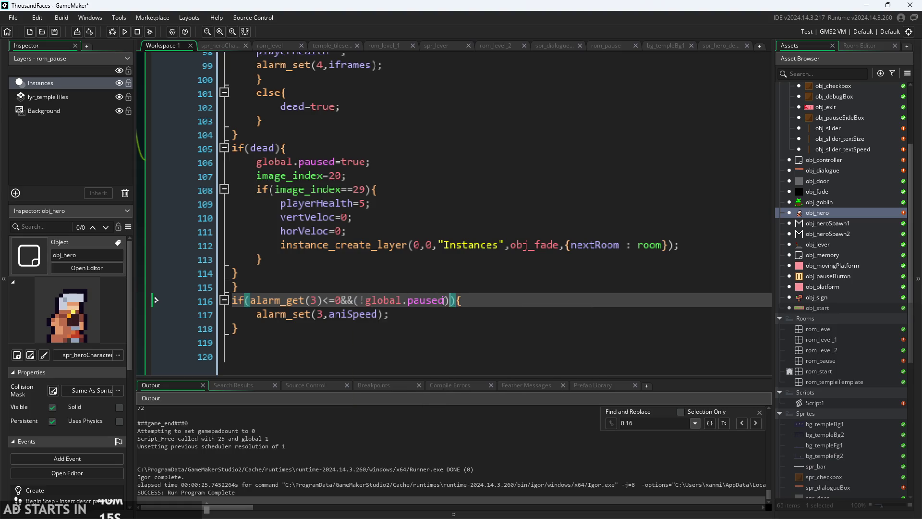
{"action": "type", "text": ")"}
{"action": "type", "text": "||dead"}
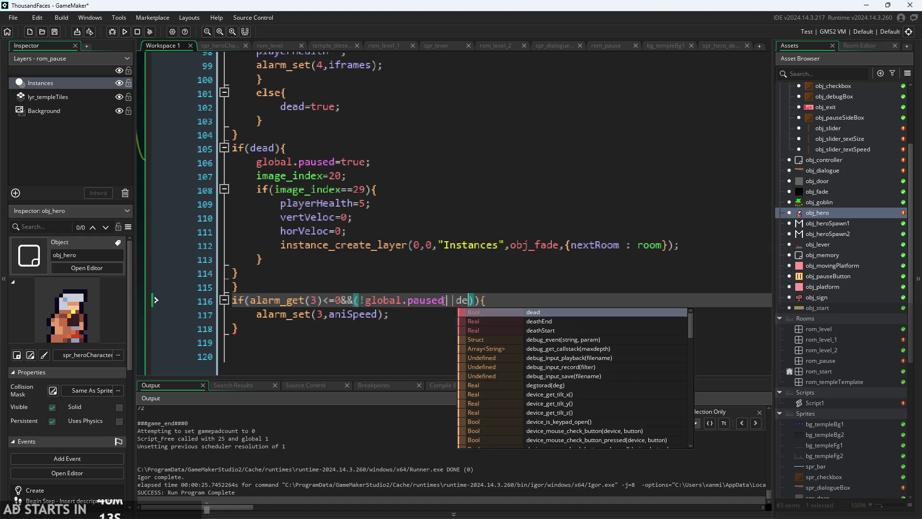
{"action": "left_click", "coordinate": [517, 296]}
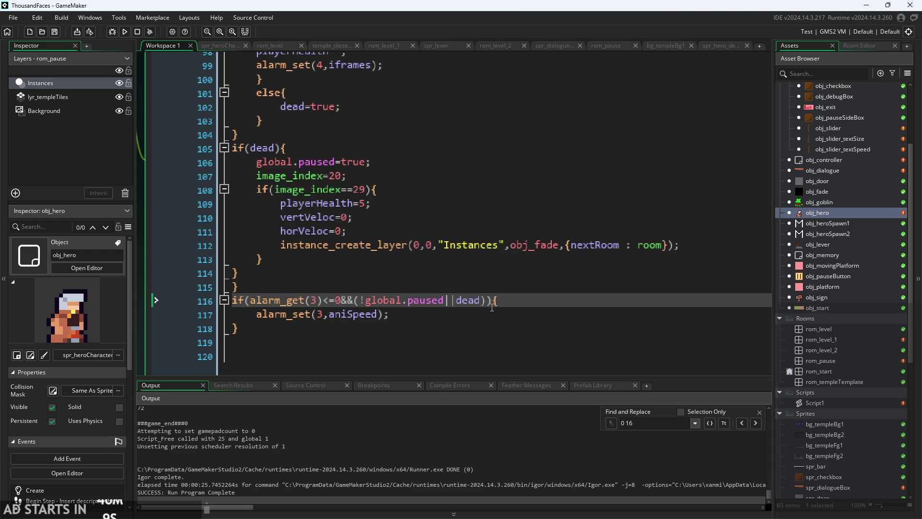
{"action": "left_click", "coordinate": [125, 32]}
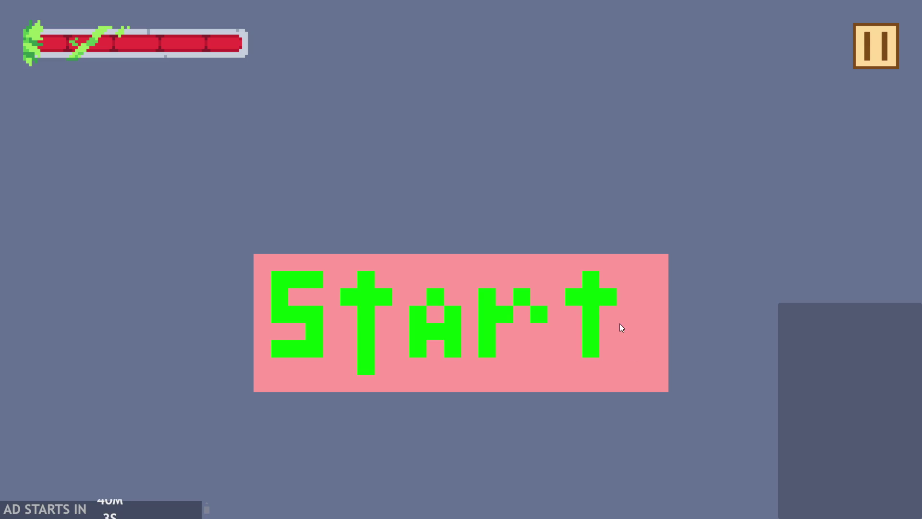
{"action": "left_click", "coordinate": [618, 324]}
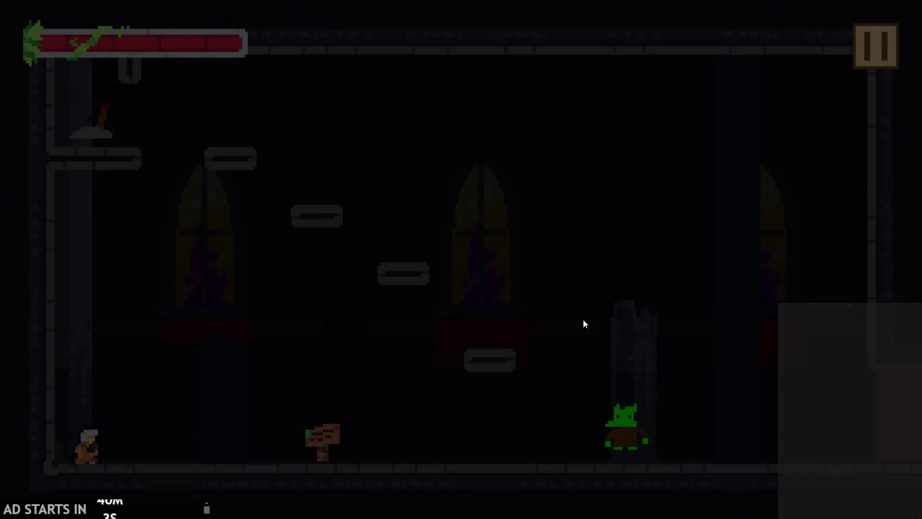
{"action": "left_click", "coordinate": [877, 57]}
{"action": "left_click", "coordinate": [877, 57]}
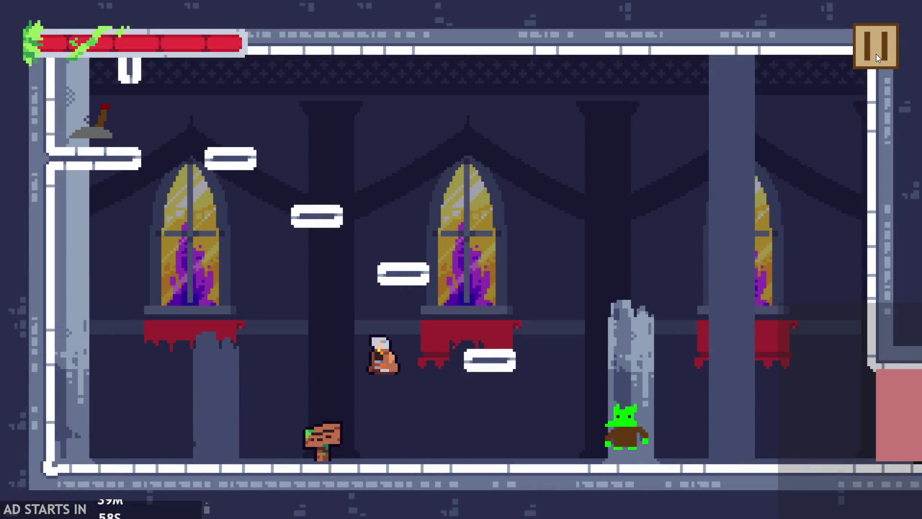
{"action": "left_click", "coordinate": [876, 56]}
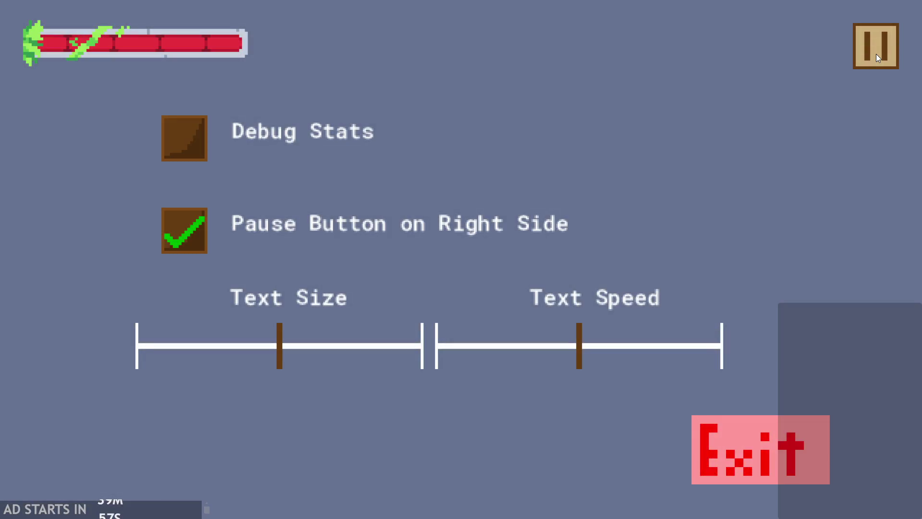
{"action": "left_click", "coordinate": [876, 57]}
{"action": "key", "text": "space"}
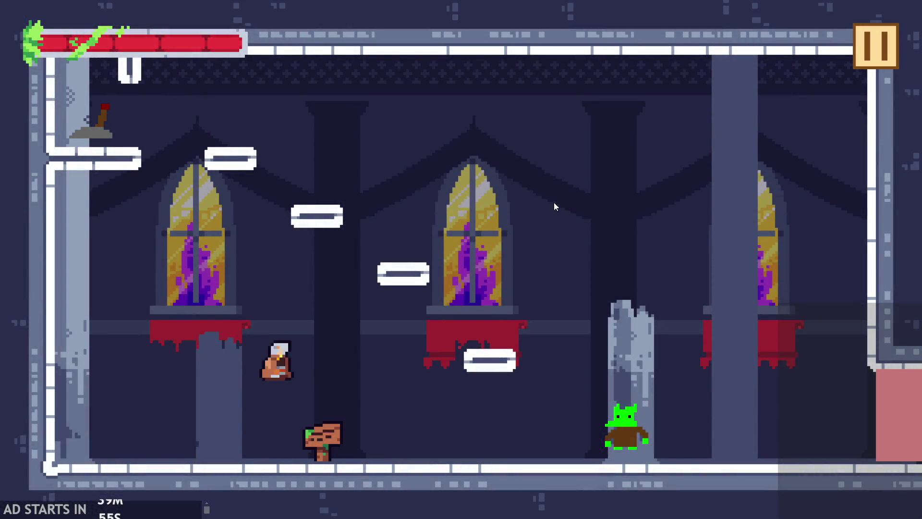
{"action": "key", "text": "Right"}
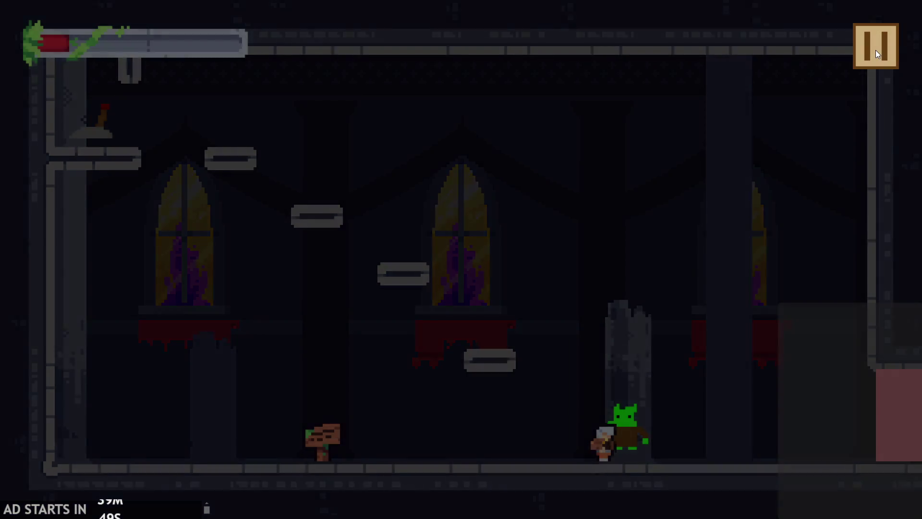
{"action": "left_click", "coordinate": [875, 50]}
{"action": "left_click", "coordinate": [875, 50]}
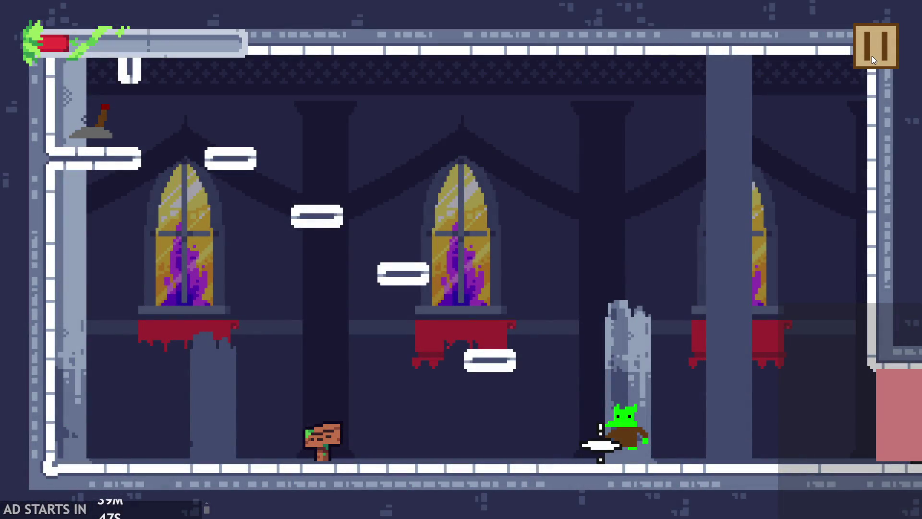
{"action": "left_click", "coordinate": [871, 55]}
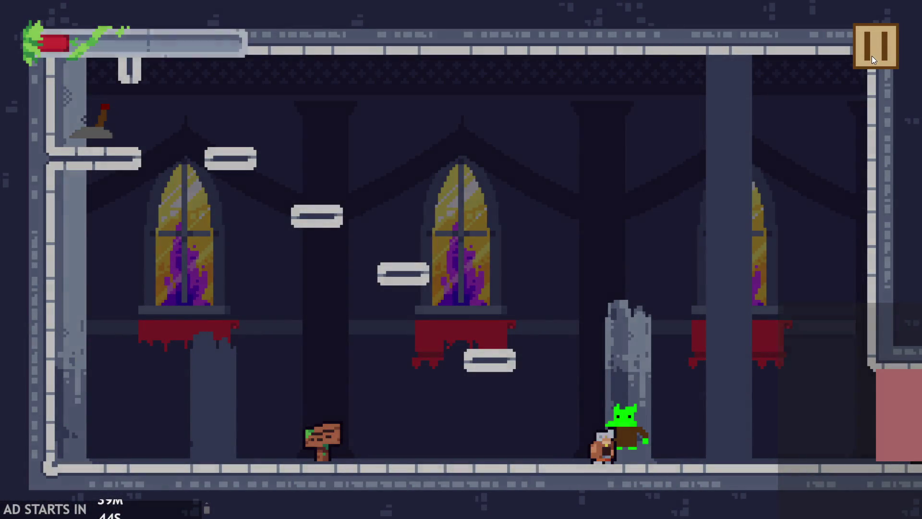
{"action": "left_click", "coordinate": [697, 433]}
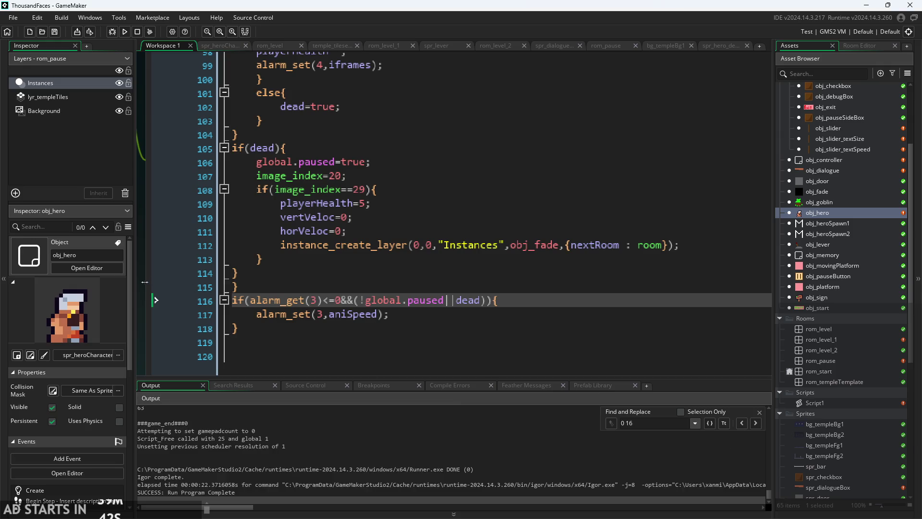
{"action": "scroll", "coordinate": [175, 288], "scroll_direction": "down", "scroll_amount": 5, "text": "ctrl"}
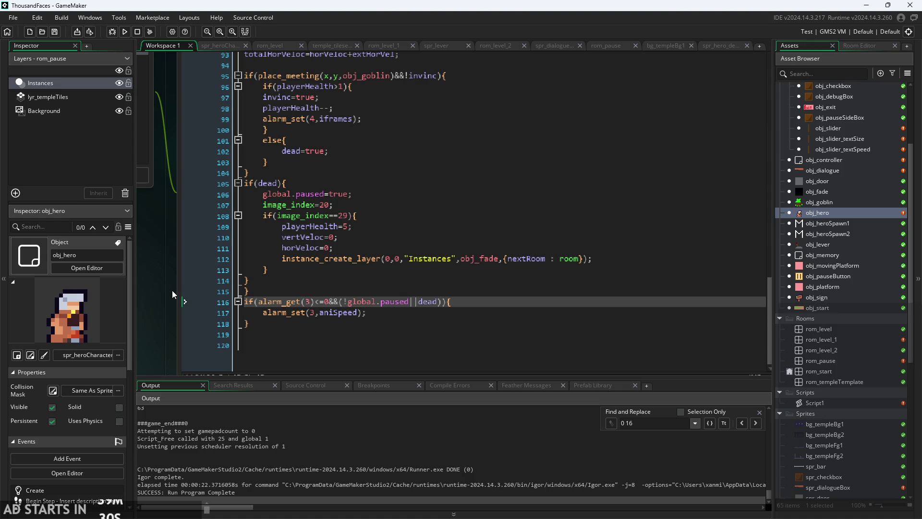
{"action": "left_click", "coordinate": [296, 345]}
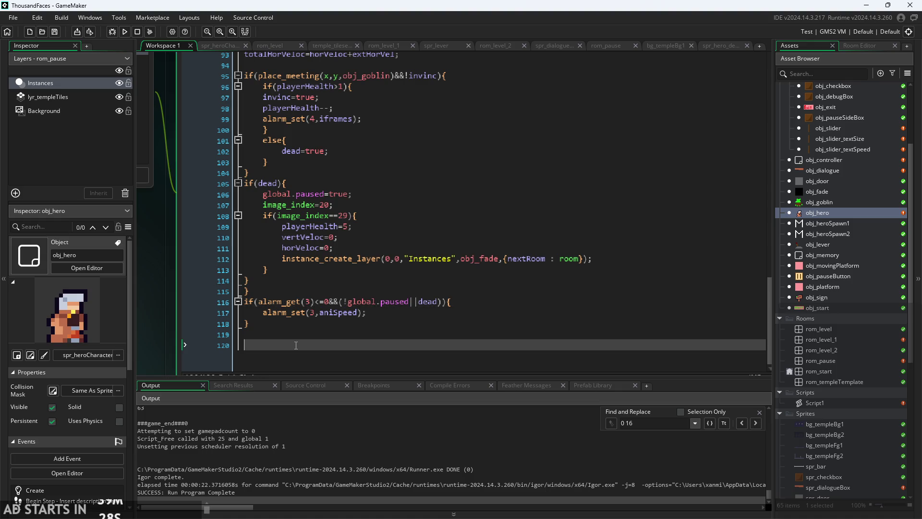
{"action": "left_click", "coordinate": [297, 335]}
{"action": "left_click", "coordinate": [301, 324]}
{"action": "left_click", "coordinate": [303, 292]}
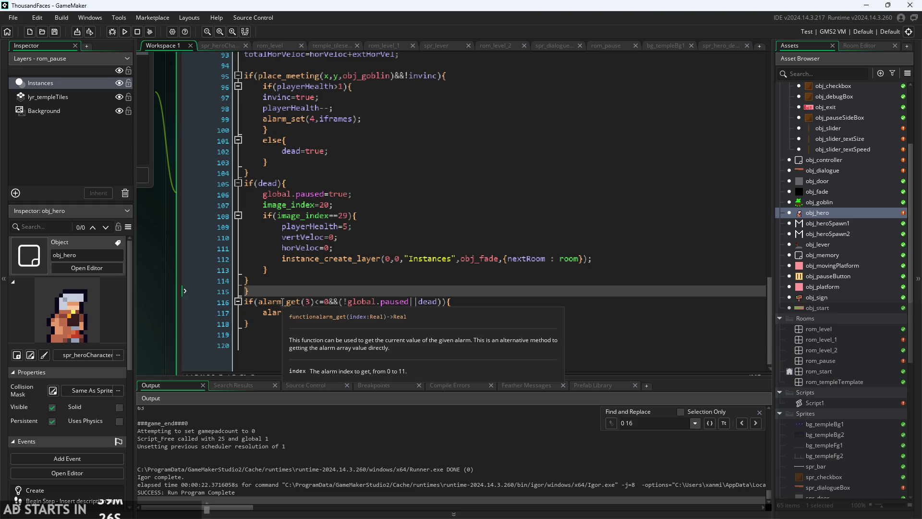
{"action": "scroll", "coordinate": [157, 330], "scroll_direction": "down", "scroll_amount": 1}
{"action": "scroll", "coordinate": [183, 326], "scroll_direction": "up", "scroll_amount": 1}
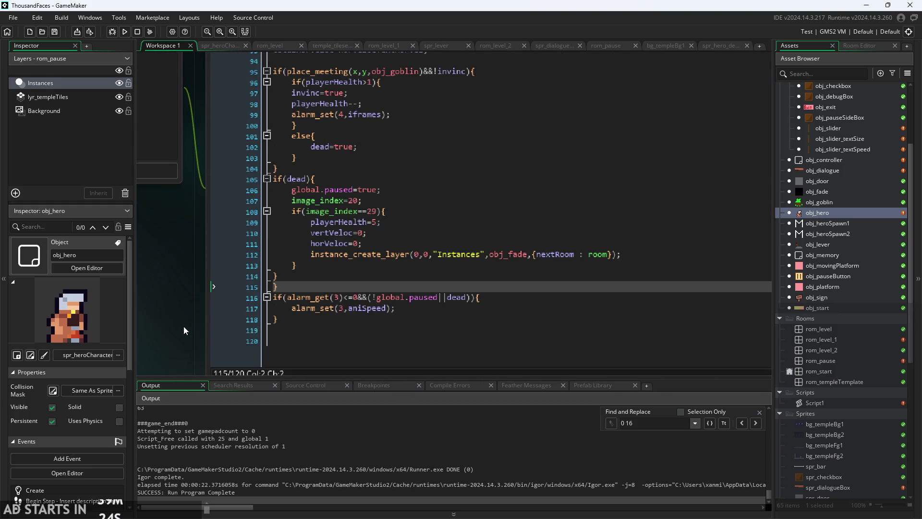
{"action": "scroll", "coordinate": [192, 324], "scroll_direction": "down", "scroll_amount": 1}
{"action": "scroll", "coordinate": [178, 322], "scroll_direction": "up", "scroll_amount": 1}
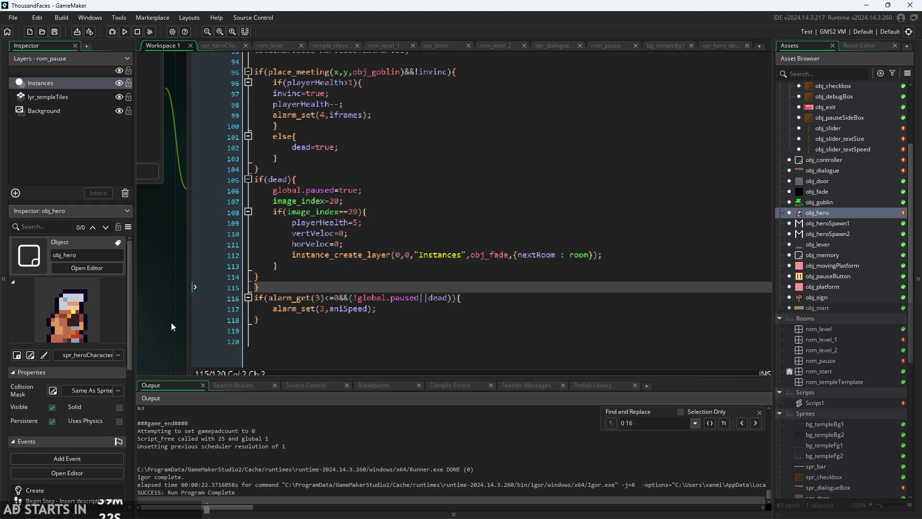
{"action": "left_click", "coordinate": [356, 211]}
{"action": "key", "text": "Up"}
{"action": "key", "text": "Down"}
{"action": "key", "text": "Down"}
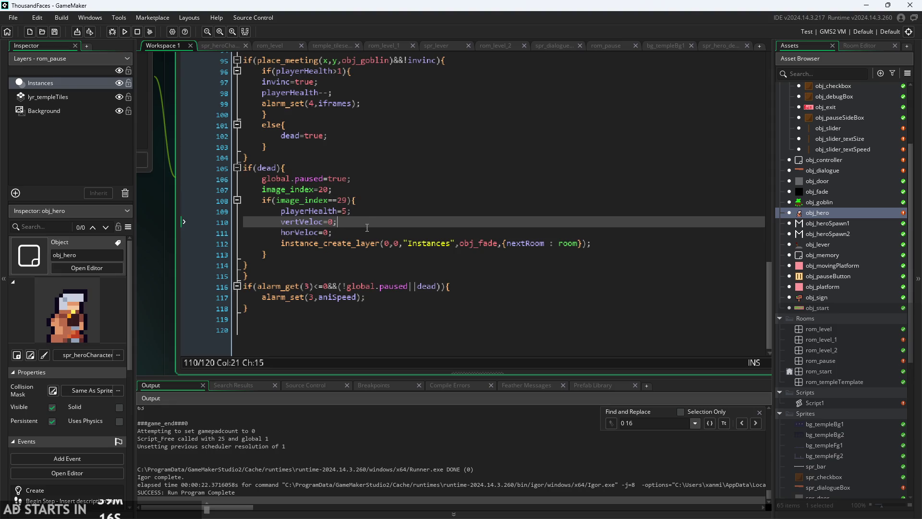
{"action": "key", "text": "Down"}
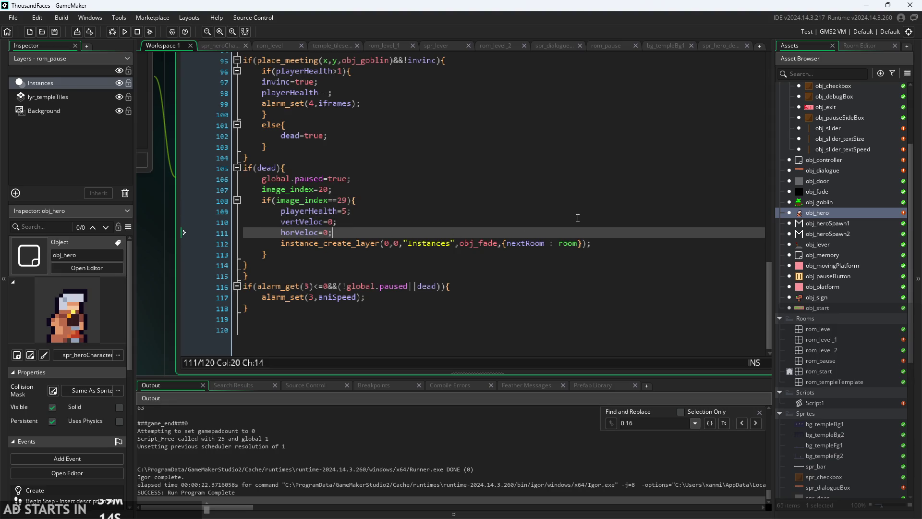
{"action": "left_click", "coordinate": [382, 201]}
{"action": "left_click", "coordinate": [387, 206]}
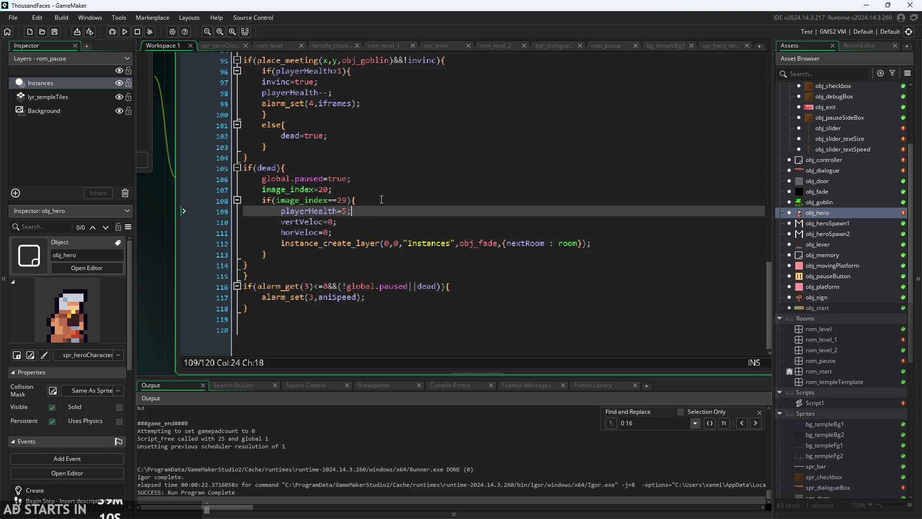
{"action": "left_click", "coordinate": [389, 201]}
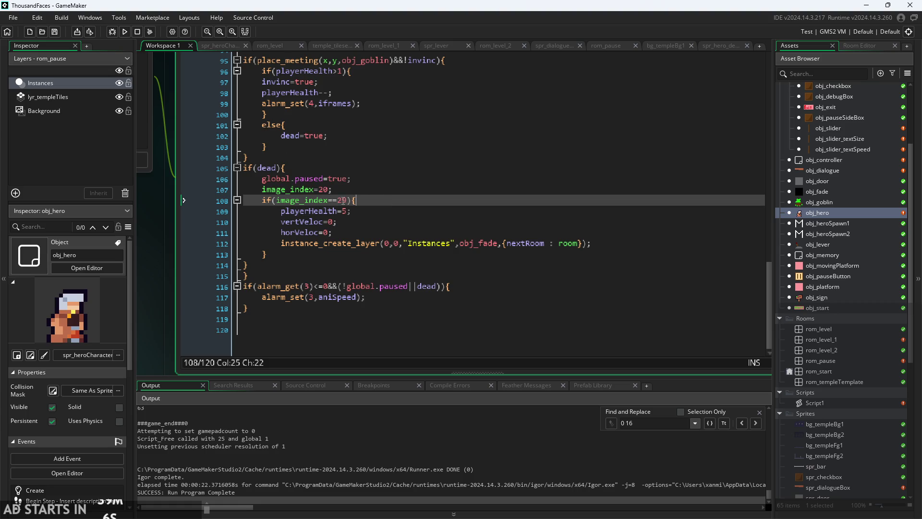
- Replace frame 29 with deathEnd on line 108 and frame 20 with deathStart on line 107
{"action": "key", "text": "Left"}
{"action": "key", "text": "Left"}
{"action": "key", "text": "BackSpace"}
{"action": "key", "text": "BackSpace"}
{"action": "type", "text": "dea"}
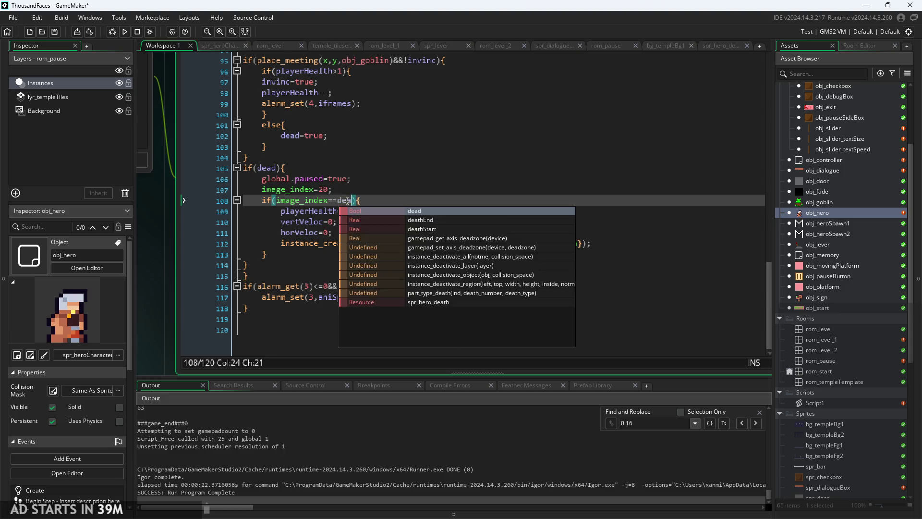
{"action": "key", "text": "BackSpace"}
{"action": "key", "text": "BackSpace"}
{"action": "key", "text": "BackSpace"}
{"action": "type", "text": "deathEnd"}
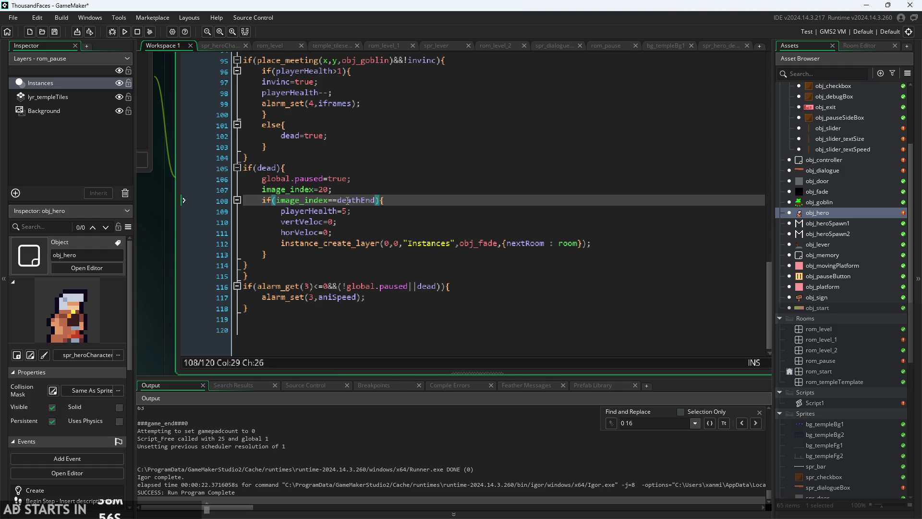
{"action": "left_click", "coordinate": [328, 190]}
{"action": "key", "text": "BackSpace"}
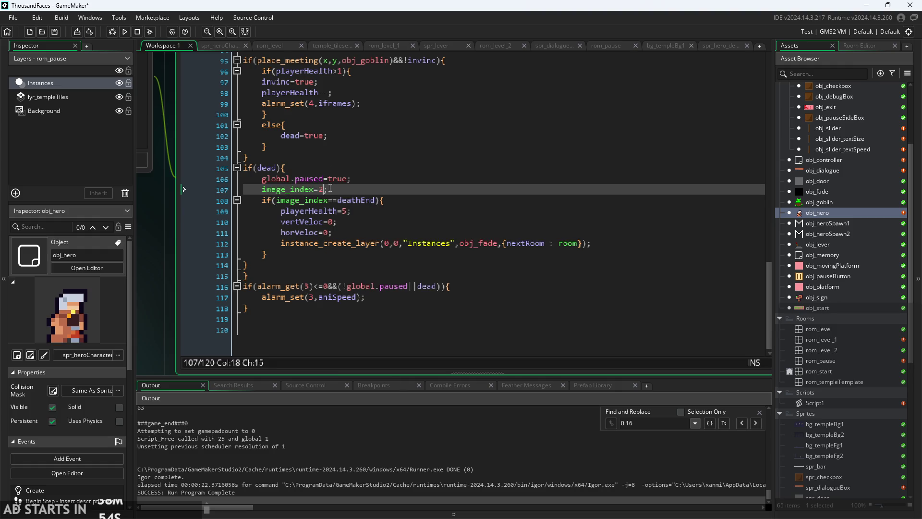
{"action": "key", "text": "BackSpace"}
{"action": "type", "text": "death"}
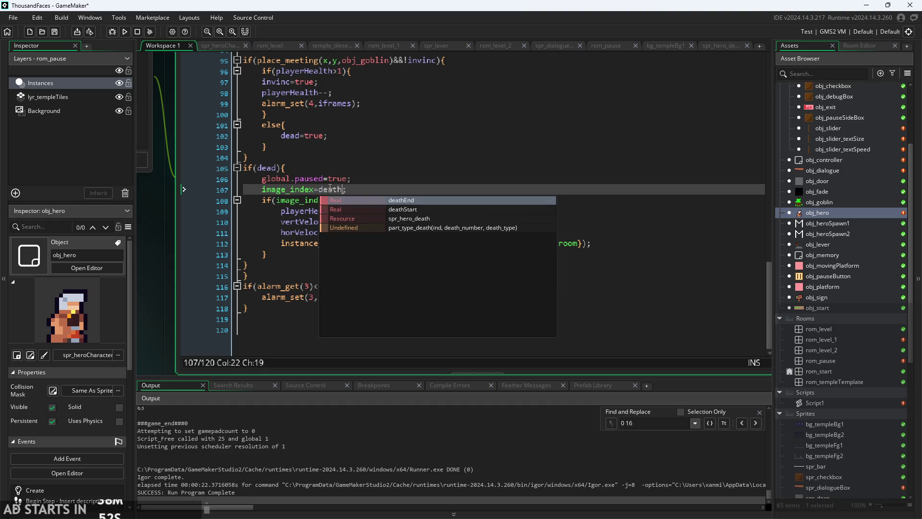
{"action": "key", "text": "Down"}
{"action": "key", "text": "Return"}
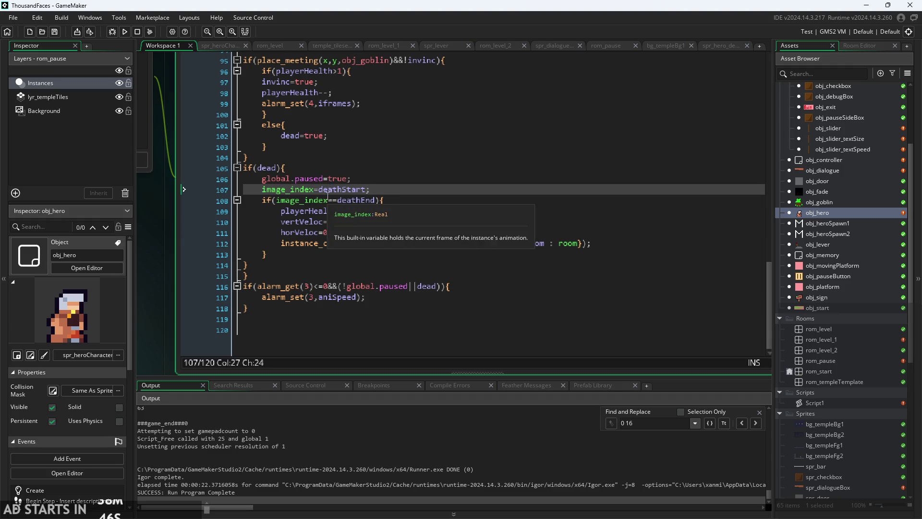
{"action": "left_click_drag", "start_coordinate": [163, 202], "coordinate": [186, 215]}
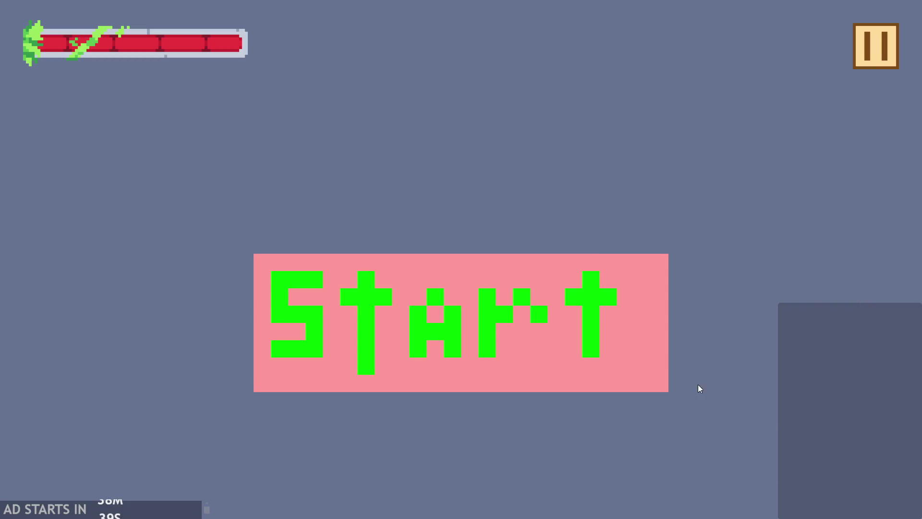
{"action": "left_click", "coordinate": [532, 353]}
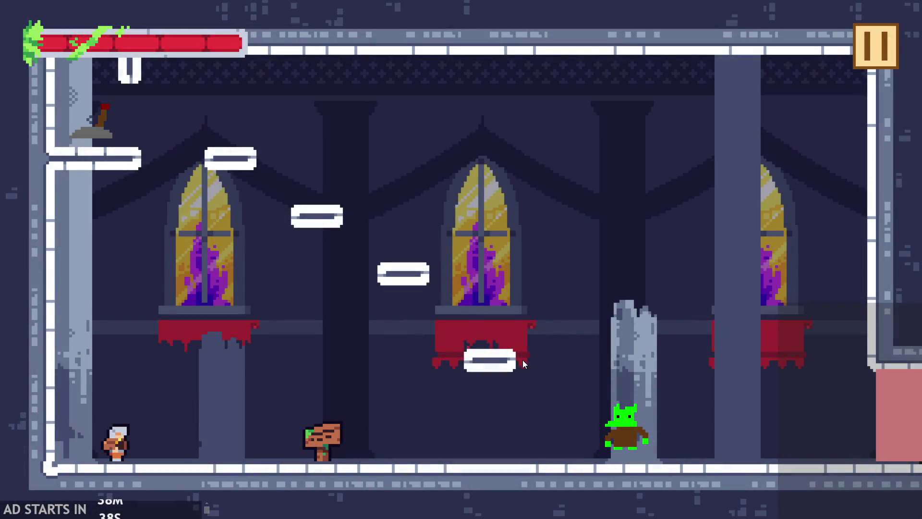
{"action": "key", "text": "Right"}
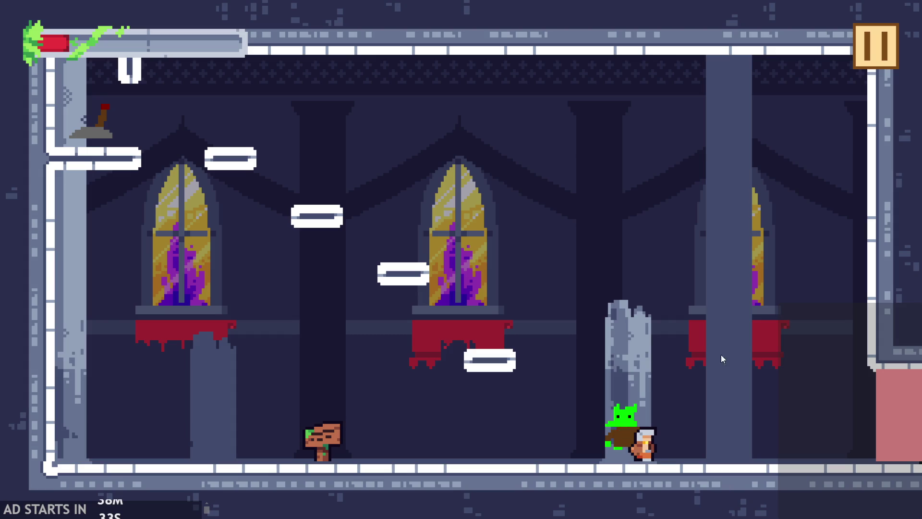
{"action": "left_click", "coordinate": [878, 39]}
{"action": "left_click", "coordinate": [749, 427]}
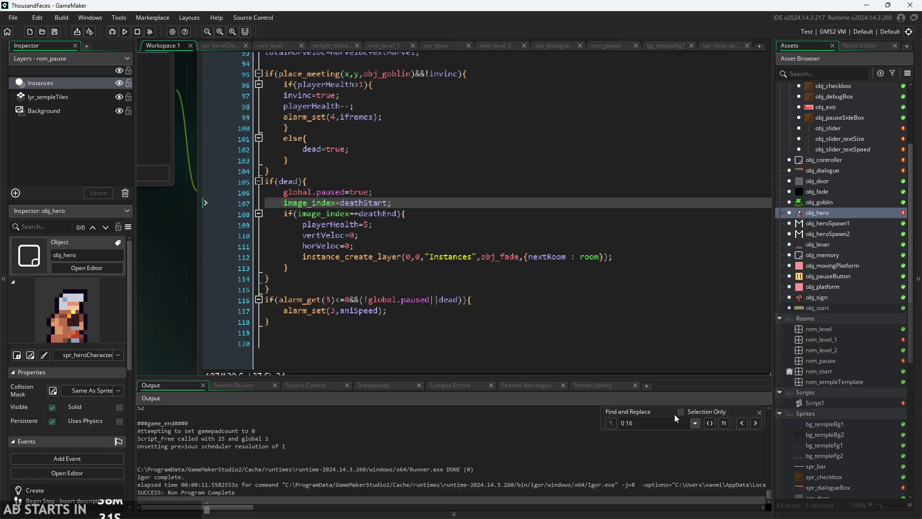
- Cut the if(dead) death block and paste it after the outer closing brace on line 106
{"action": "left_click", "coordinate": [536, 258]}
{"action": "key", "text": "Up"}
{"action": "key", "text": "Up"}
{"action": "key", "text": "Up"}
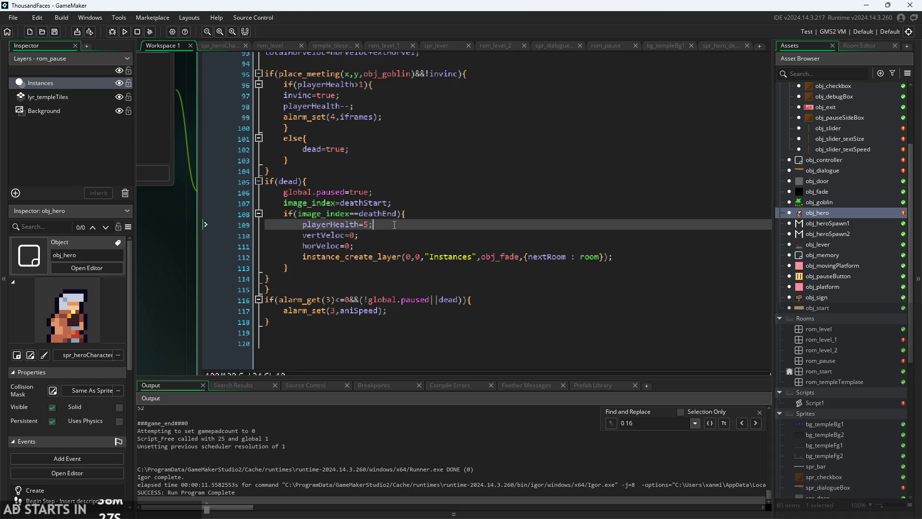
{"action": "key", "text": "Left"}
{"action": "key", "text": "Left"}
{"action": "key", "text": "Left"}
{"action": "left_click", "coordinate": [280, 182]}
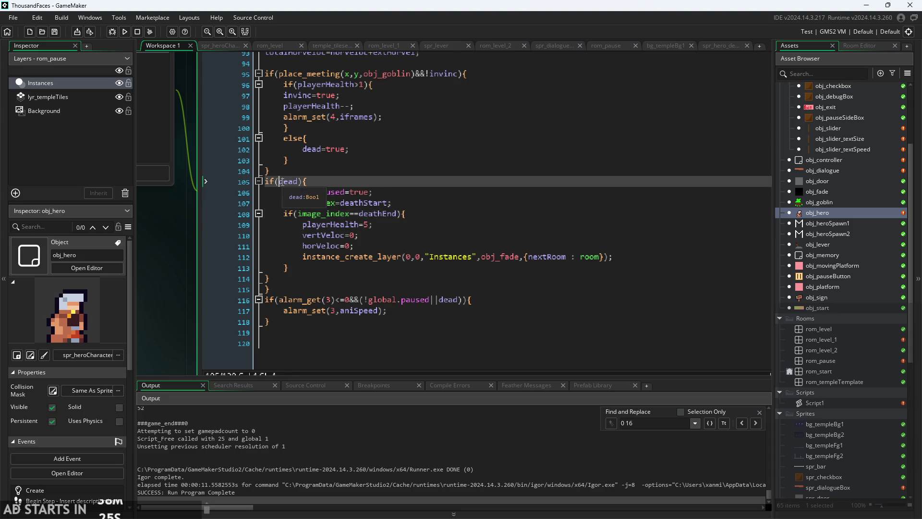
{"action": "left_click", "coordinate": [301, 182]}
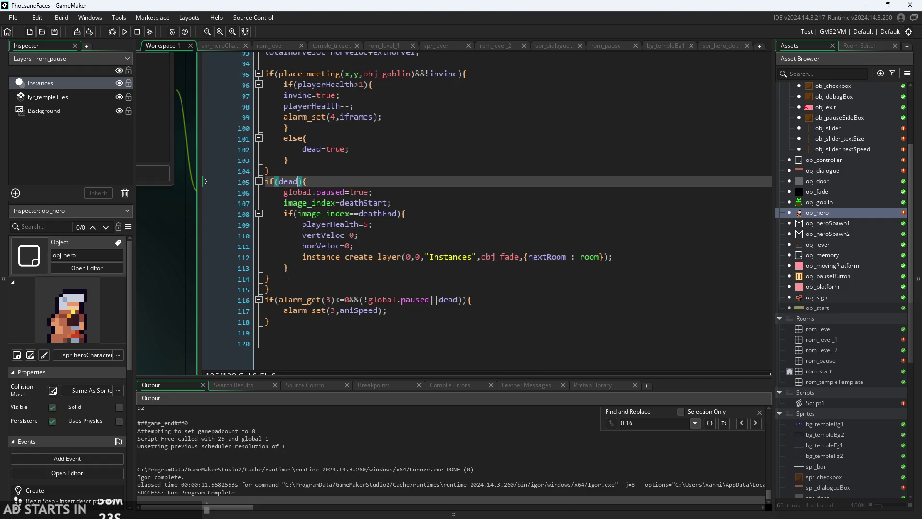
{"action": "left_click_drag", "start_coordinate": [287, 275], "coordinate": [215, 181]}
{"action": "key", "text": "ctrl+c"}
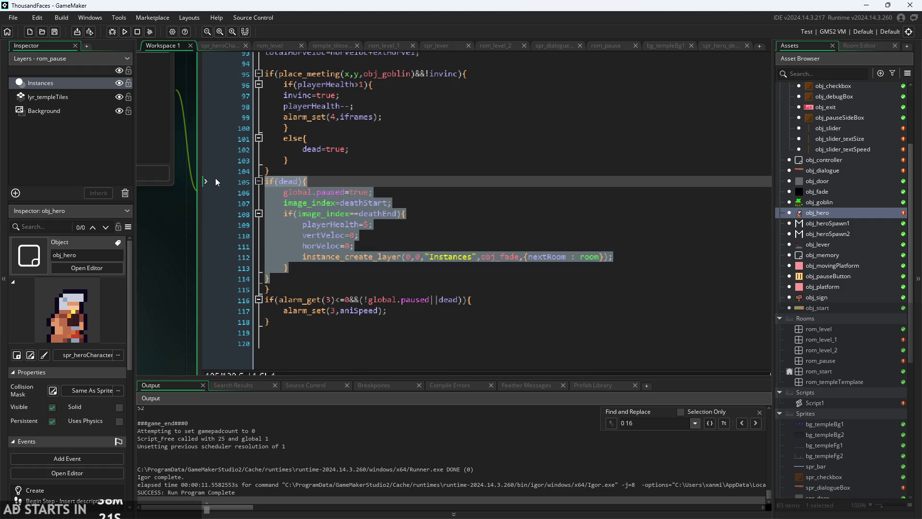
{"action": "key", "text": "Delete"}
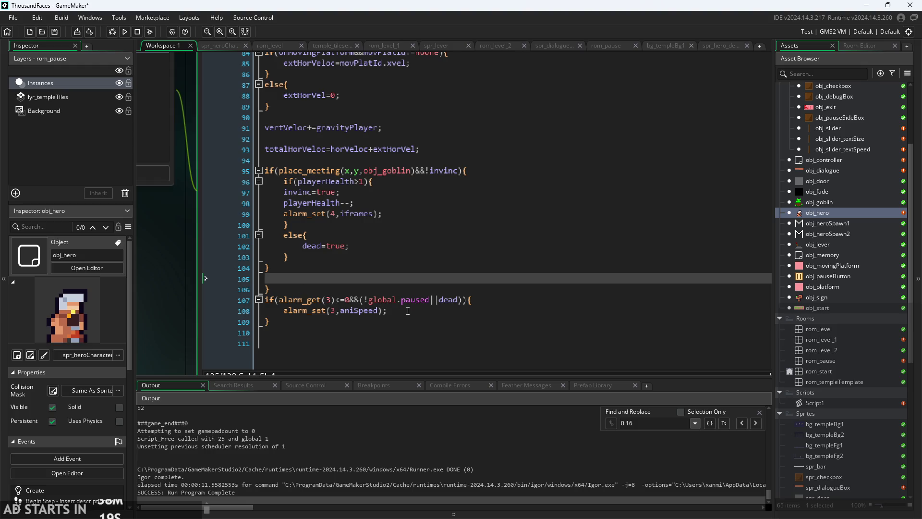
{"action": "left_click", "coordinate": [448, 286]}
{"action": "key", "text": "ctrl+v"}
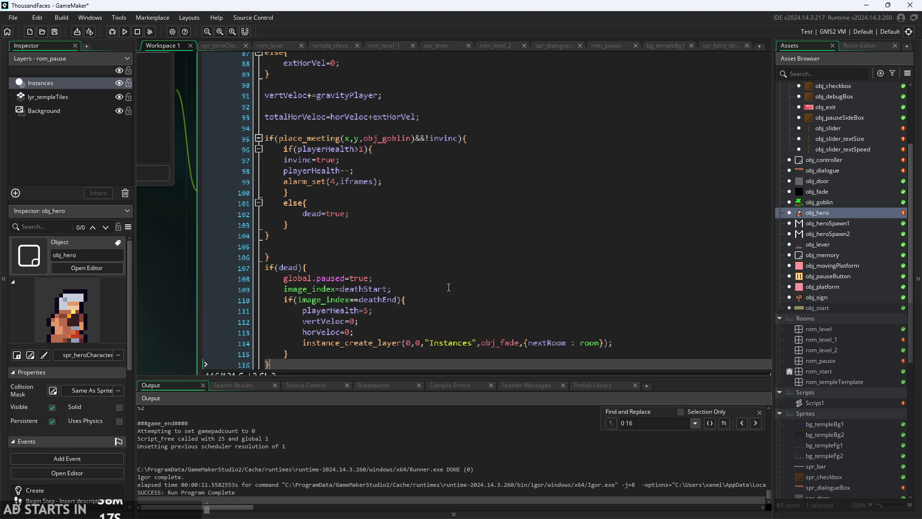
{"action": "scroll", "coordinate": [401, 278], "scroll_direction": "down", "scroll_amount": 2}
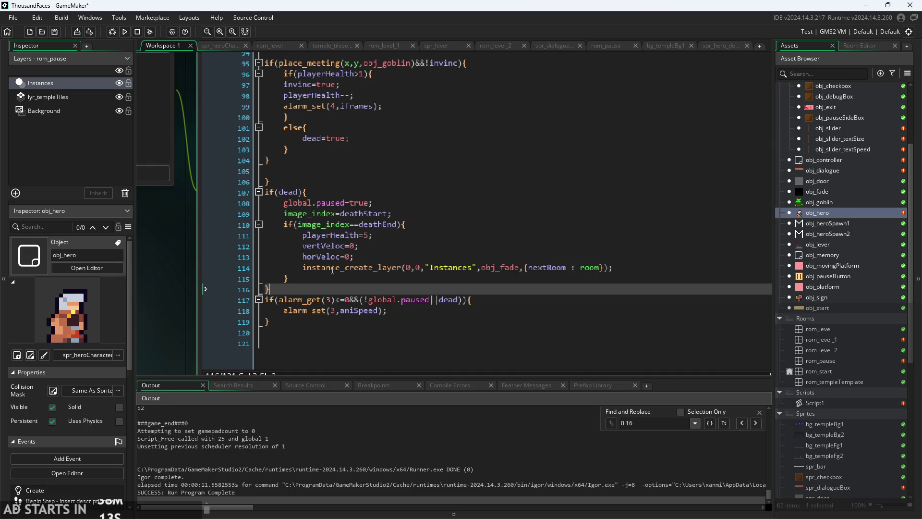
{"action": "left_click", "coordinate": [300, 192]}
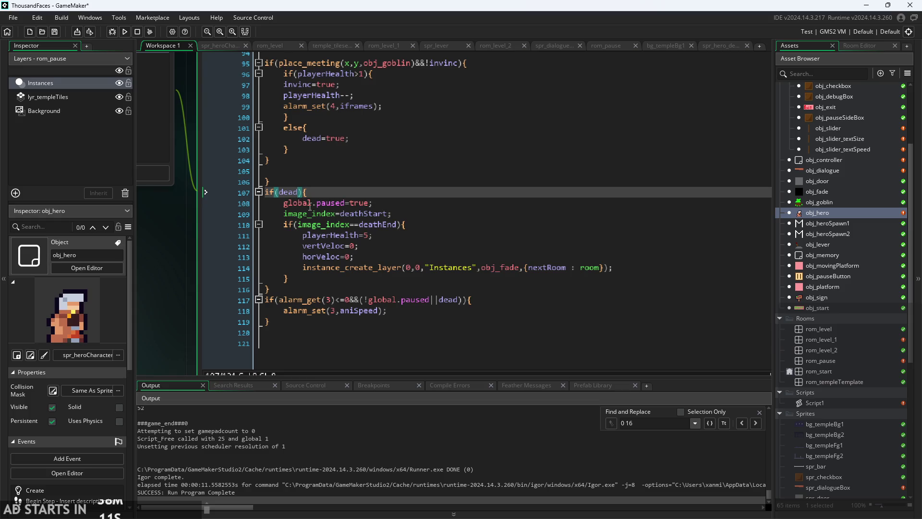
{"action": "mouse_move", "coordinate": [330, 219]}
{"action": "left_click", "coordinate": [125, 32]}
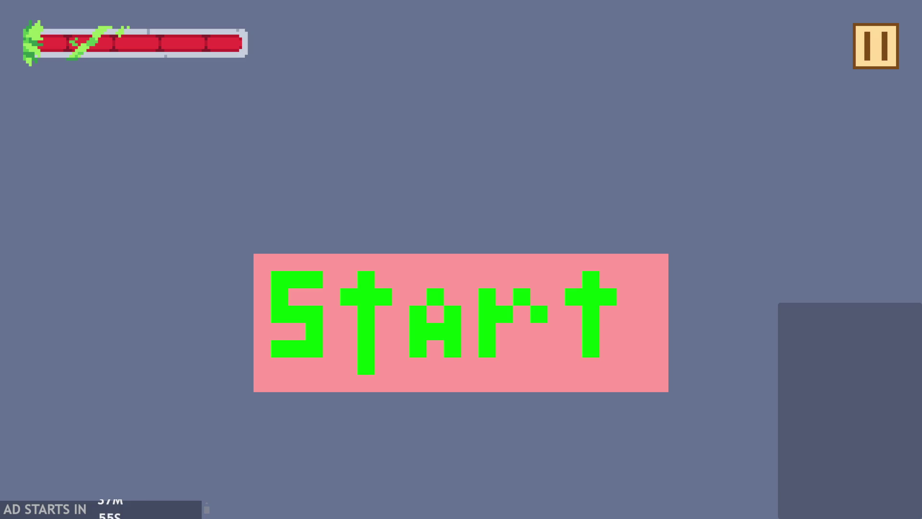
{"action": "left_click", "coordinate": [546, 334]}
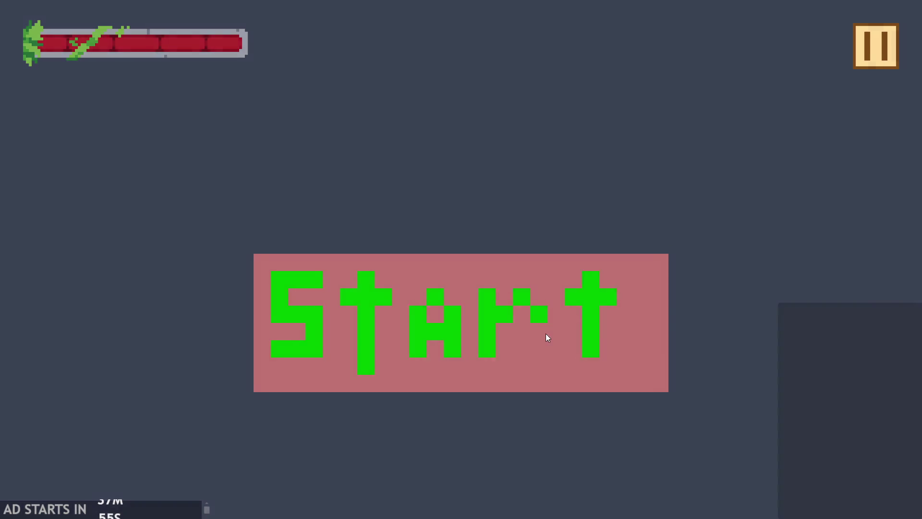
{"action": "key", "text": "Right"}
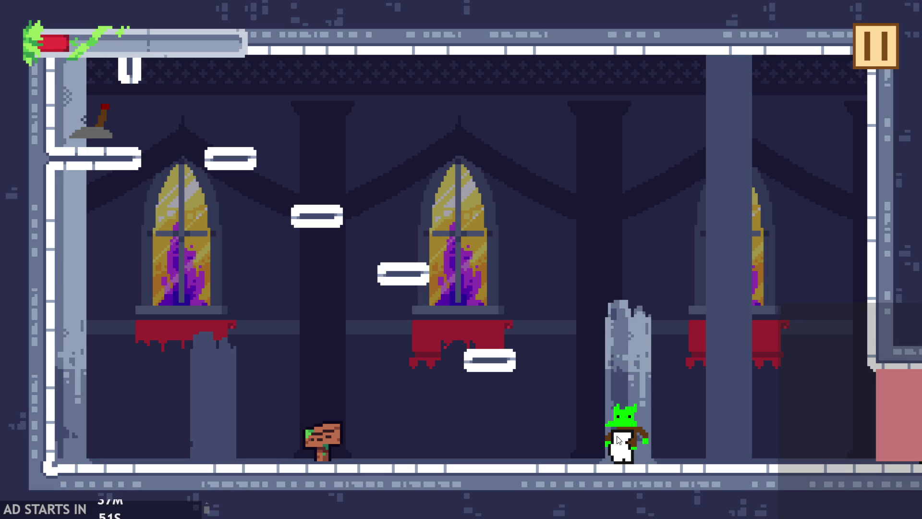
{"action": "left_click", "coordinate": [875, 46]}
{"action": "left_click", "coordinate": [790, 455]}
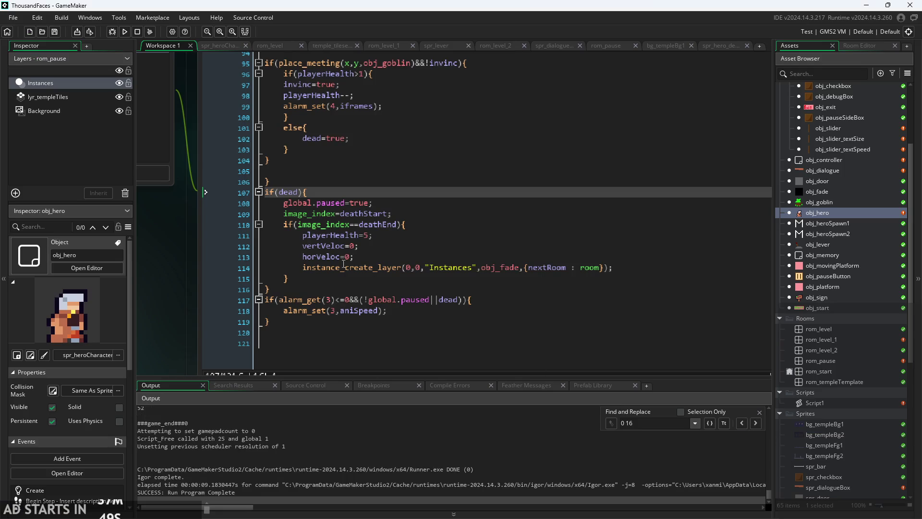
- Copy the !global.paused condition from the alarm check on line 117
{"action": "left_click", "coordinate": [374, 214]}
{"action": "left_click", "coordinate": [380, 247]}
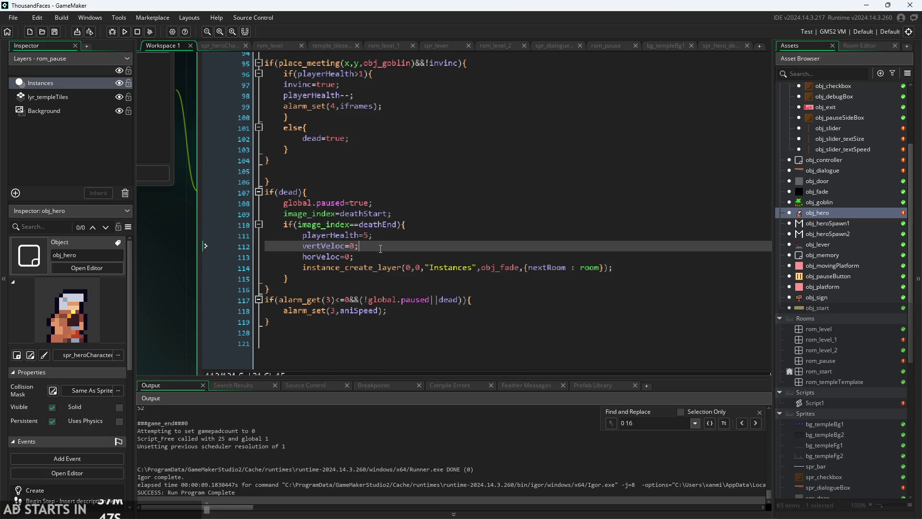
{"action": "left_click", "coordinate": [395, 223]}
{"action": "left_click", "coordinate": [303, 192]}
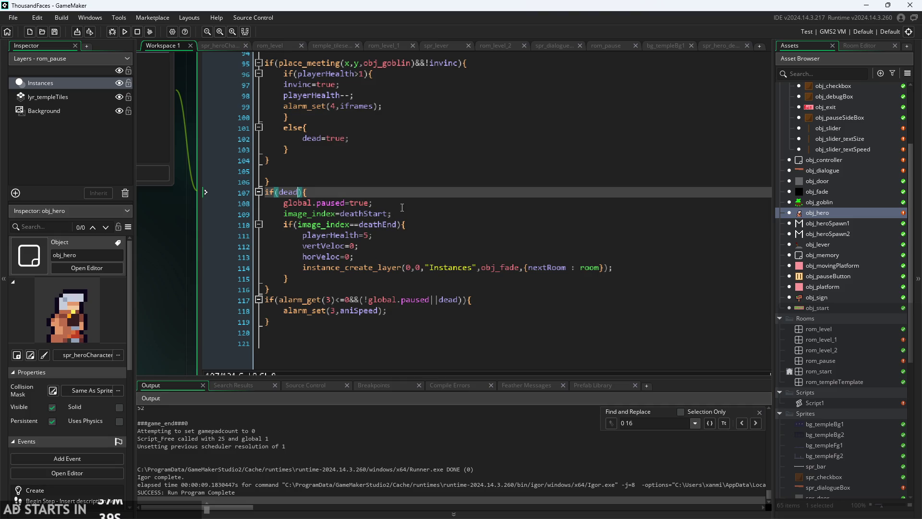
{"action": "left_click", "coordinate": [389, 224]}
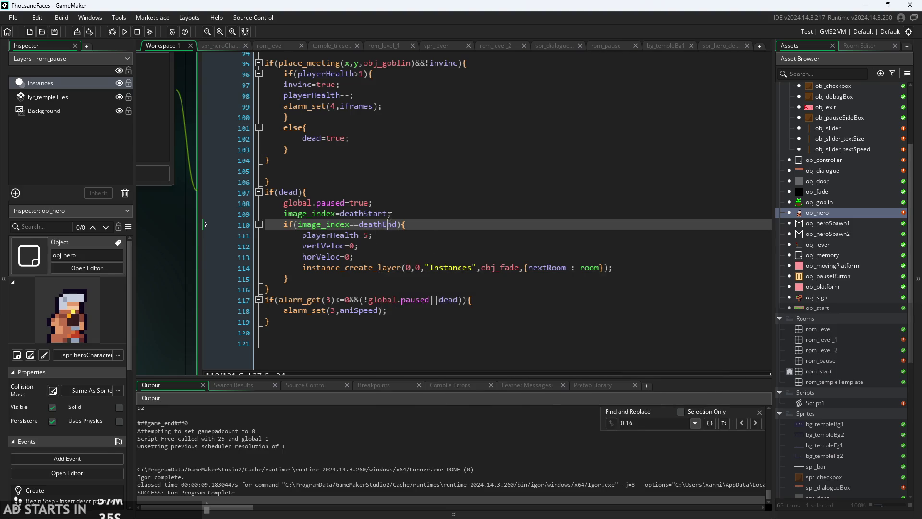
{"action": "key", "text": "Up"}
{"action": "key", "text": "Up"}
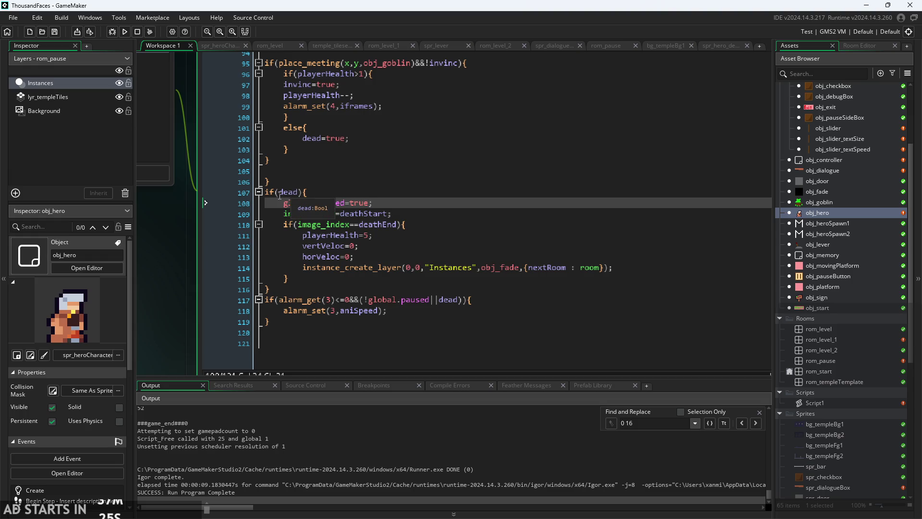
{"action": "left_click_drag", "start_coordinate": [365, 300], "coordinate": [438, 299]}
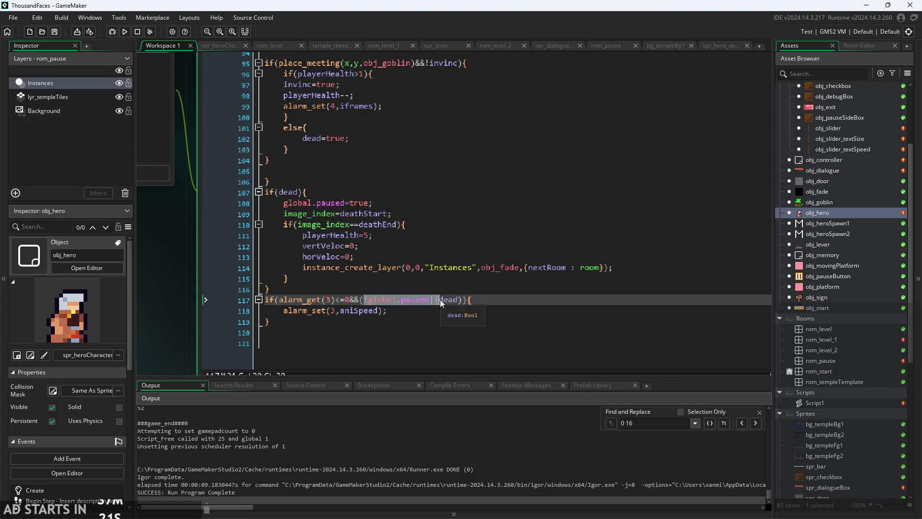
{"action": "key", "text": "ctrl+c"}
- Paste it into the death condition, replacing || with && to read if(!global.paused&&dead), and run
{"action": "left_click", "coordinate": [280, 192]}
{"action": "key", "text": "ctrl+v"}
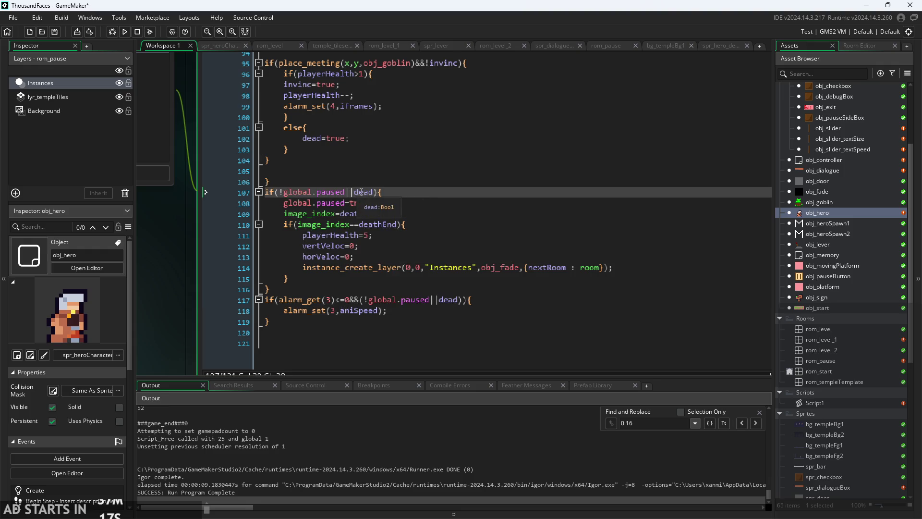
{"action": "key", "text": "BackSpace"}
{"action": "key", "text": "BackSpace"}
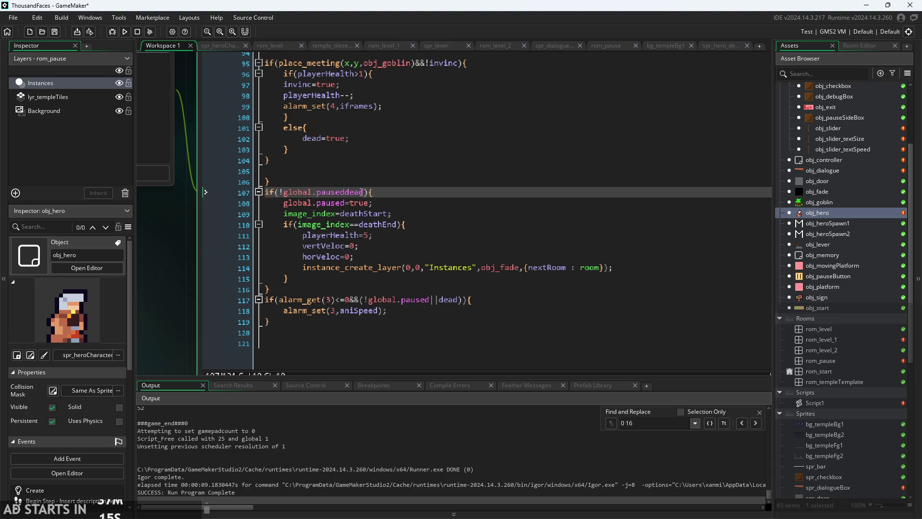
{"action": "type", "text": "&&"}
{"action": "left_click", "coordinate": [124, 31]}
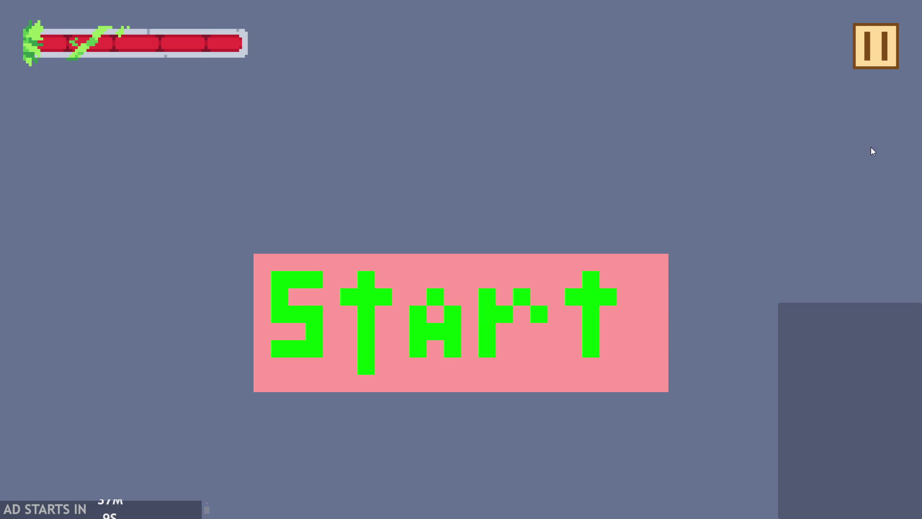
- Start the game, walk, jump, toggle pause, run the hero into the goblin, then pause and exit
{"action": "left_click", "coordinate": [549, 328]}
{"action": "key", "text": "Right"}
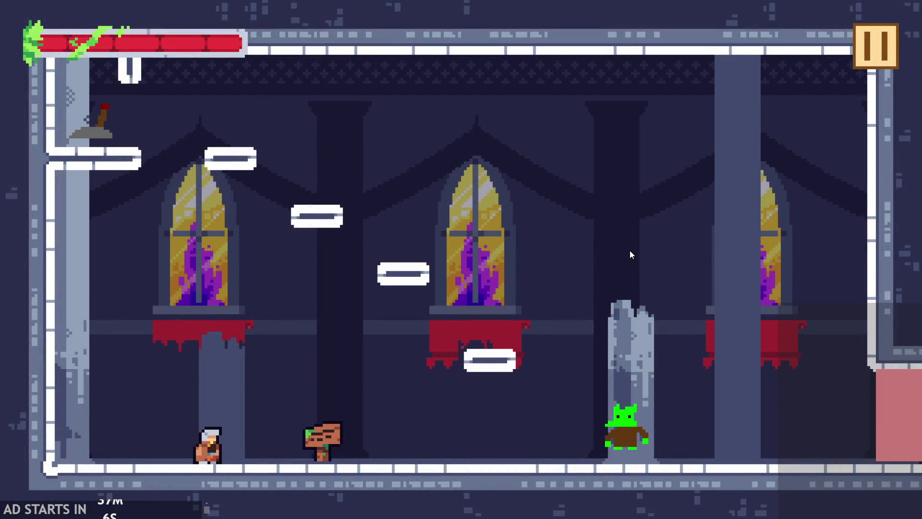
{"action": "key", "text": "space"}
{"action": "left_click", "coordinate": [871, 54]}
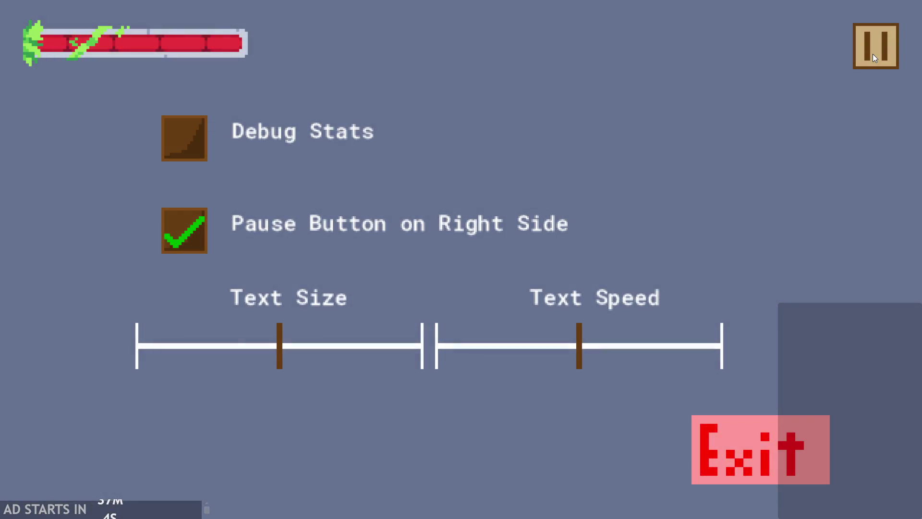
{"action": "left_click", "coordinate": [872, 54]}
{"action": "key", "text": "Right"}
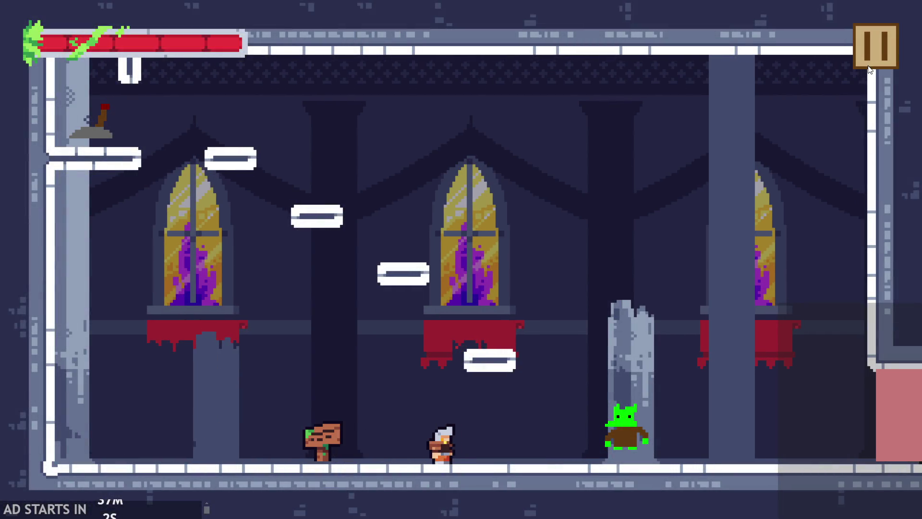
{"action": "key", "text": "space"}
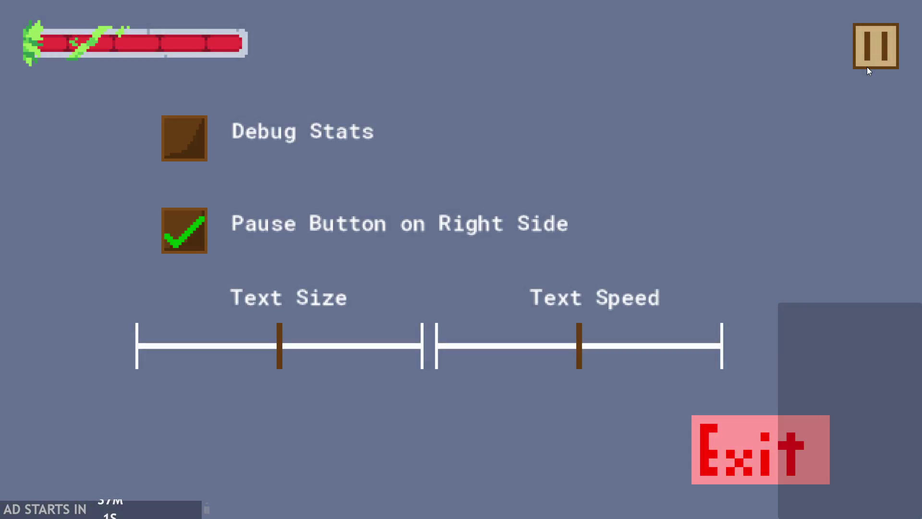
{"action": "left_click", "coordinate": [868, 68]}
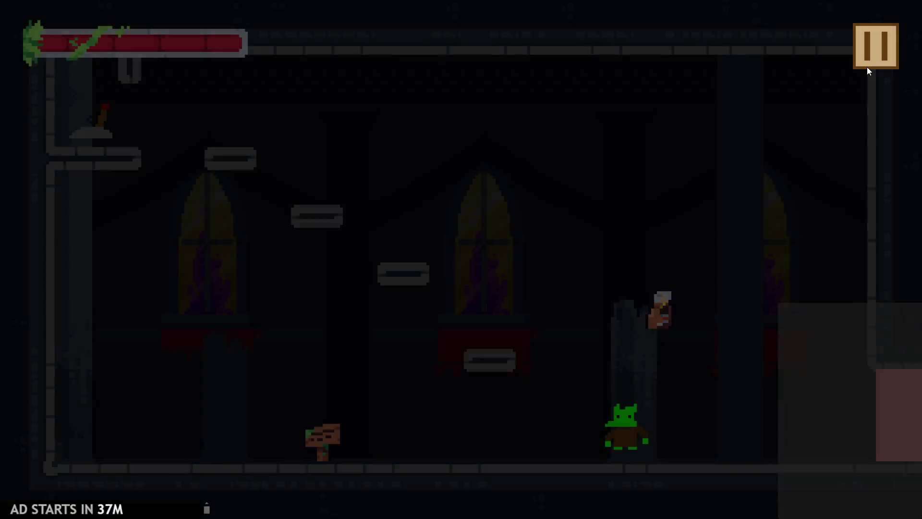
{"action": "key", "text": "Left"}
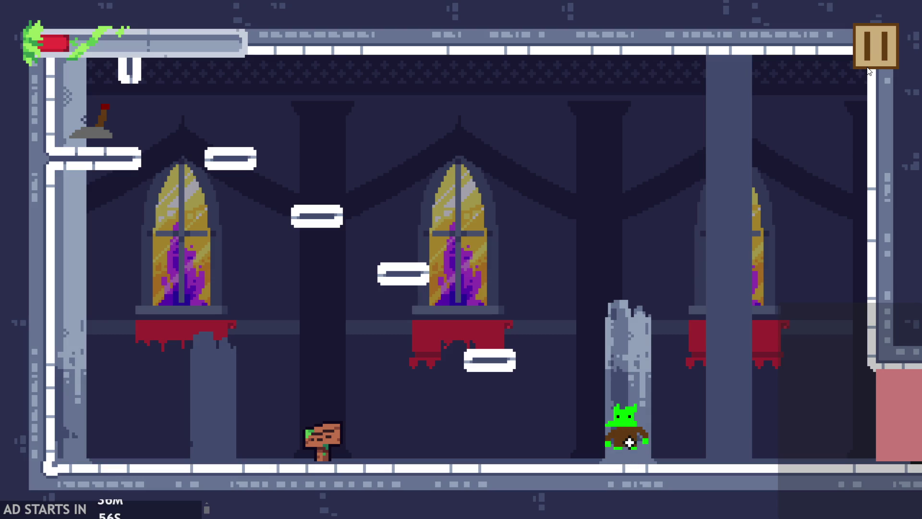
{"action": "left_click", "coordinate": [869, 60]}
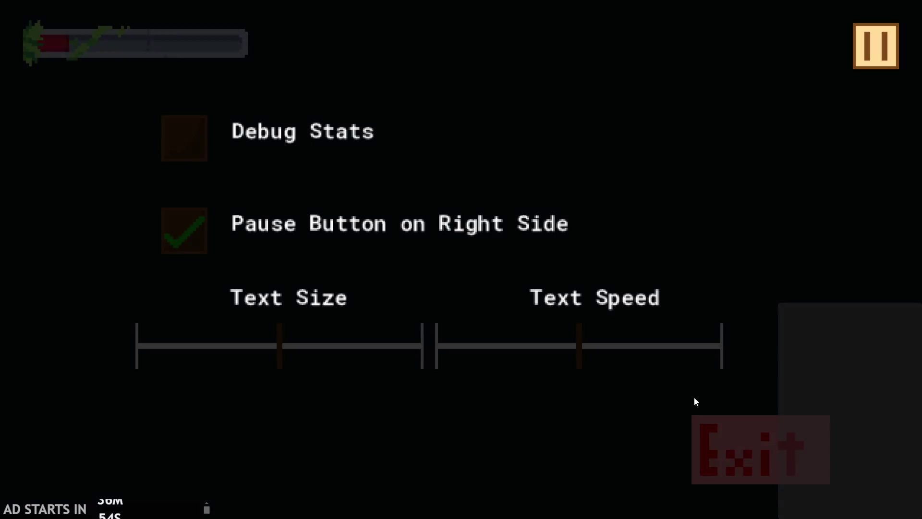
{"action": "left_click", "coordinate": [749, 442]}
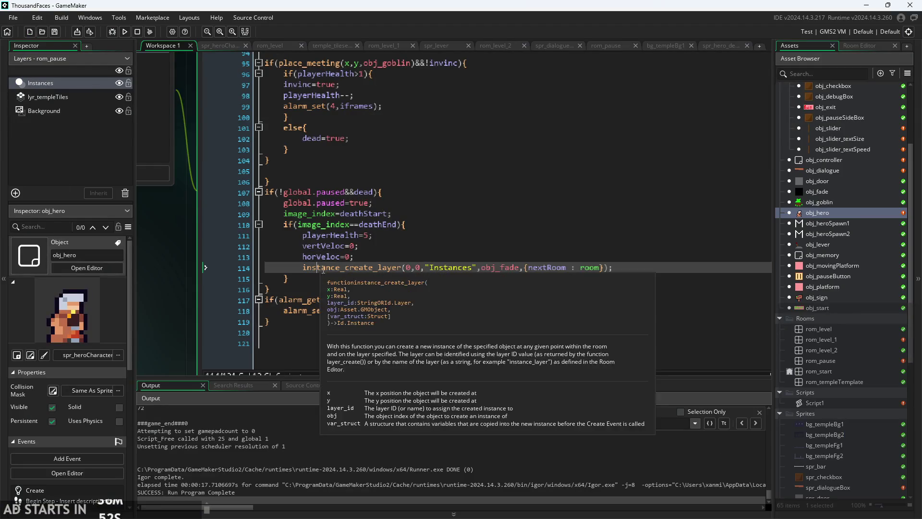
- Cut the if(image_index==deathEnd) block out of the paused-and-dead death block
{"action": "left_click", "coordinate": [350, 192]}
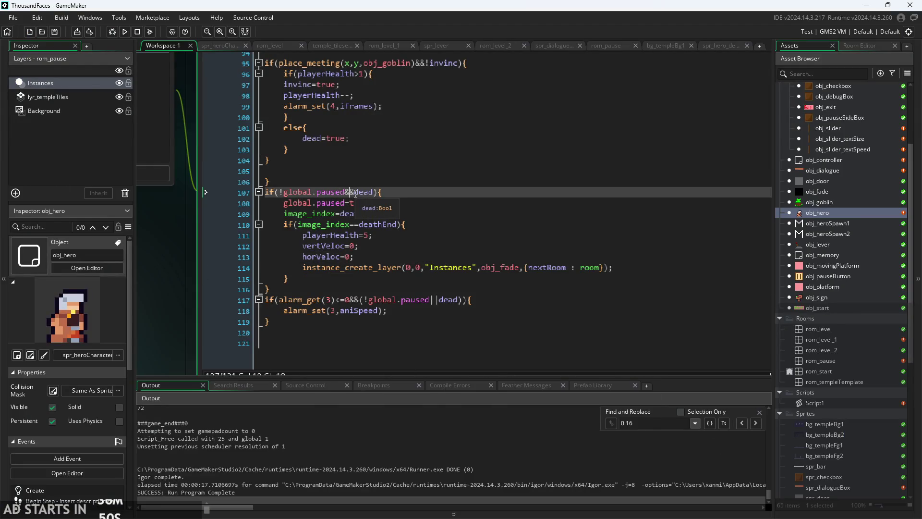
{"action": "left_click", "coordinate": [410, 213]}
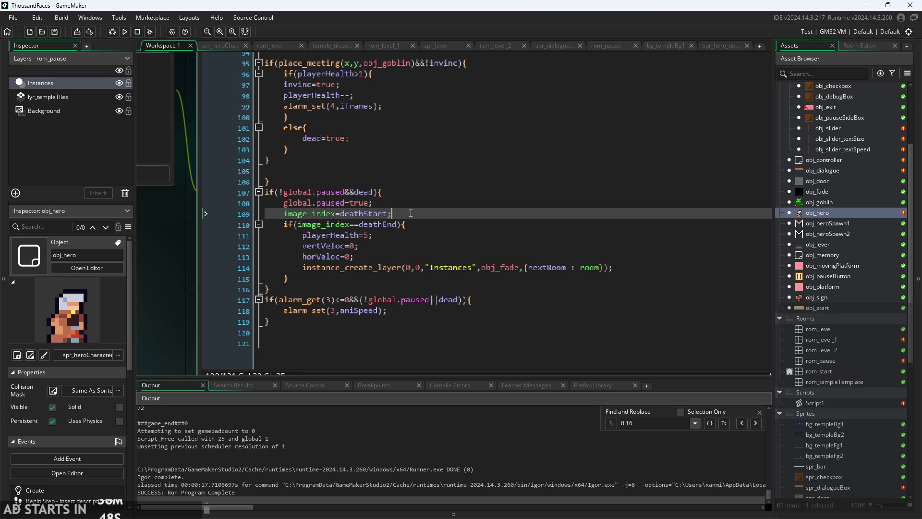
{"action": "key", "text": "Down"}
{"action": "key", "text": "Down"}
{"action": "key", "text": "Up"}
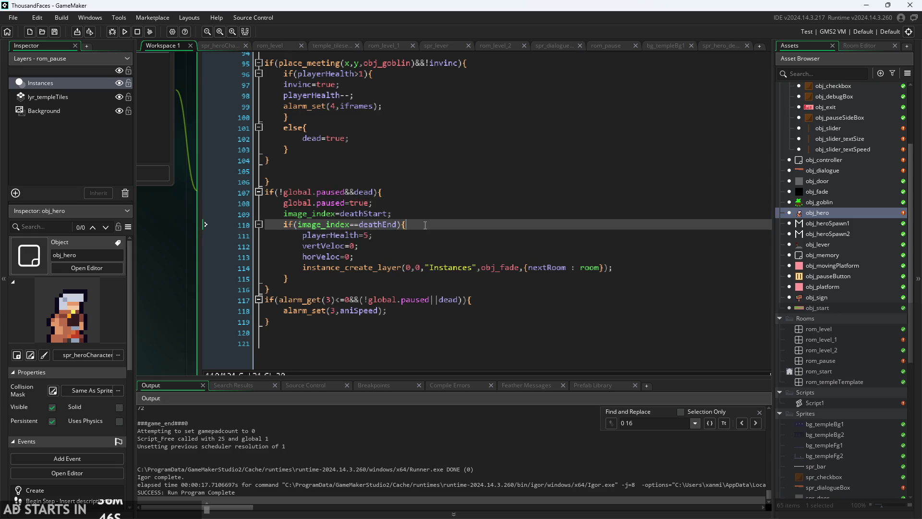
{"action": "key", "text": "Up"}
{"action": "left_click", "coordinate": [426, 220]}
{"action": "left_click", "coordinate": [327, 258]}
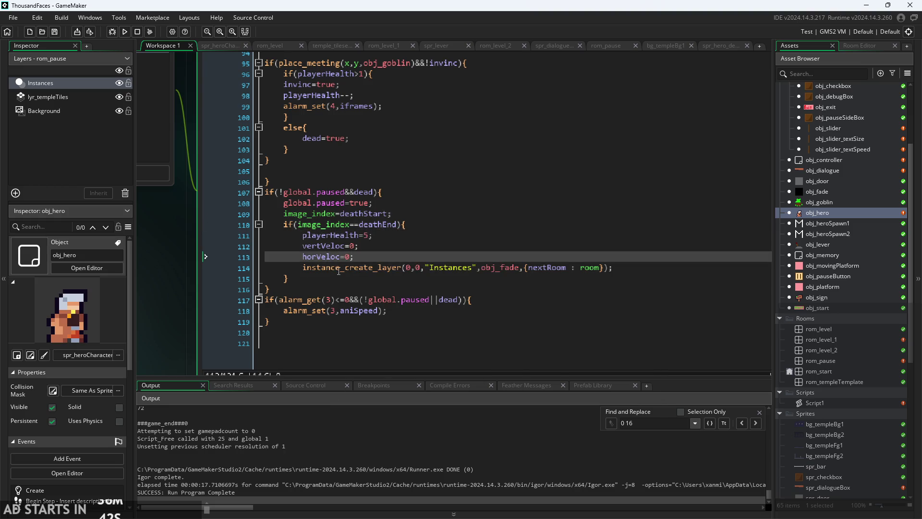
{"action": "left_click_drag", "start_coordinate": [322, 278], "coordinate": [278, 217]}
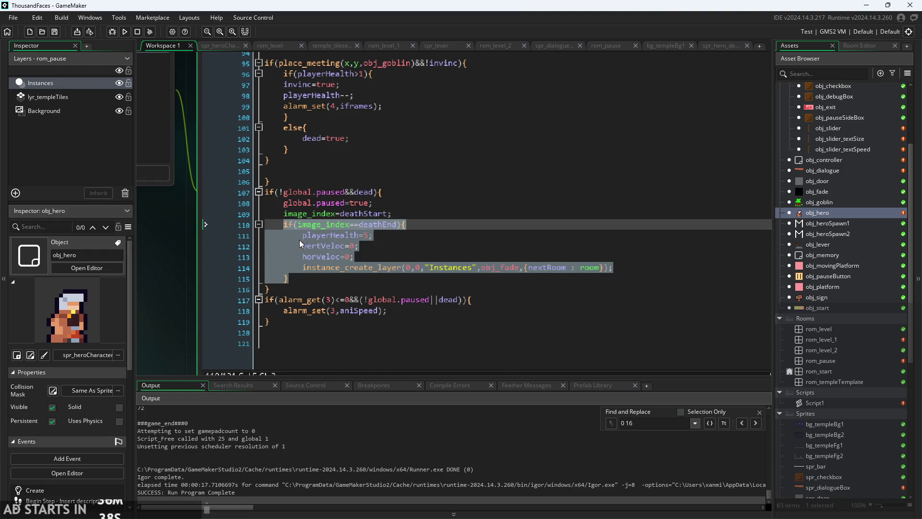
{"action": "key", "text": "BackSpace"}
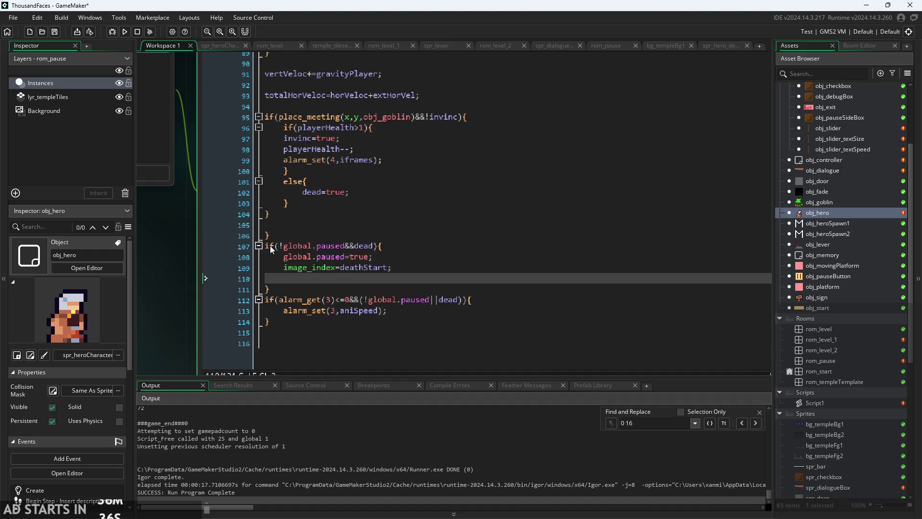
- Paste it after the death block's closing brace, check the braces, and run the game
{"action": "scroll", "coordinate": [283, 265], "scroll_direction": "up", "scroll_amount": 3}
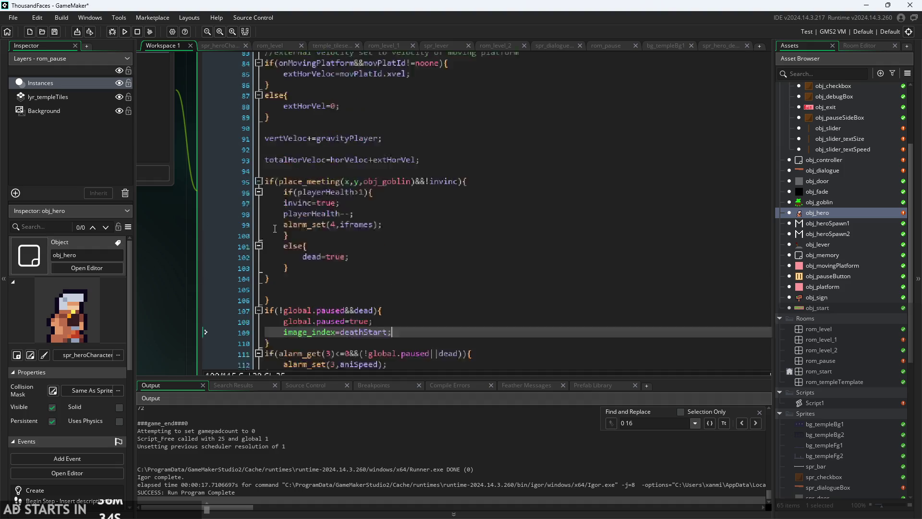
{"action": "scroll", "coordinate": [293, 278], "scroll_direction": "down", "scroll_amount": 3}
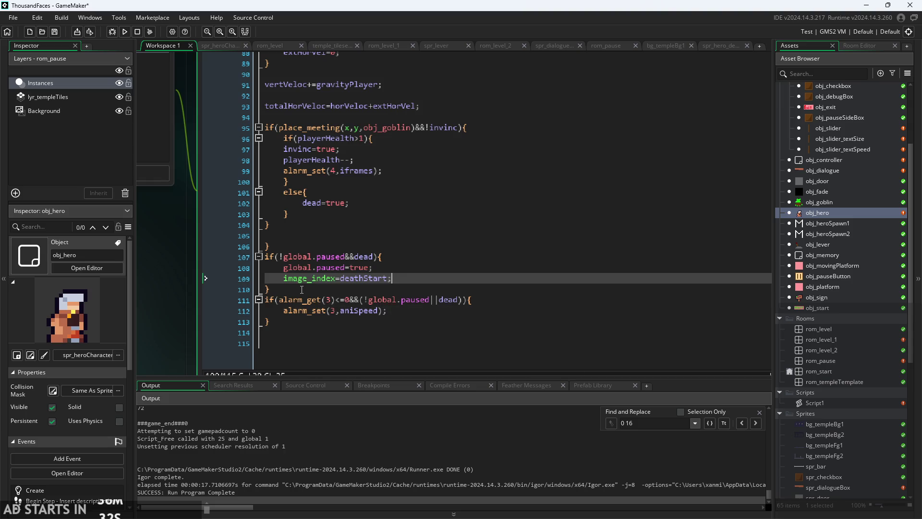
{"action": "left_click", "coordinate": [301, 289]}
{"action": "key", "text": "ctrl+v"}
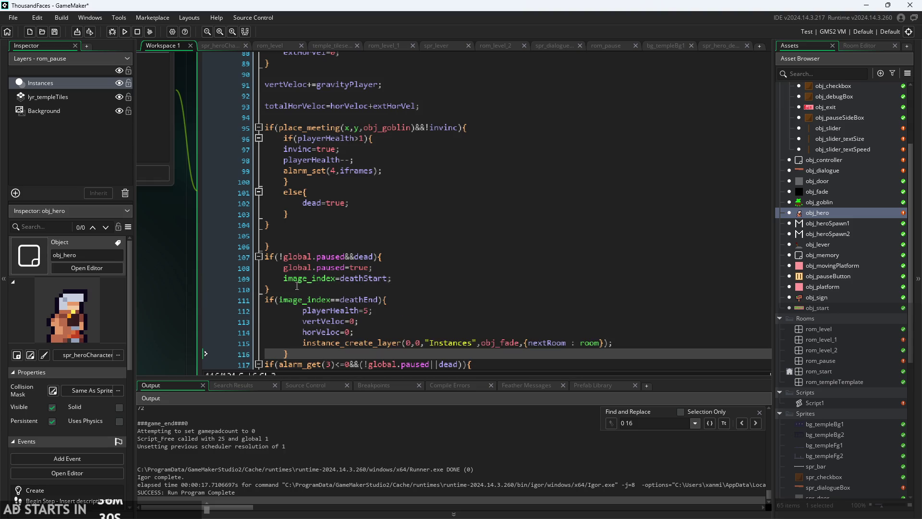
{"action": "scroll", "coordinate": [295, 283], "scroll_direction": "down", "scroll_amount": 2}
{"action": "left_click", "coordinate": [283, 301]}
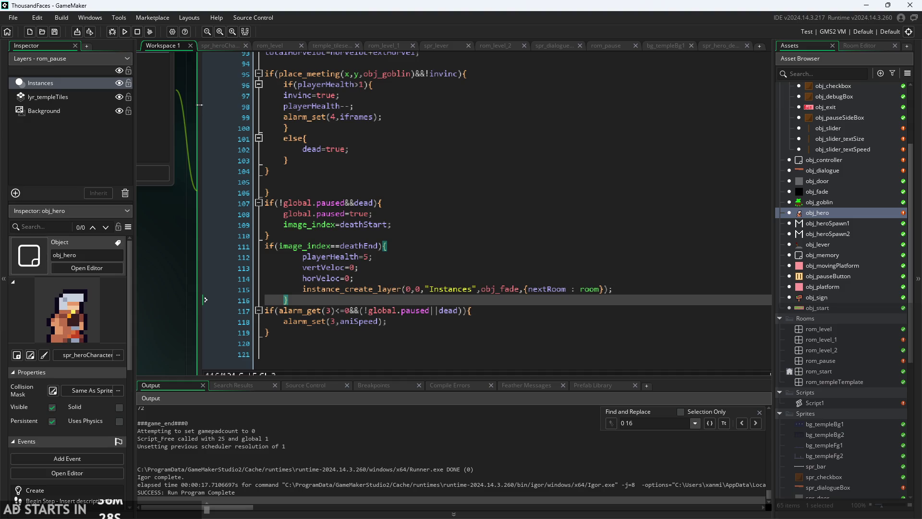
{"action": "left_click", "coordinate": [128, 32]}
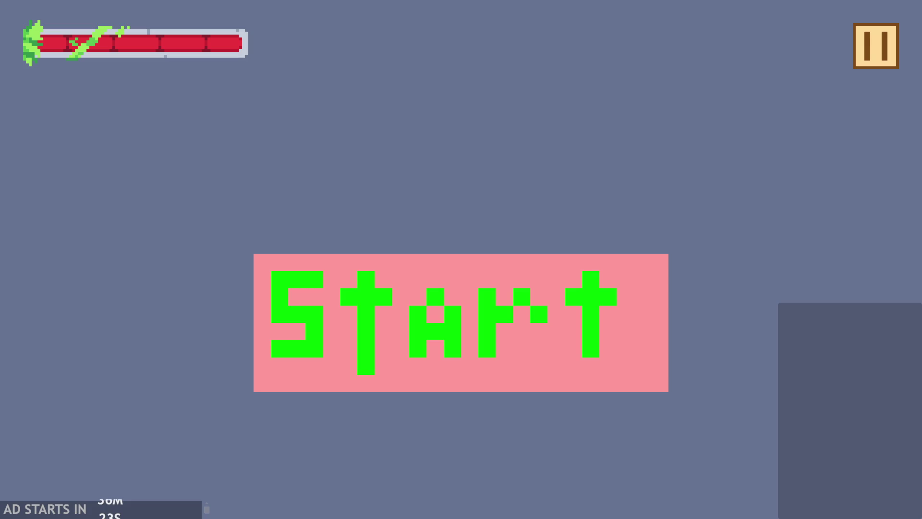
{"action": "left_click", "coordinate": [398, 335]}
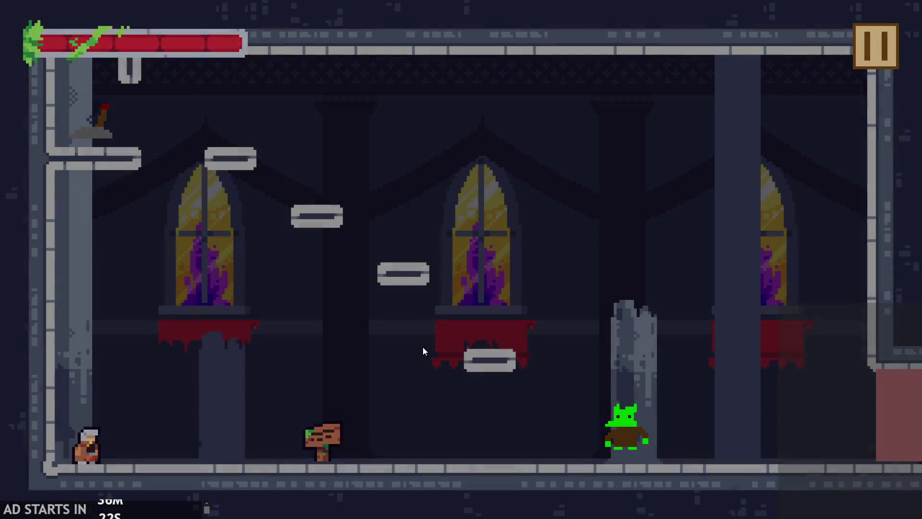
{"action": "key", "text": "Right"}
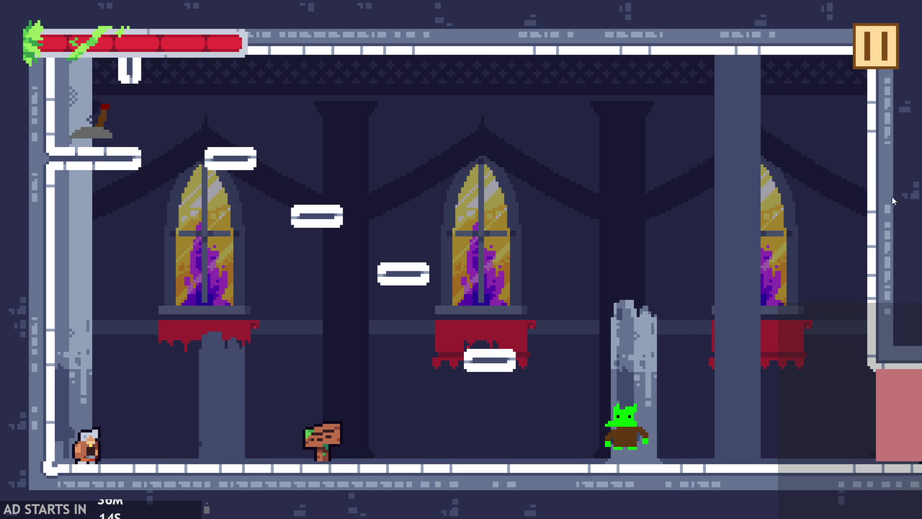
{"action": "key", "text": "Right"}
{"action": "key", "text": "space"}
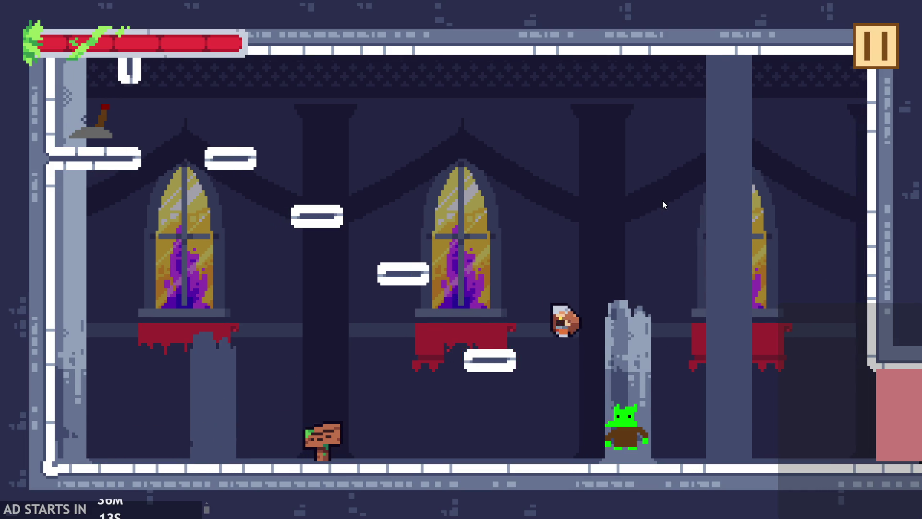
{"action": "key", "text": "space"}
{"action": "key", "text": "Left"}
{"action": "key", "text": "Right"}
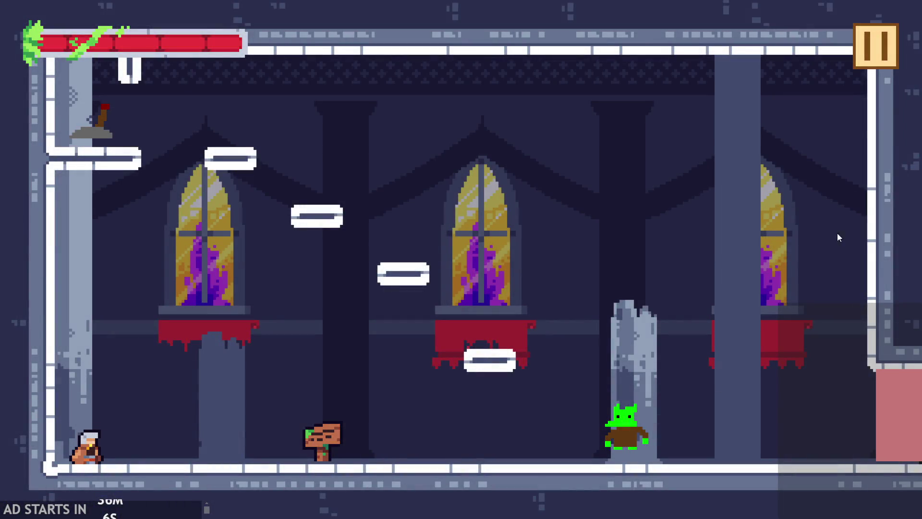
{"action": "left_click", "coordinate": [875, 47]}
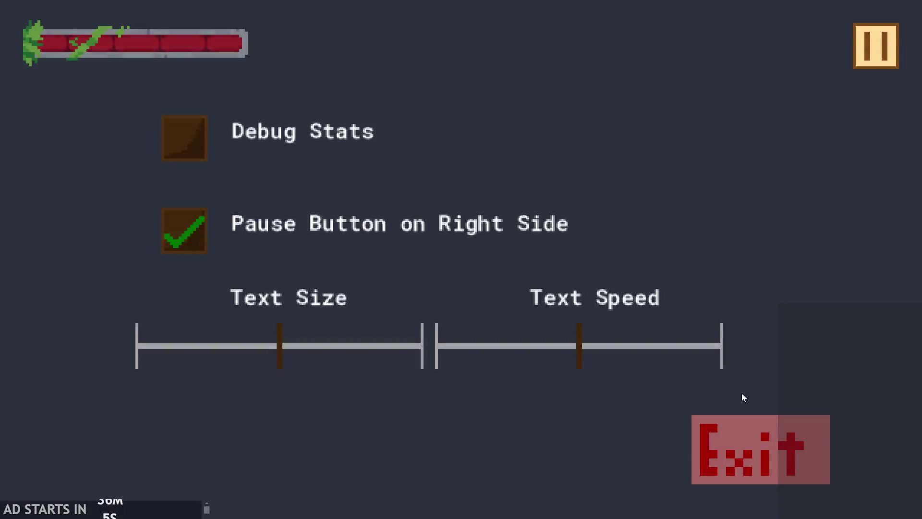
{"action": "left_click", "coordinate": [759, 440]}
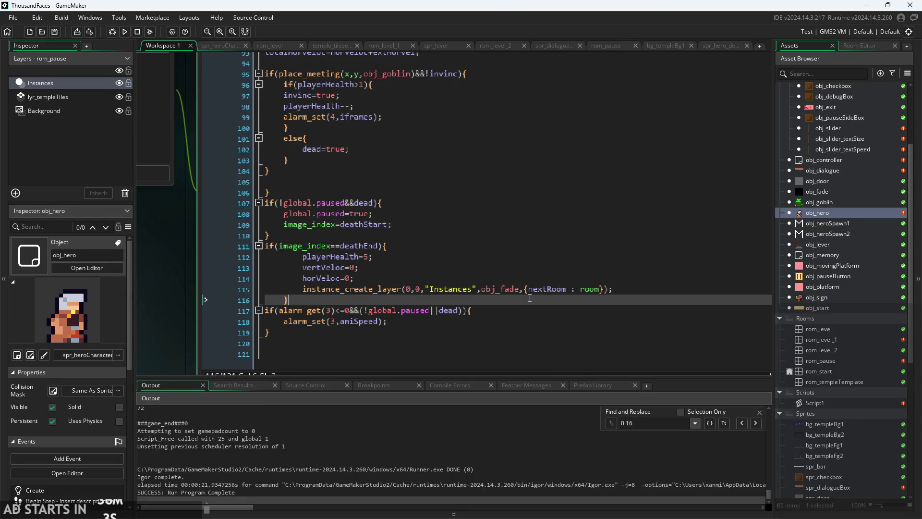
- Change the death check to image_index==deathEnd-1 and run the game
{"action": "left_click", "coordinate": [520, 279]}
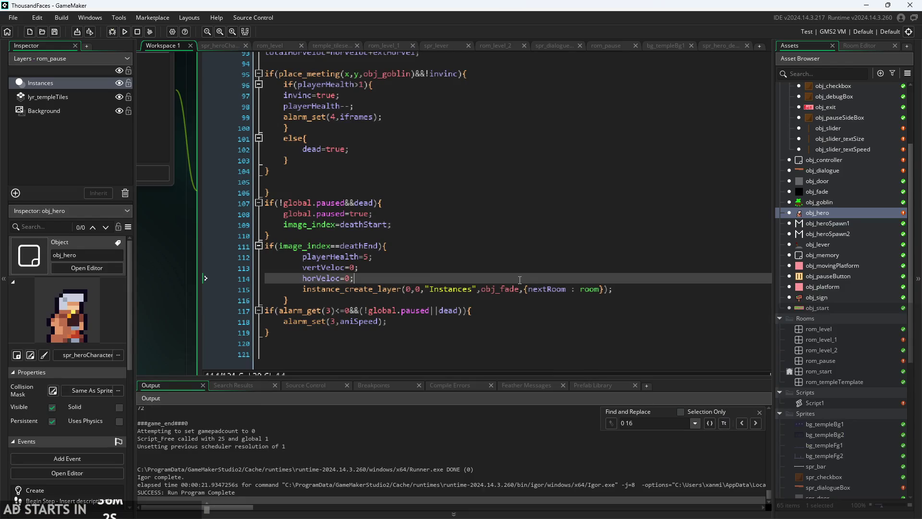
{"action": "left_click", "coordinate": [378, 246]}
{"action": "type", "text": "-1"}
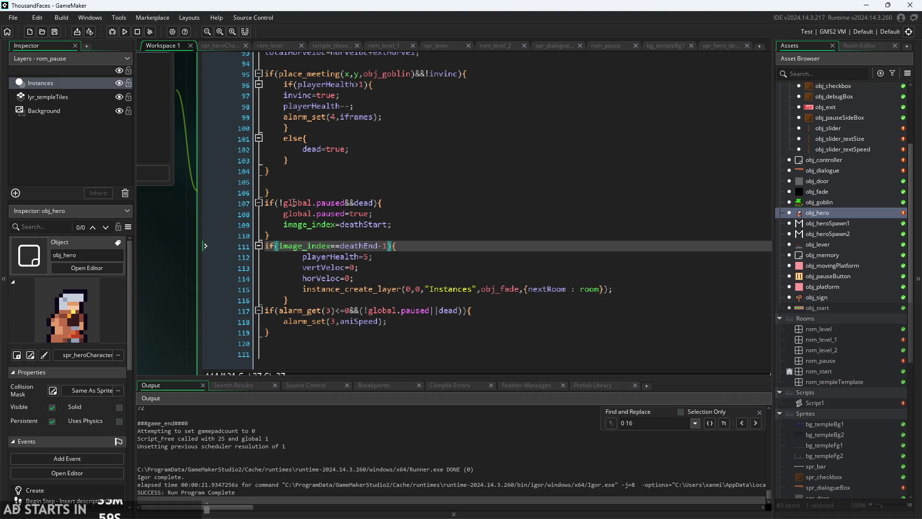
{"action": "left_click", "coordinate": [126, 31]}
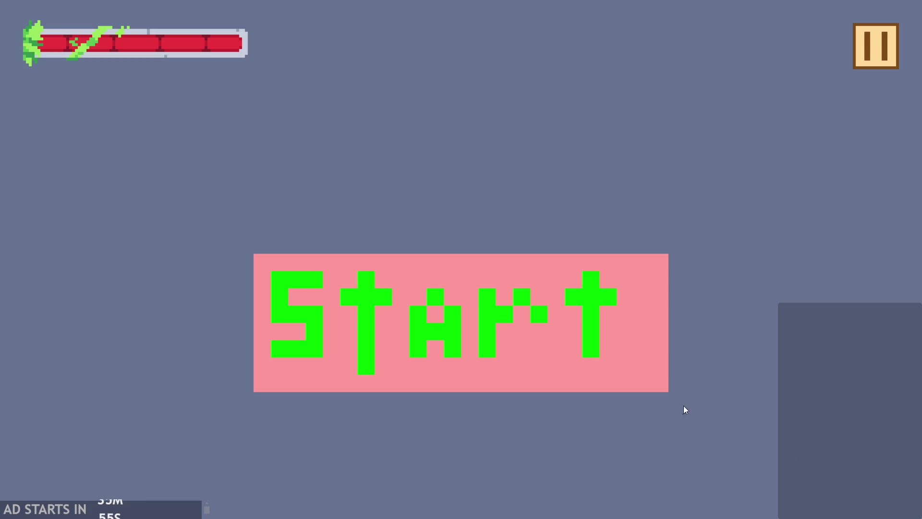
- Start the game, walk the hero right until death, then pause and exit back to the code
{"action": "left_click", "coordinate": [358, 290]}
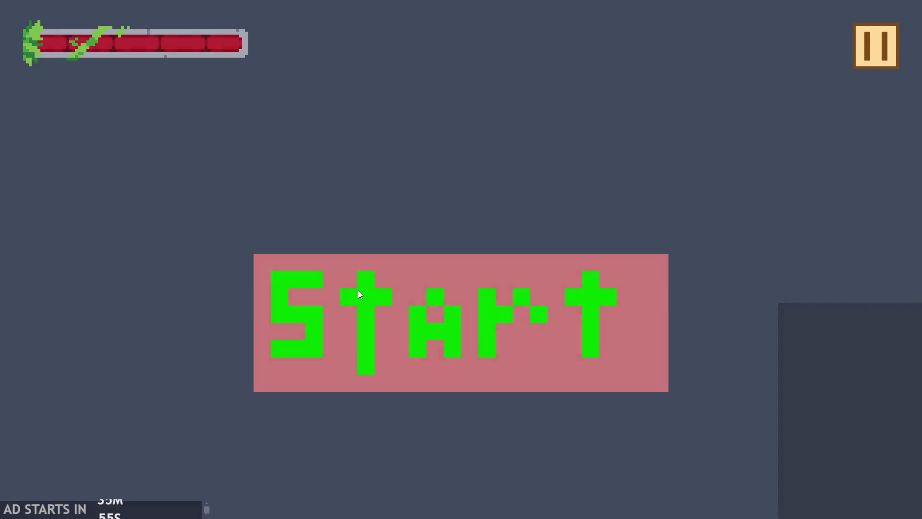
{"action": "key", "text": "Right"}
{"action": "key", "text": "Right"}
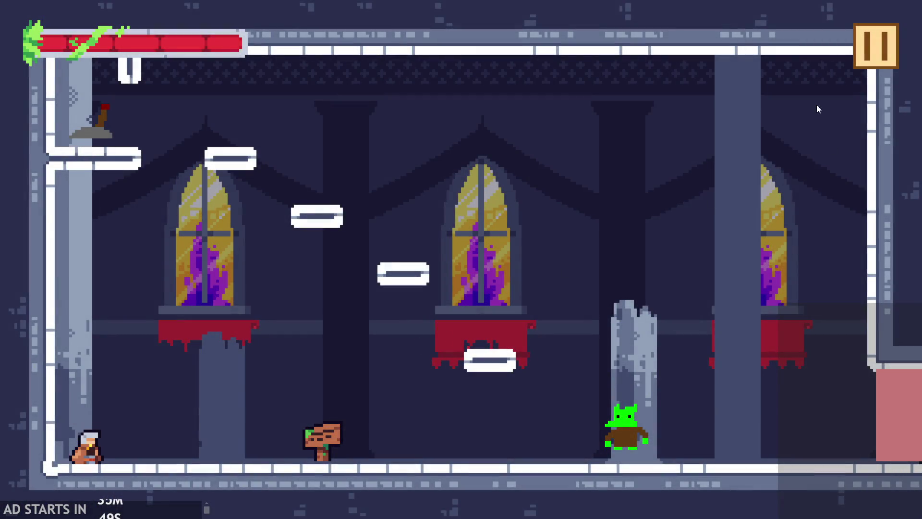
{"action": "left_click", "coordinate": [855, 48]}
{"action": "left_click", "coordinate": [786, 455]}
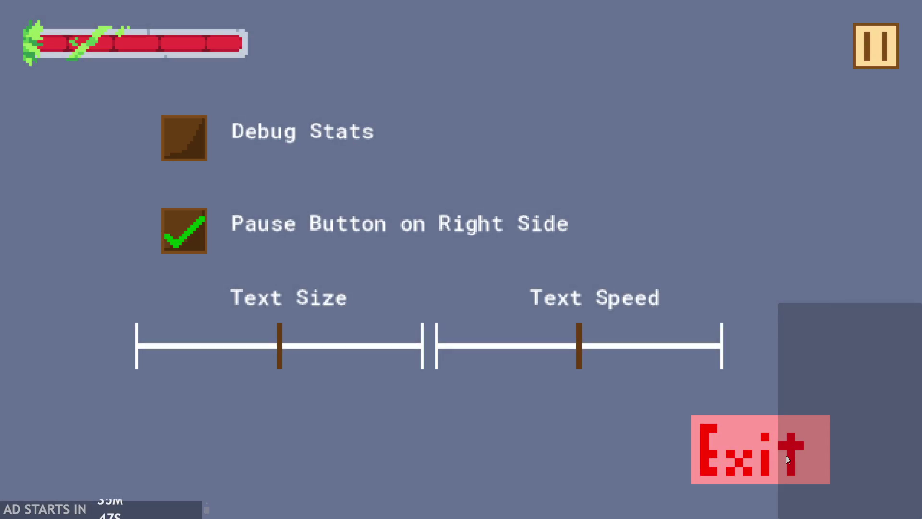
{"action": "left_click", "coordinate": [416, 268]}
{"action": "left_click", "coordinate": [414, 274]}
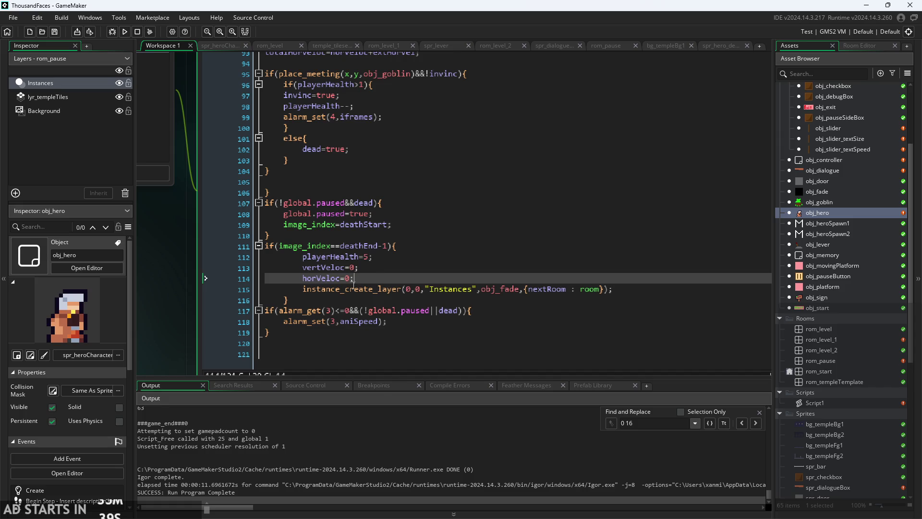
- Restore the check to image_index==deathEnd and change deathEnd from 29 to 30 in the Create event
{"action": "left_click", "coordinate": [388, 247]}
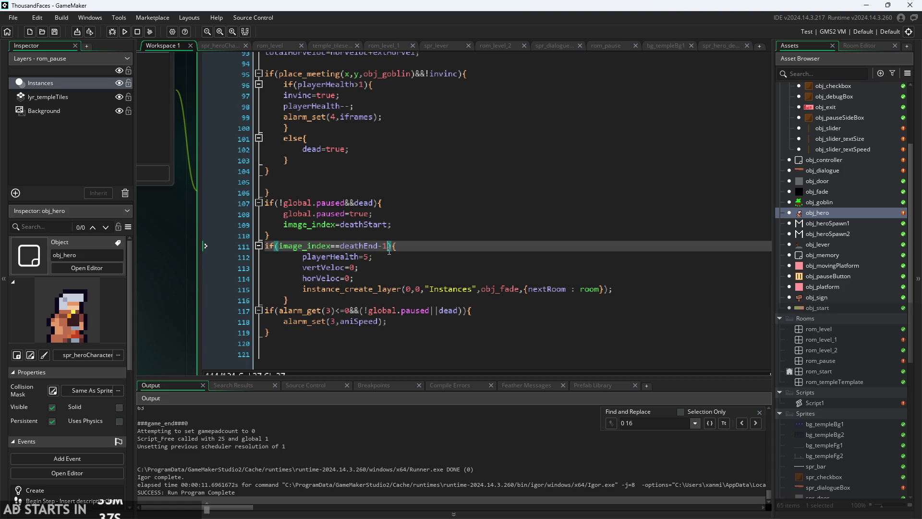
{"action": "key", "text": "BackSpace"}
{"action": "key", "text": "BackSpace"}
{"action": "scroll", "coordinate": [192, 240], "scroll_direction": "down", "scroll_amount": 2}
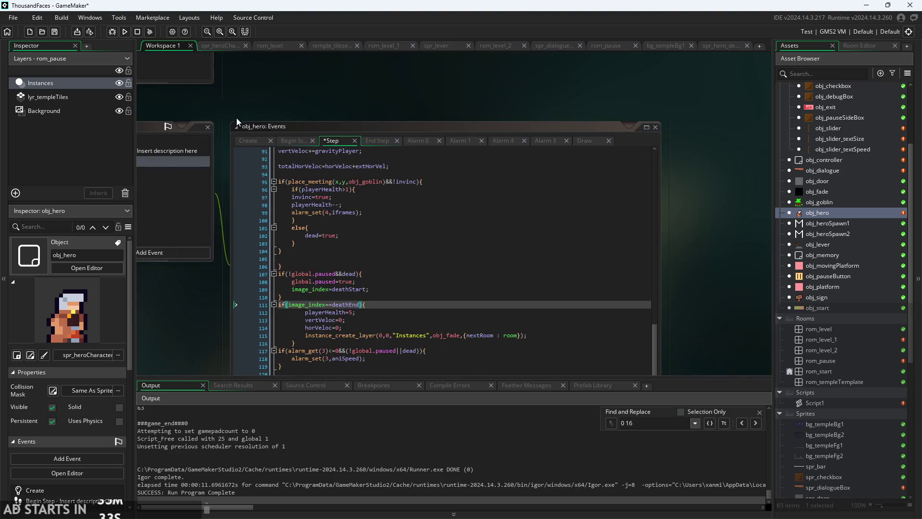
{"action": "left_click", "coordinate": [257, 96]}
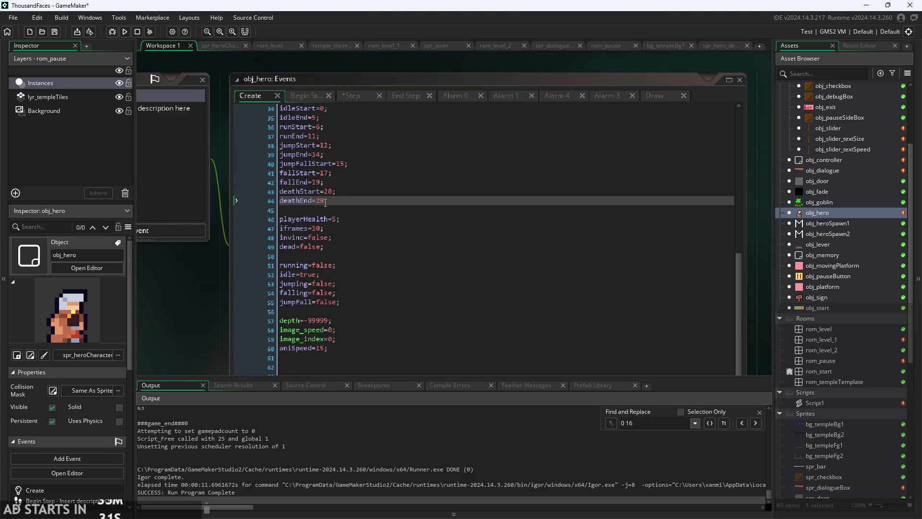
{"action": "left_click", "coordinate": [325, 203]}
{"action": "key", "text": "BackSpace"}
{"action": "key", "text": "BackSpace"}
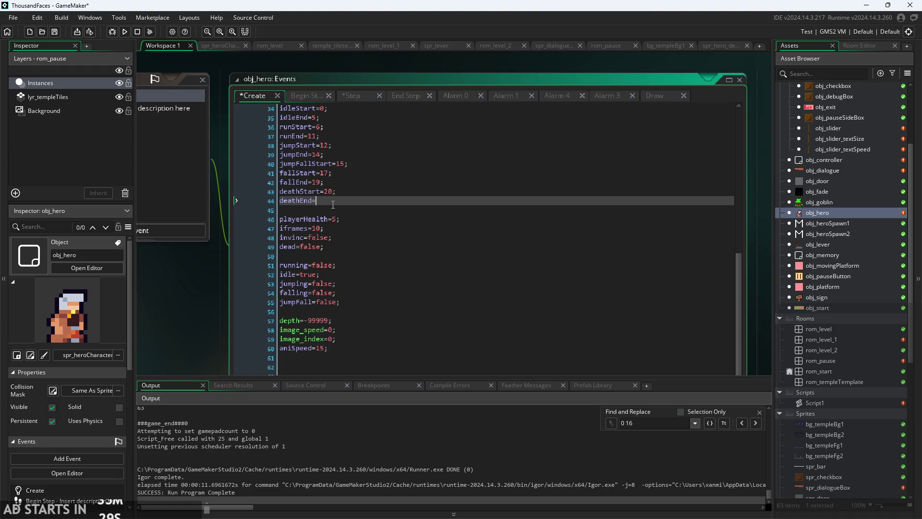
{"action": "type", "text": "30;"}
- Open the spr_heroCharacter sprite from the Asset Browser
{"action": "left_click", "coordinate": [179, 306]}
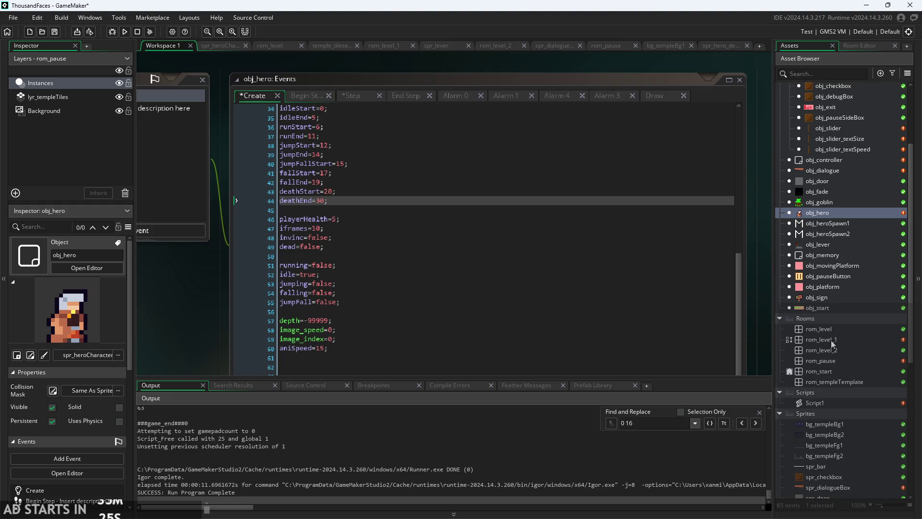
{"action": "scroll", "coordinate": [830, 340], "scroll_direction": "down", "scroll_amount": 5}
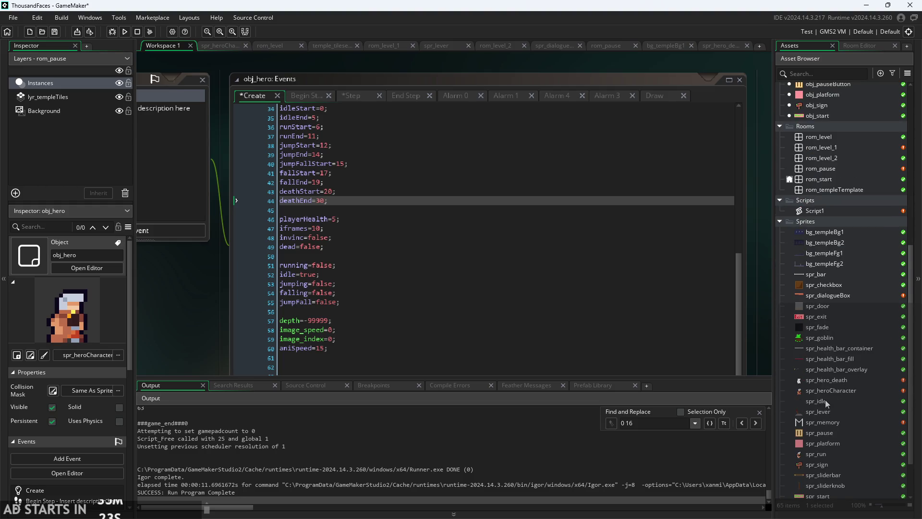
{"action": "double_click", "coordinate": [826, 390]}
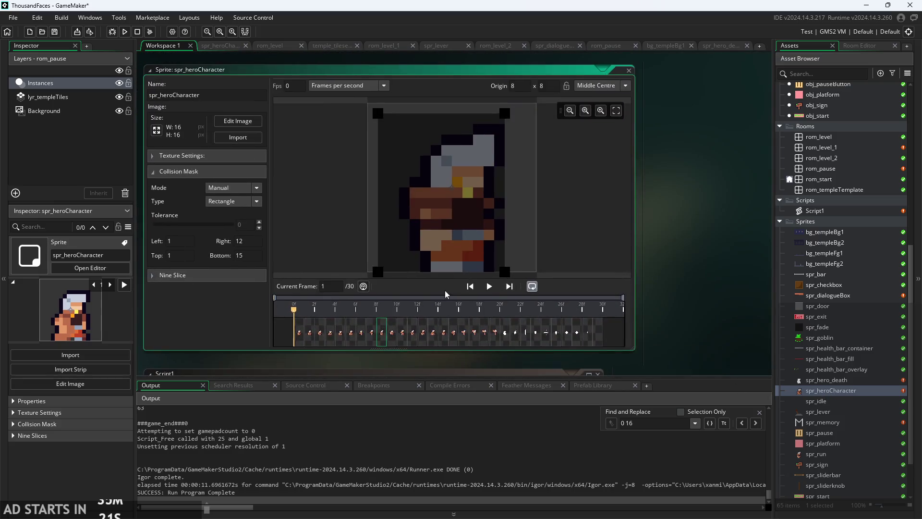
- Duplicate spr_heroCharacter's last frame to make 31 frames, then run the game with F5
{"action": "left_click", "coordinate": [238, 121]}
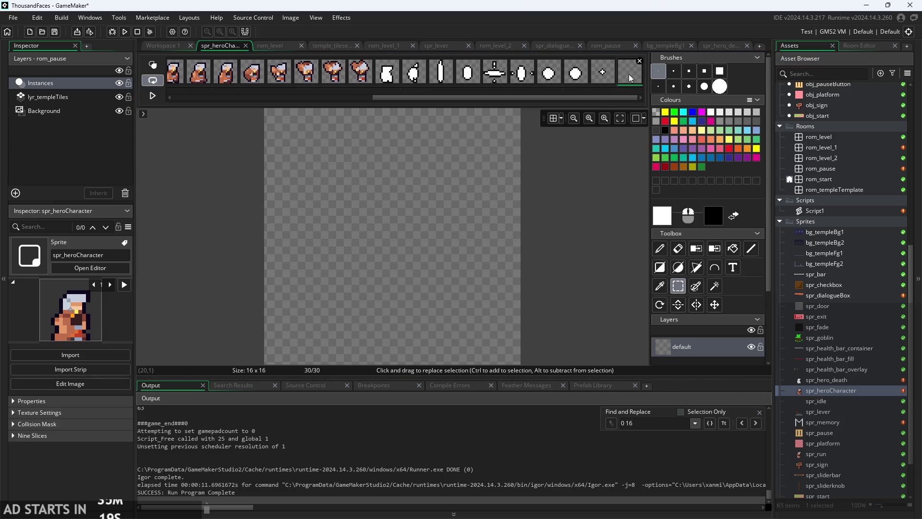
{"action": "right_click", "coordinate": [629, 75]}
{"action": "left_click", "coordinate": [654, 99]}
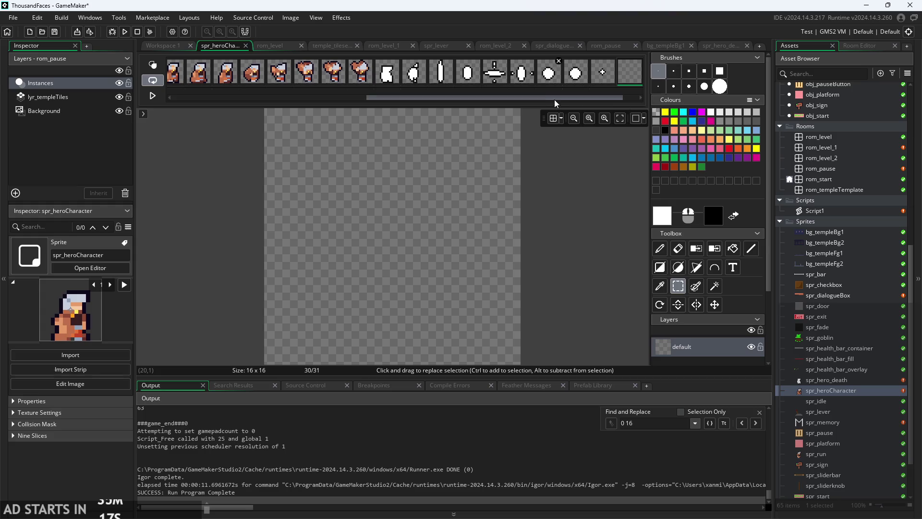
{"action": "key", "text": "F5"}
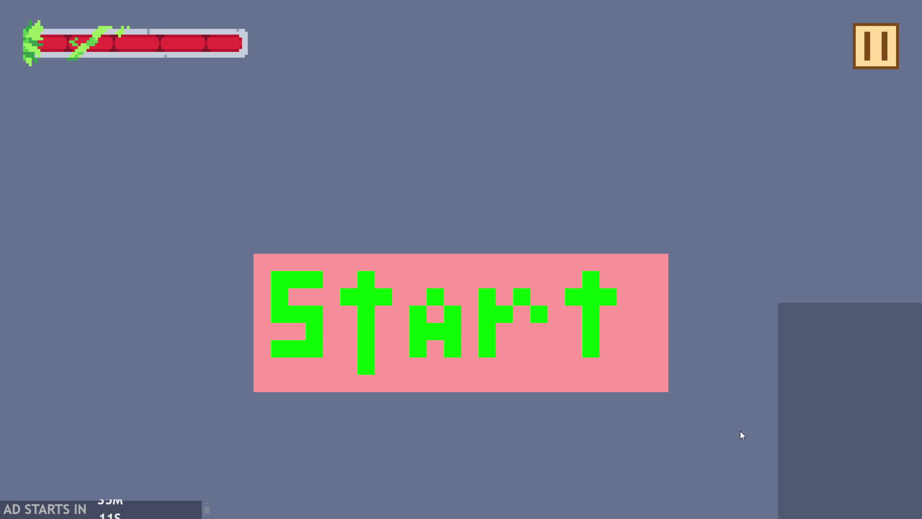
- Start the game, walk the hero right into the goblin, then pause and exit to the editor
{"action": "left_click", "coordinate": [505, 360]}
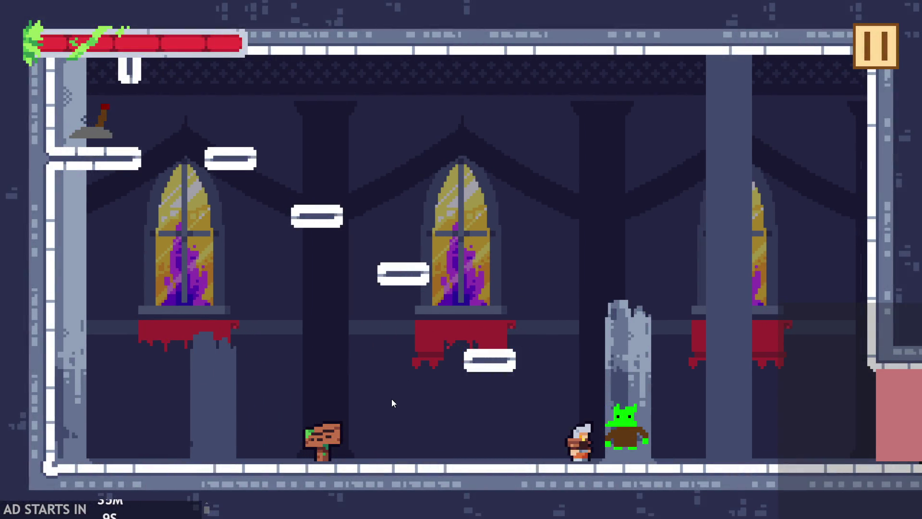
{"action": "key", "text": "Right"}
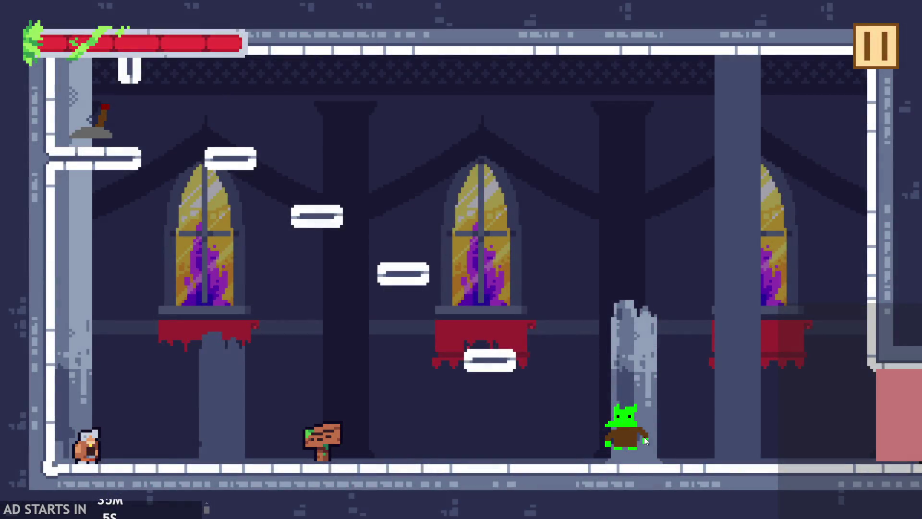
{"action": "left_click", "coordinate": [888, 44]}
{"action": "left_click", "coordinate": [807, 434]}
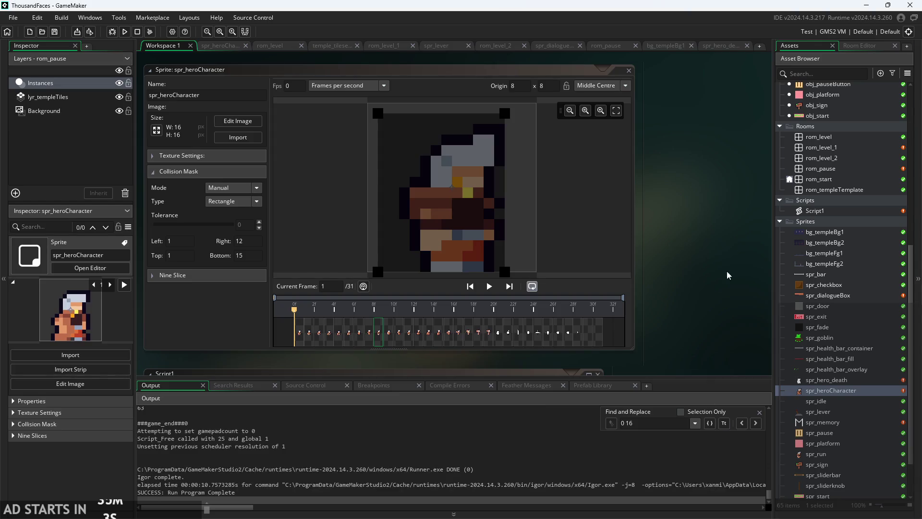
- Change deathEnd from 30 to 29 in obj_hero's Create event, comment '//next ani starts at 31', and run
{"action": "scroll", "coordinate": [826, 172], "scroll_direction": "up", "scroll_amount": 4}
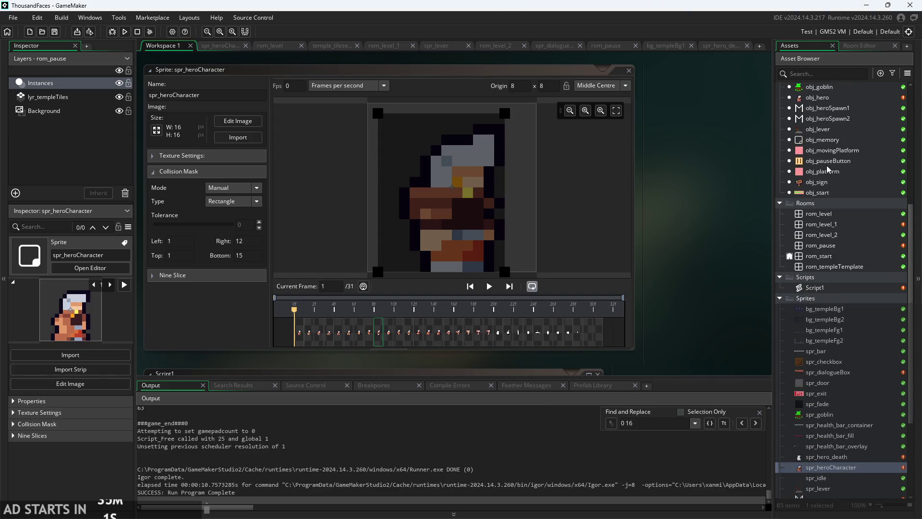
{"action": "scroll", "coordinate": [827, 169], "scroll_direction": "up", "scroll_amount": 5}
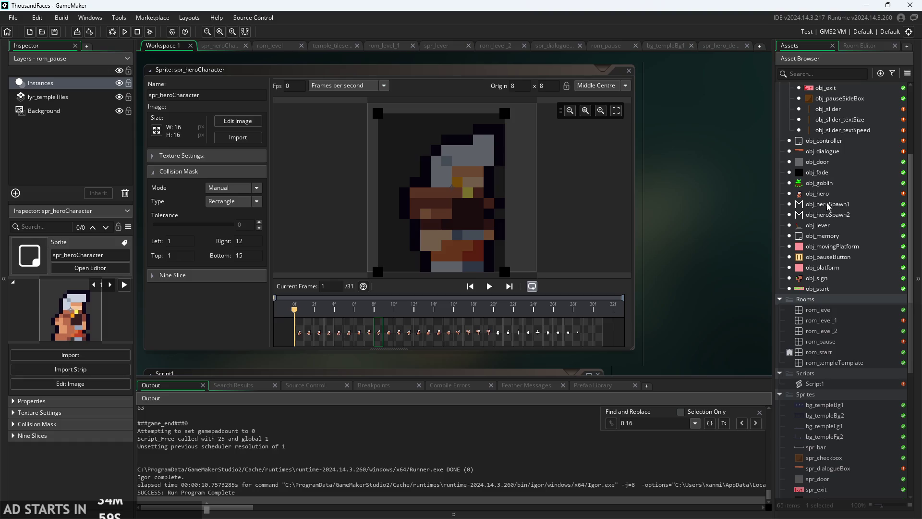
{"action": "double_click", "coordinate": [819, 193]}
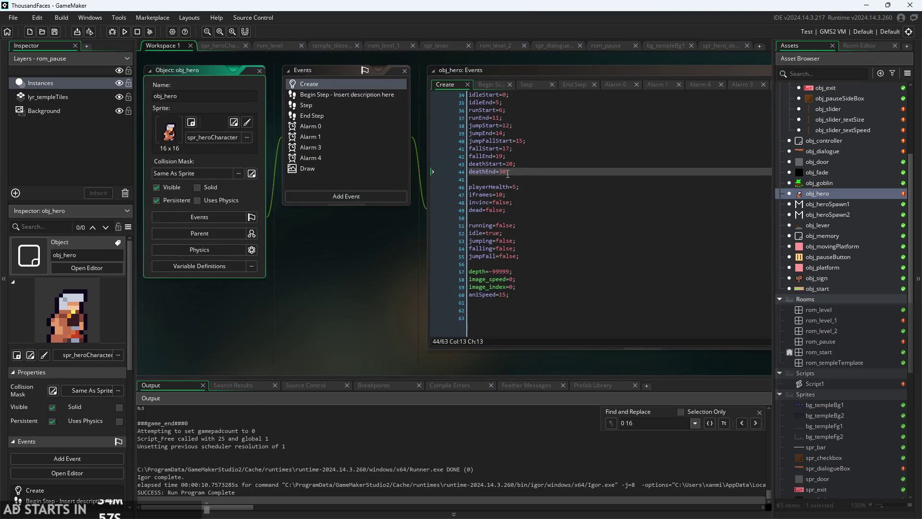
{"action": "left_click", "coordinate": [503, 171]}
{"action": "key", "text": "BackSpace"}
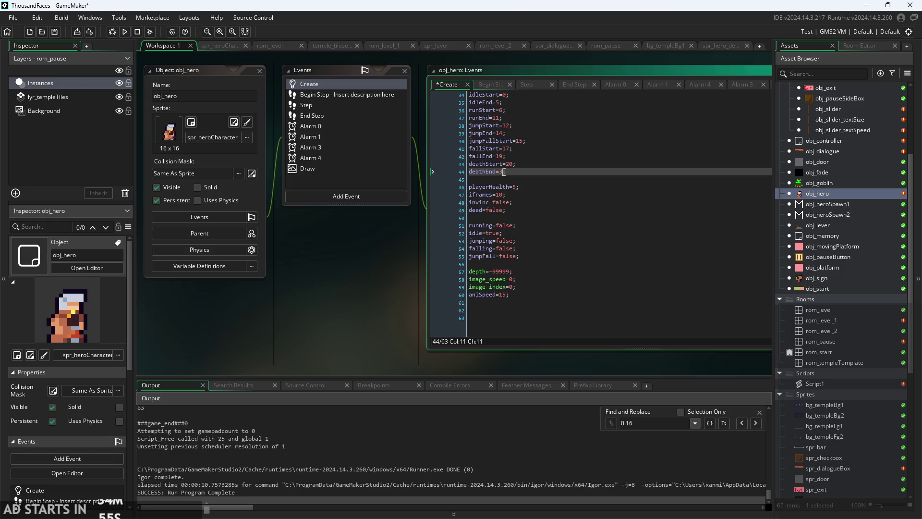
{"action": "type", "text": "29"}
{"action": "scroll", "coordinate": [501, 174], "scroll_direction": "up", "scroll_amount": 5, "text": "ctrl"}
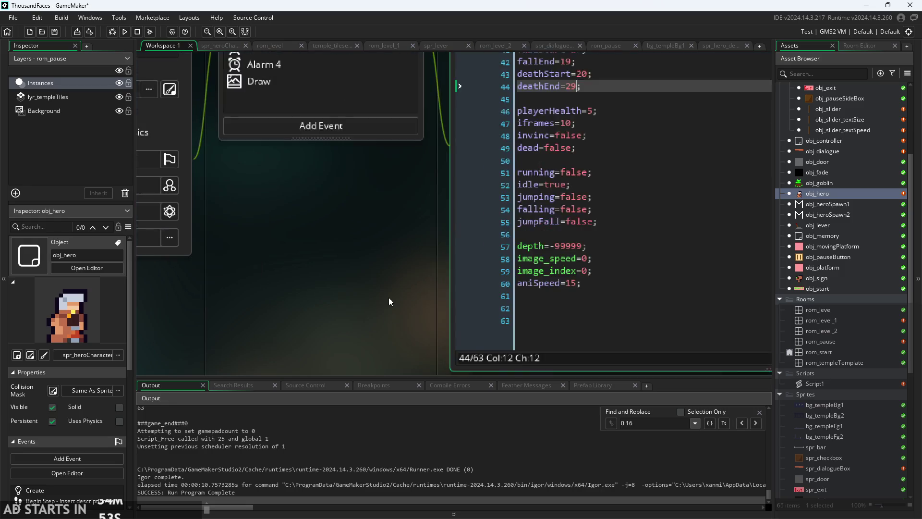
{"action": "key", "text": "Return"}
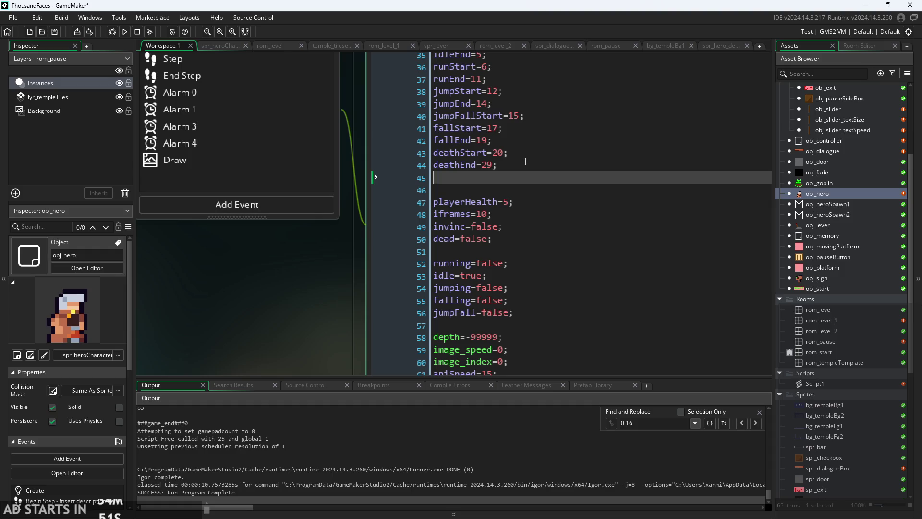
{"action": "key", "text": "BackSpace"}
{"action": "type", "text": "//ne"}
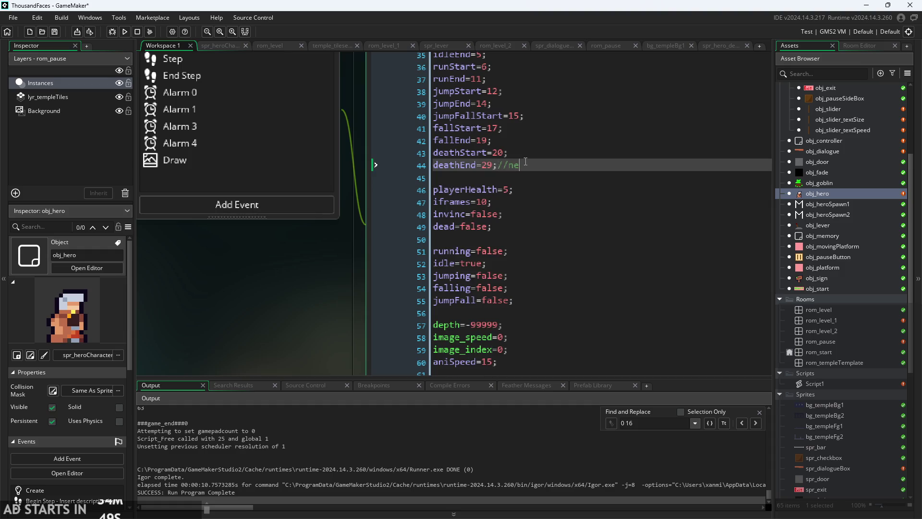
{"action": "type", "text": "xt ani"}
{"action": "type", "text": "rts"}
{"action": "type", "text": " at31"}
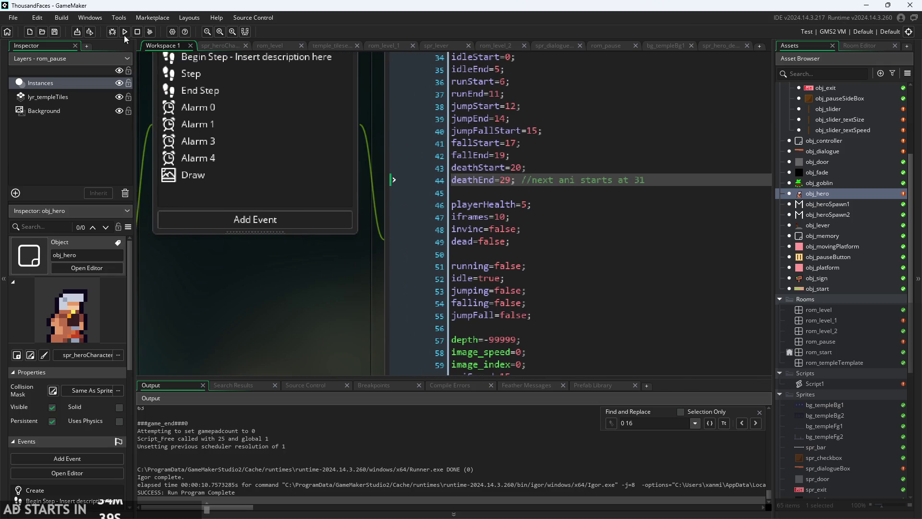
{"action": "left_click", "coordinate": [124, 34]}
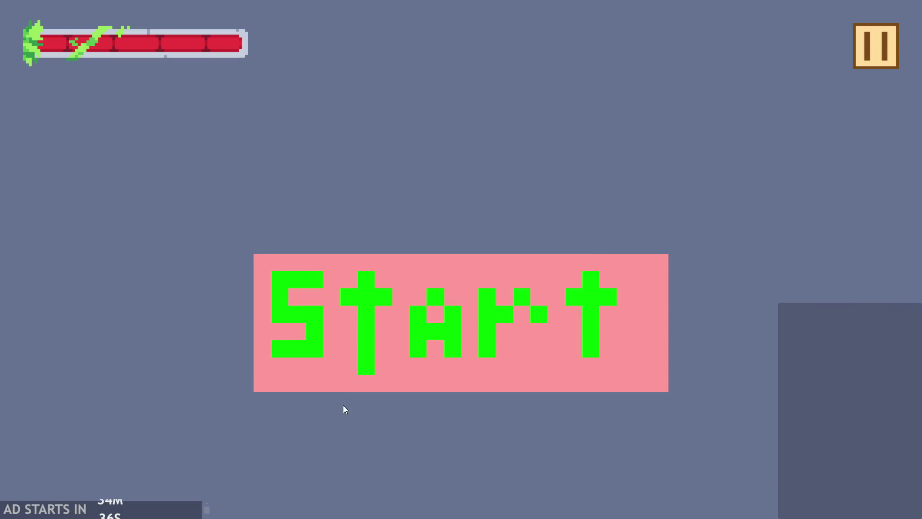
{"action": "left_click", "coordinate": [393, 301]}
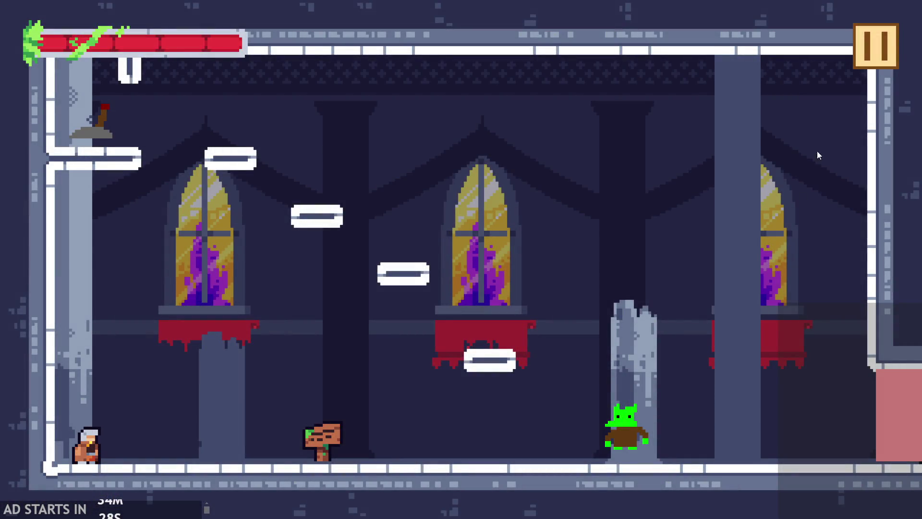
{"action": "key", "text": "Escape"}
{"action": "scroll", "coordinate": [298, 308], "scroll_direction": "down", "scroll_amount": 3}
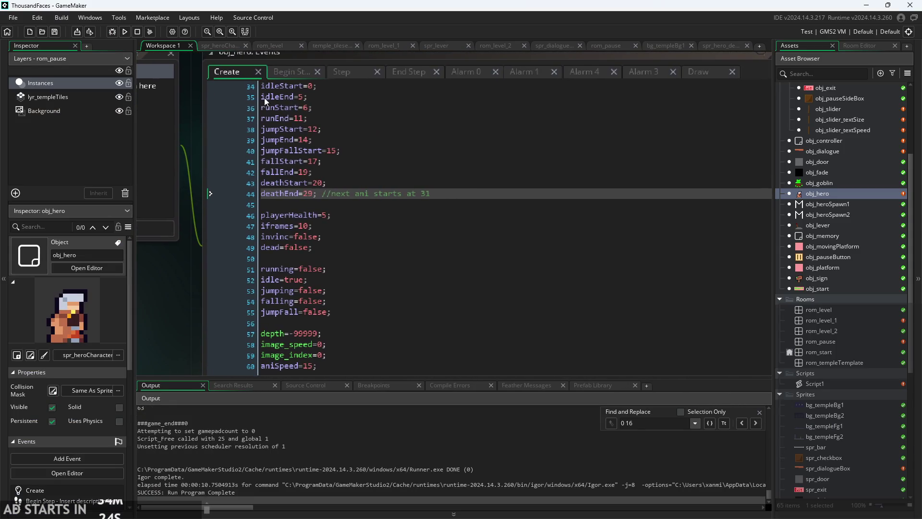
- In the Step event, add aniSpeed=8; after global.paused=true in the paused-and-dead block
{"action": "left_click", "coordinate": [286, 73]}
{"action": "left_click", "coordinate": [361, 71]}
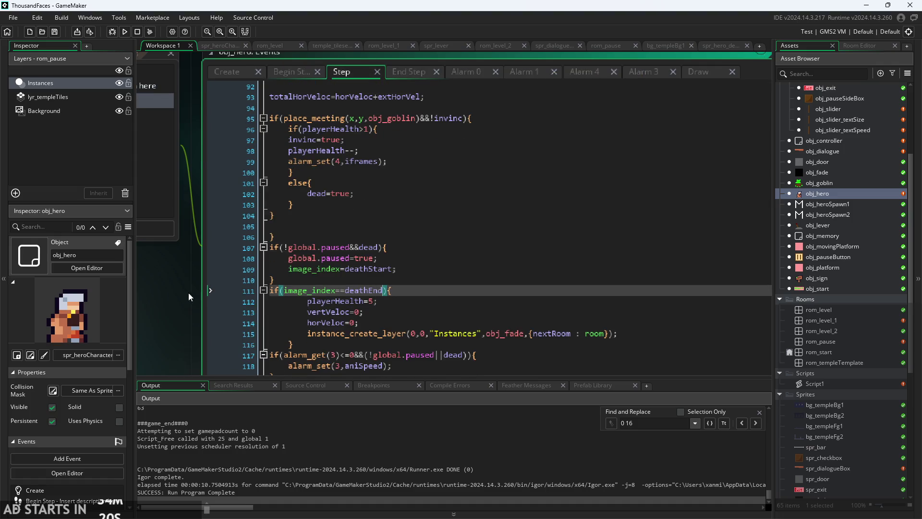
{"action": "left_click_drag", "start_coordinate": [188, 293], "coordinate": [205, 200]}
{"action": "left_click", "coordinate": [436, 150]}
{"action": "scroll", "coordinate": [436, 150], "scroll_direction": "up", "scroll_amount": 2, "text": "ctrl"}
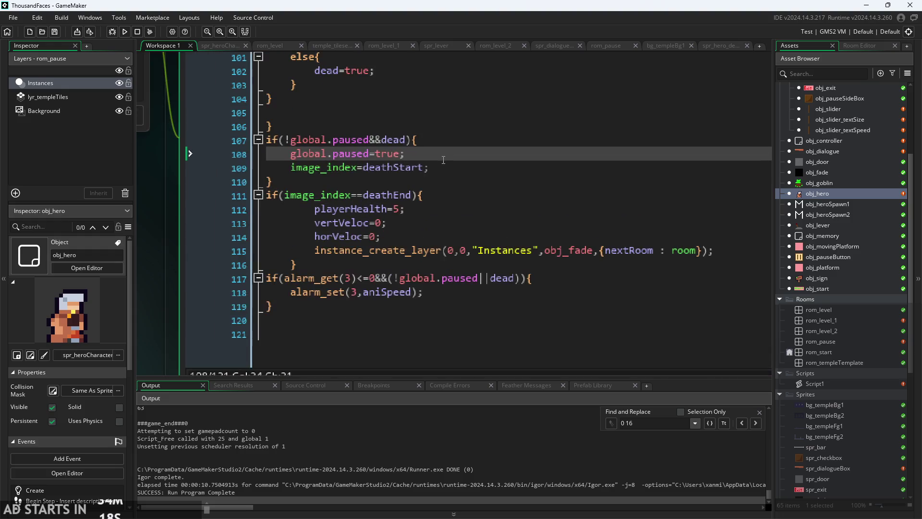
{"action": "key", "text": "Return"}
{"action": "type", "text": "ani"}
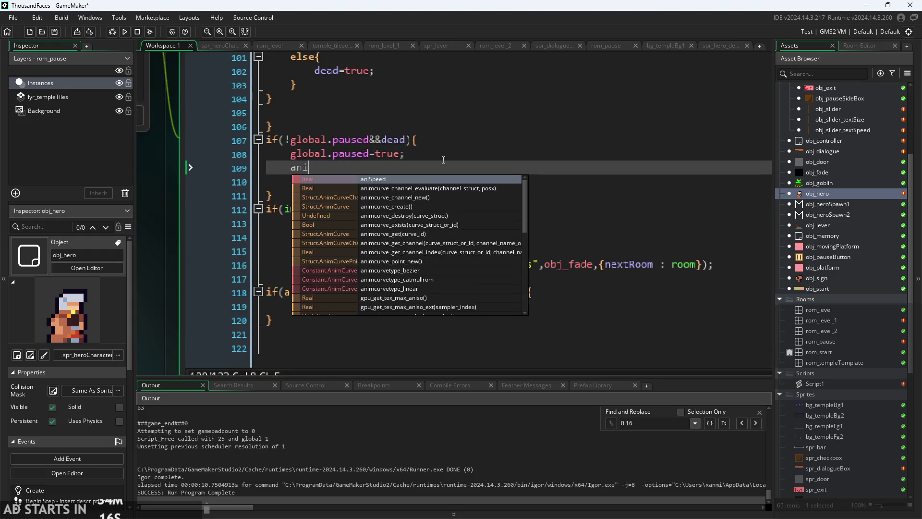
{"action": "key", "text": "Return"}
{"action": "type", "text": "=8;"}
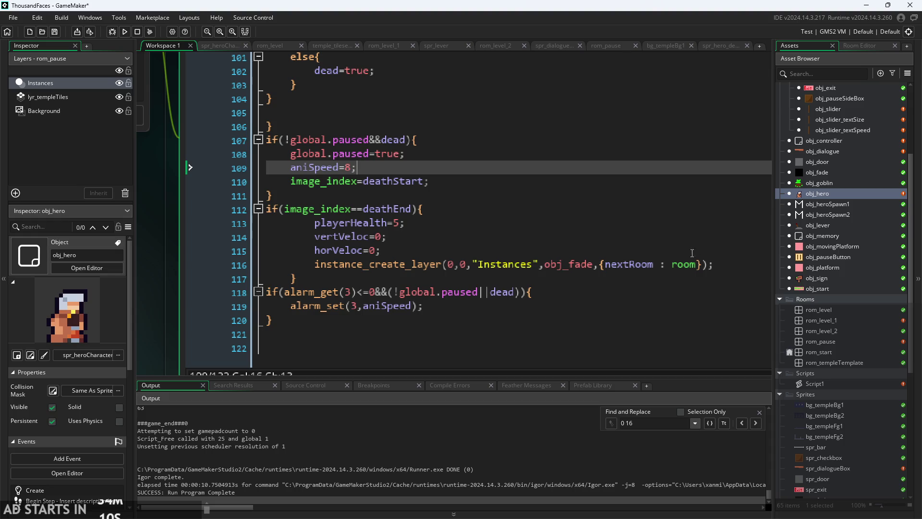
- Add aniSpeed=15; inside the image_index==deathEnd reset block
{"action": "left_click", "coordinate": [633, 226]}
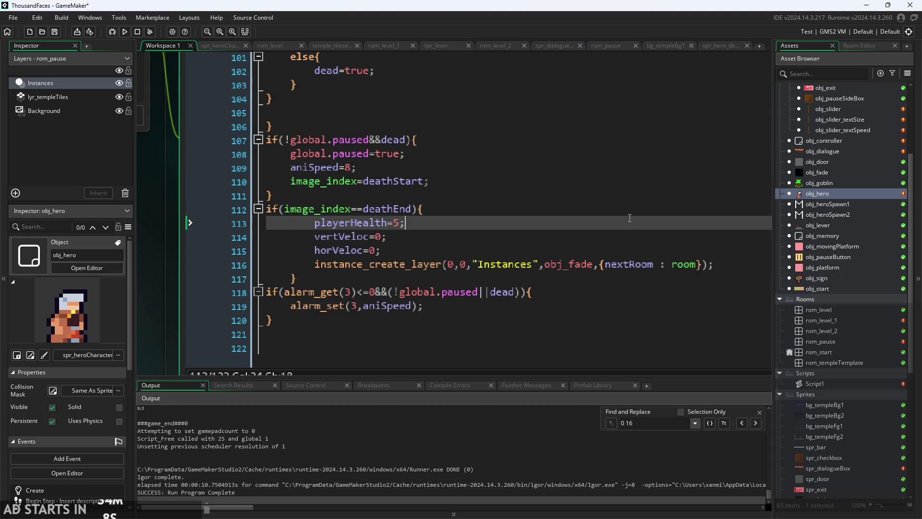
{"action": "left_click", "coordinate": [634, 205]}
{"action": "key", "text": "Return"}
{"action": "type", "text": "anis"}
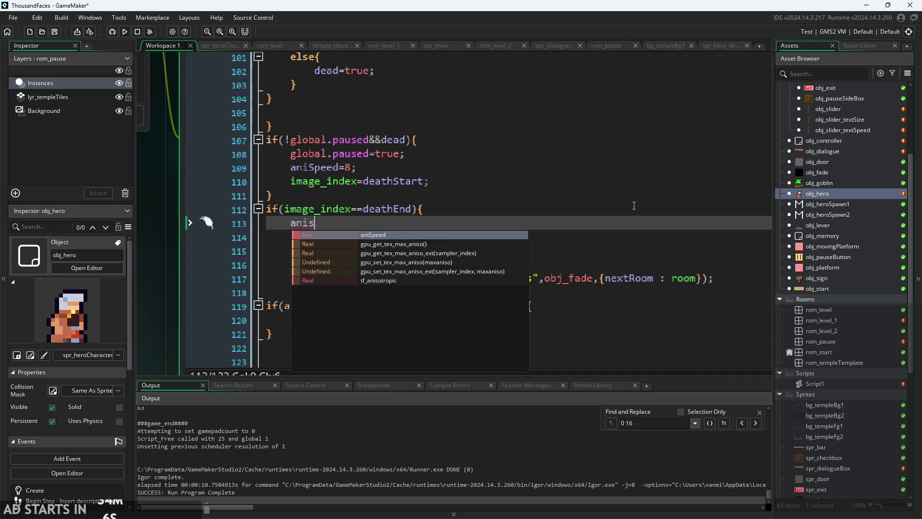
{"action": "key", "text": "Return"}
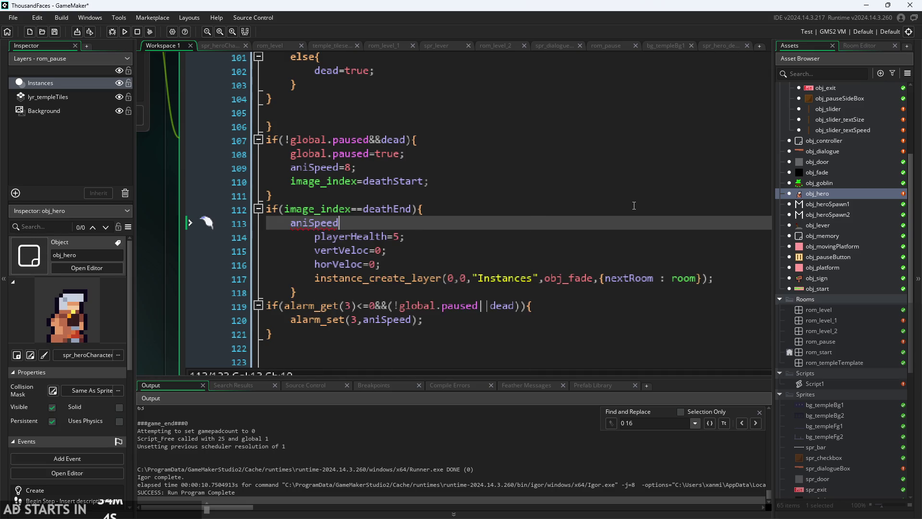
{"action": "type", "text": "=15;"}
- Run the game and steer the hero into the goblin until it dies and respawns after the fade
{"action": "left_click", "coordinate": [127, 30]}
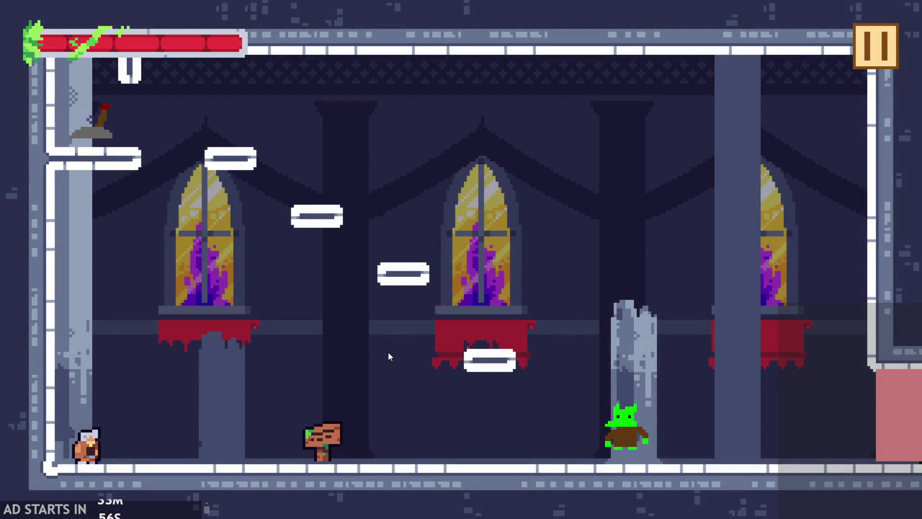
{"action": "key", "text": "Right"}
{"action": "key", "text": "Up"}
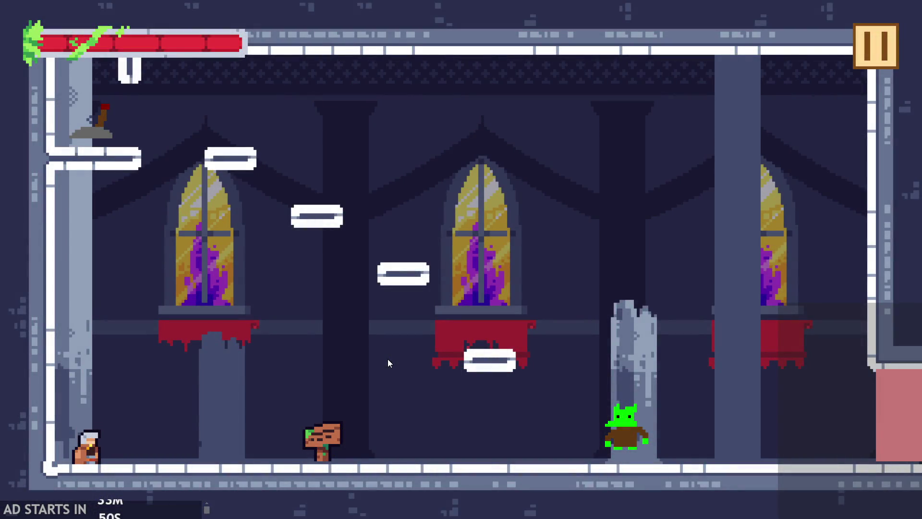
{"action": "key", "text": "Right"}
{"action": "key", "text": "Up"}
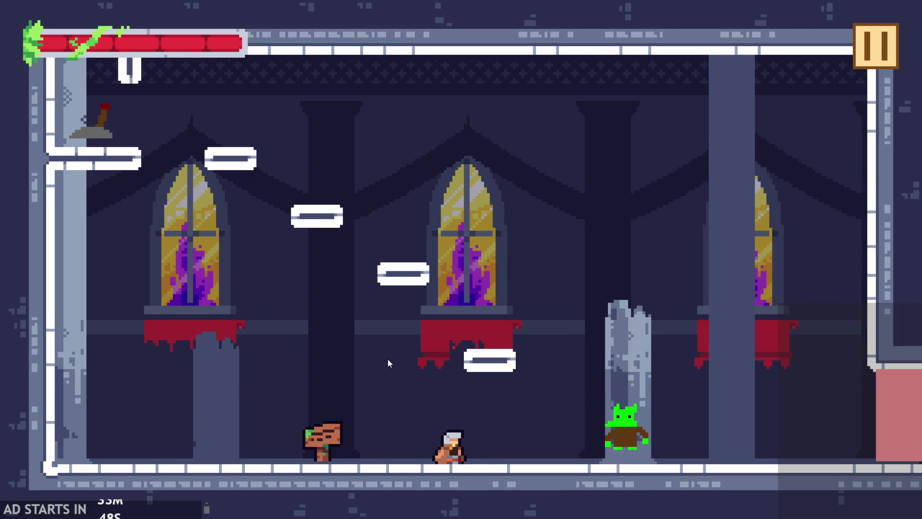
{"action": "key", "text": "Up"}
{"action": "key", "text": "Right"}
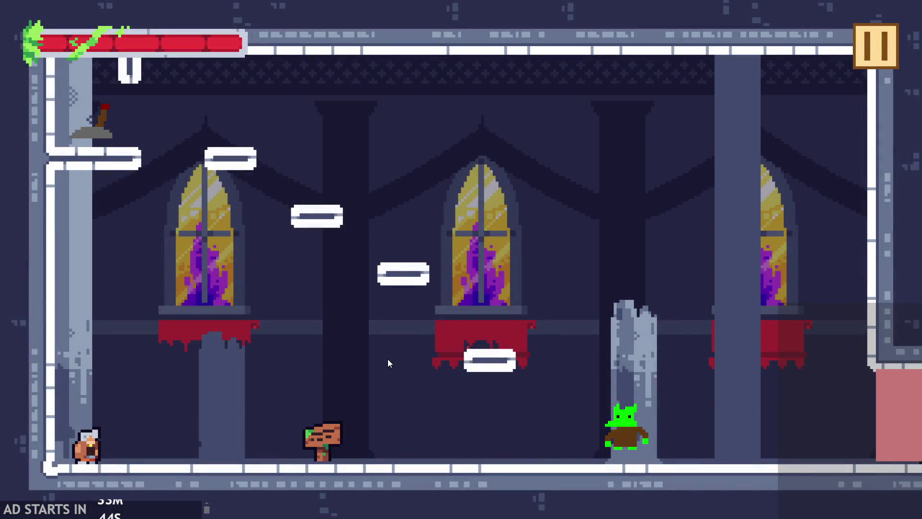
{"action": "key", "text": "Right"}
{"action": "key", "text": "Up"}
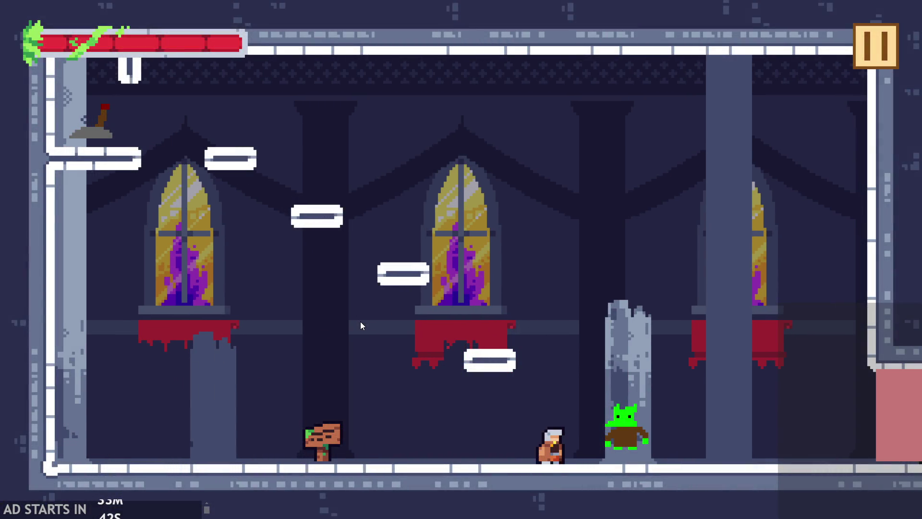
{"action": "key", "text": "Right"}
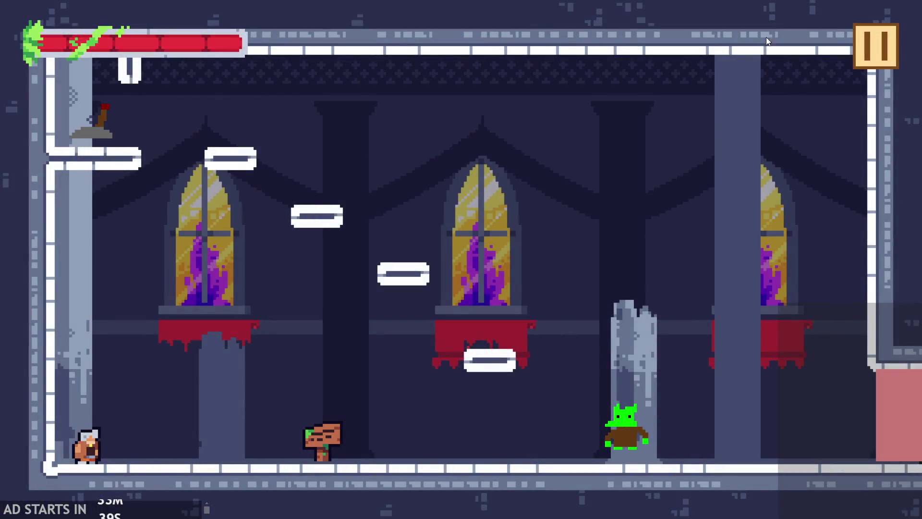
- Pause the running game and exit back to the code editor
{"action": "left_click", "coordinate": [870, 64]}
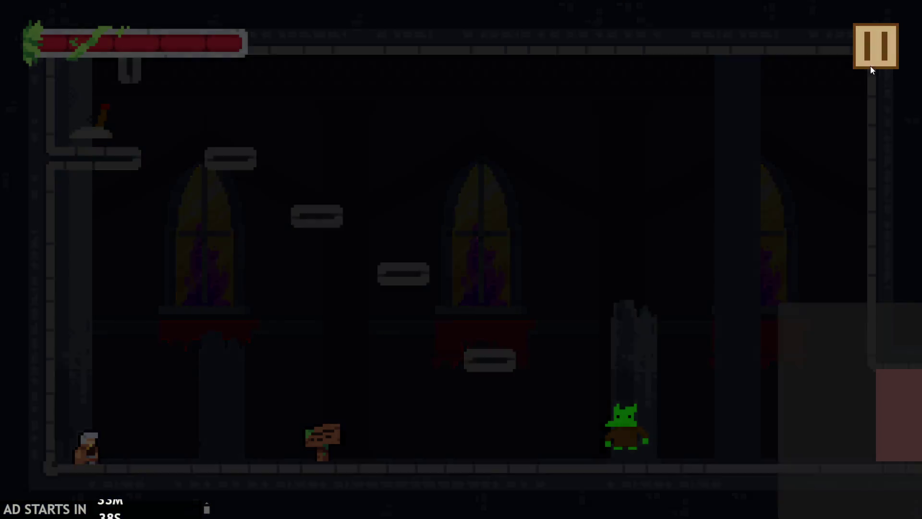
{"action": "left_click", "coordinate": [754, 449]}
{"action": "scroll", "coordinate": [402, 420], "scroll_direction": "down", "scroll_amount": 2}
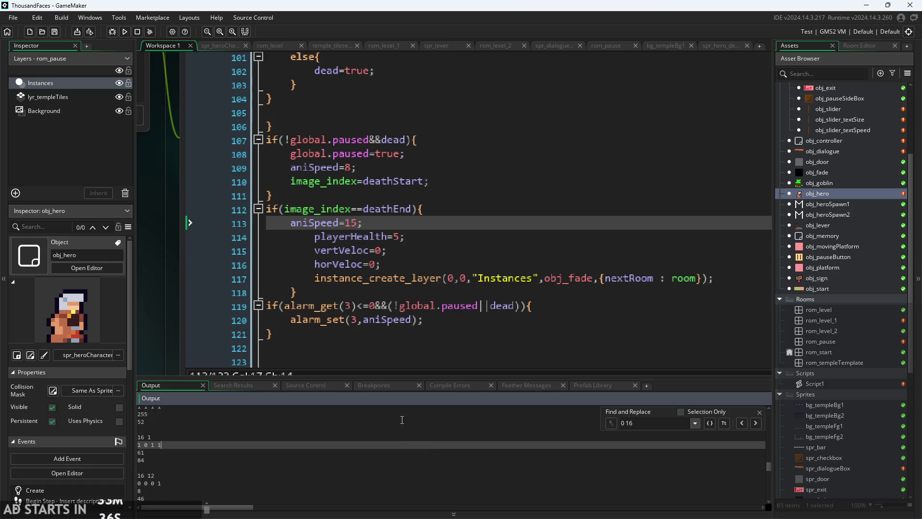
- Close the Find and Replace box and pan the workspace to the obj_hero Events window
{"action": "left_click", "coordinate": [758, 412]}
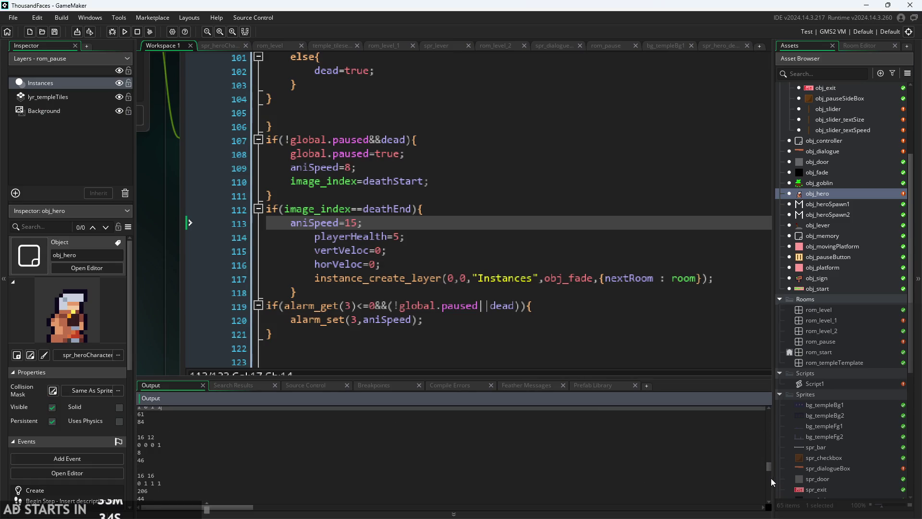
{"action": "scroll", "coordinate": [157, 289], "scroll_direction": "down", "scroll_amount": 2, "text": "ctrl"}
{"action": "left_click_drag", "start_coordinate": [157, 290], "coordinate": [223, 361]}
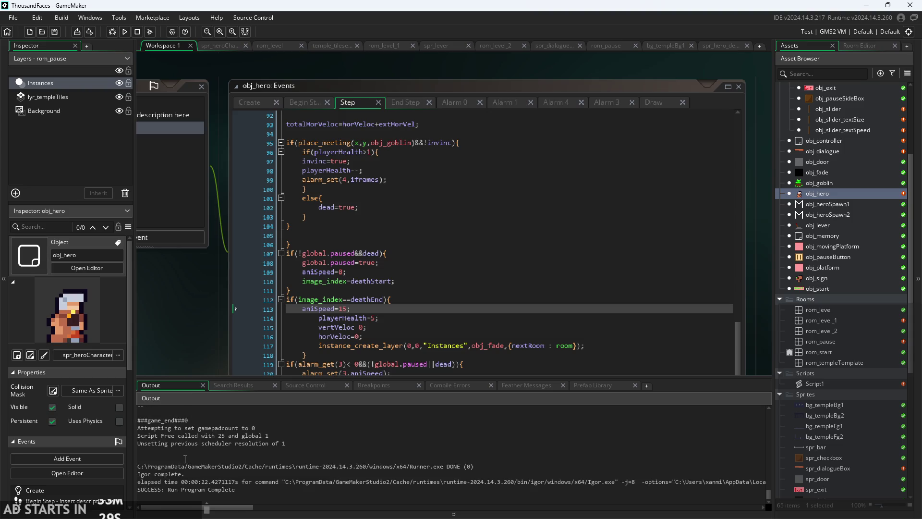
{"action": "mouse_move", "coordinate": [185, 325]}
{"action": "left_mouse_down"}
{"action": "mouse_move", "coordinate": [196, 297]}
{"action": "mouse_move", "coordinate": [274, 287]}
{"action": "left_mouse_up"}
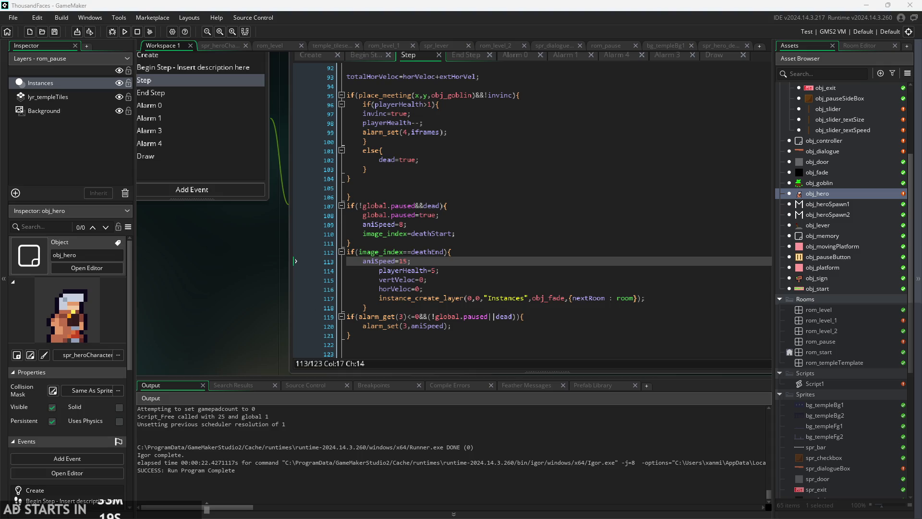
- Review lines 117–119 of obj_hero's Step code around the deathEnd block
{"action": "left_click", "coordinate": [524, 317]}
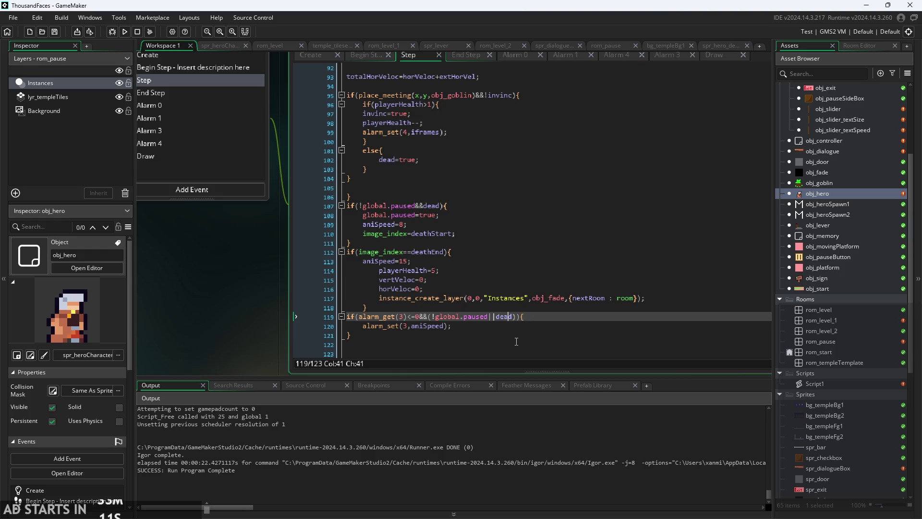
{"action": "key", "text": "Up"}
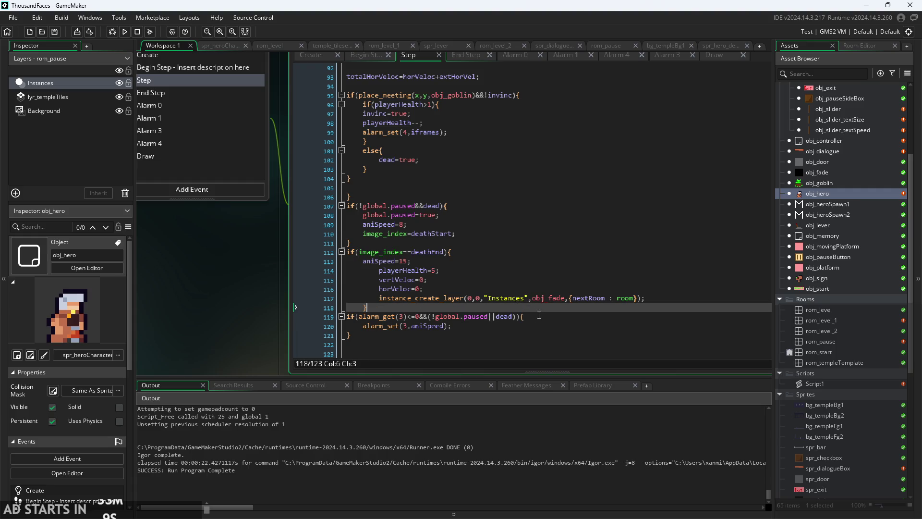
{"action": "left_click", "coordinate": [670, 317]}
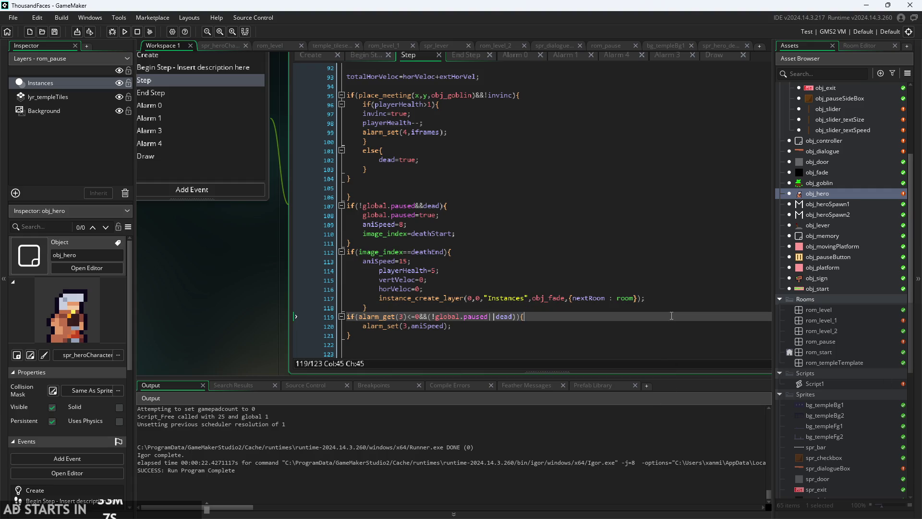
{"action": "left_click", "coordinate": [672, 299]}
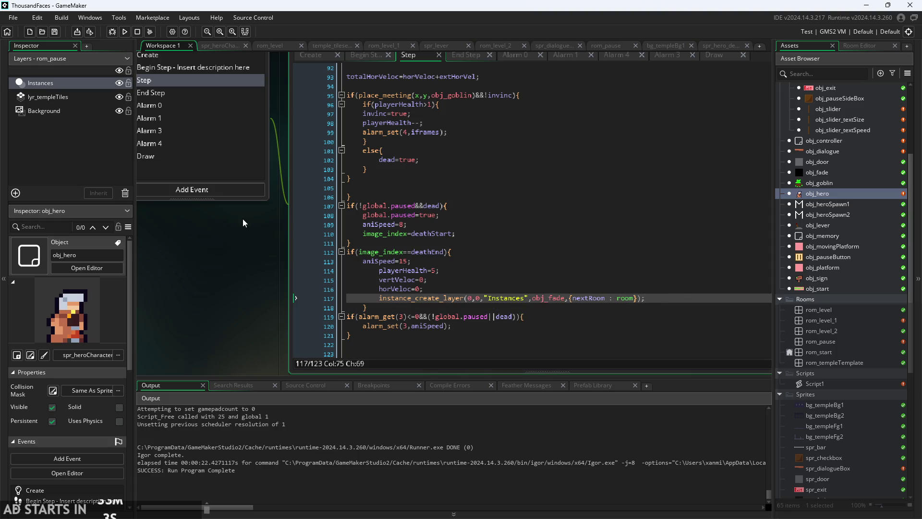
- Bring up obj_hero's Create code showing deathEnd=29 and aniSpeed=15
{"action": "left_click_drag", "start_coordinate": [217, 272], "coordinate": [281, 261]}
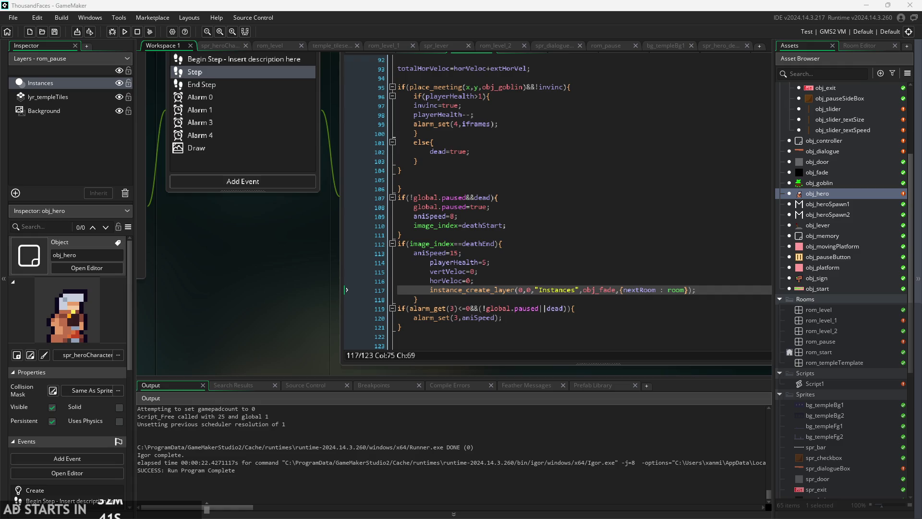
{"action": "scroll", "coordinate": [278, 273], "scroll_direction": "up", "scroll_amount": 4, "text": "ctrl"}
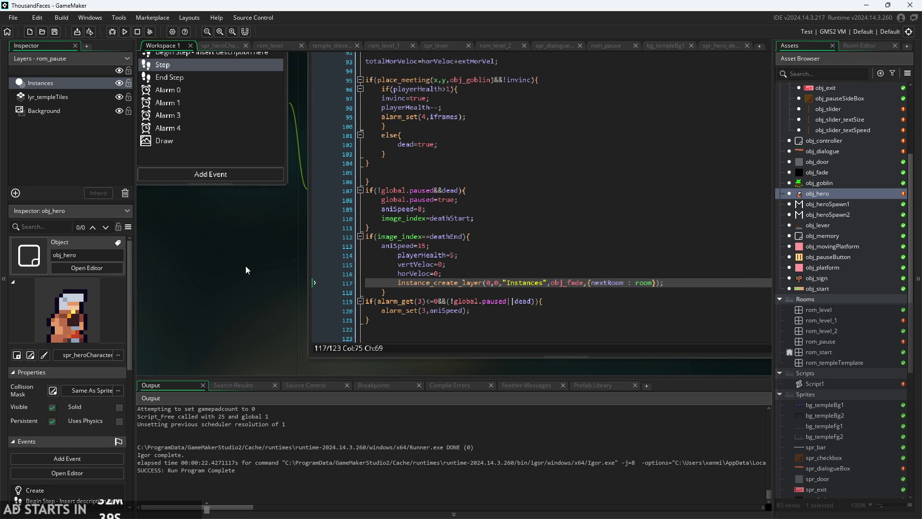
{"action": "scroll", "coordinate": [223, 304], "scroll_direction": "down", "scroll_amount": 2, "text": "ctrl"}
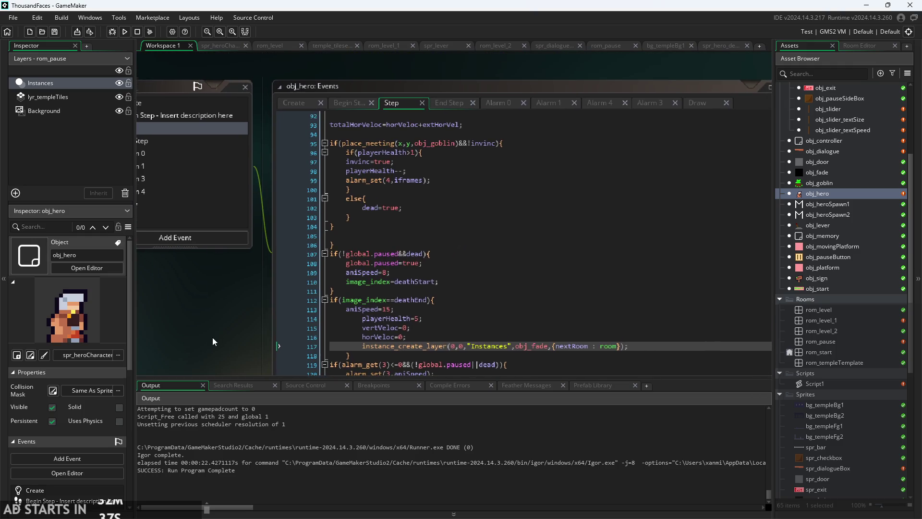
{"action": "left_click", "coordinate": [283, 102]}
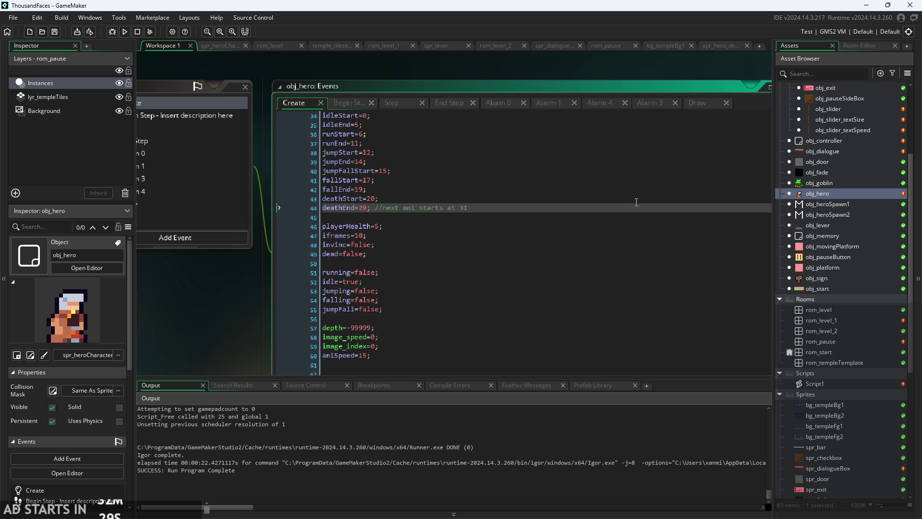
{"action": "scroll", "coordinate": [821, 201], "scroll_direction": "up", "scroll_amount": 2}
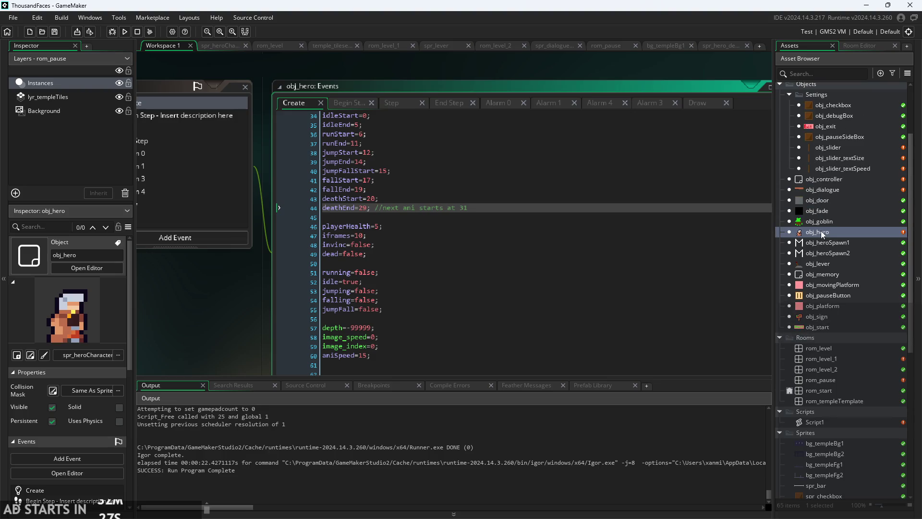
- Reopen the obj_hero object editor and switch to its Step event code
{"action": "double_click", "coordinate": [823, 232]}
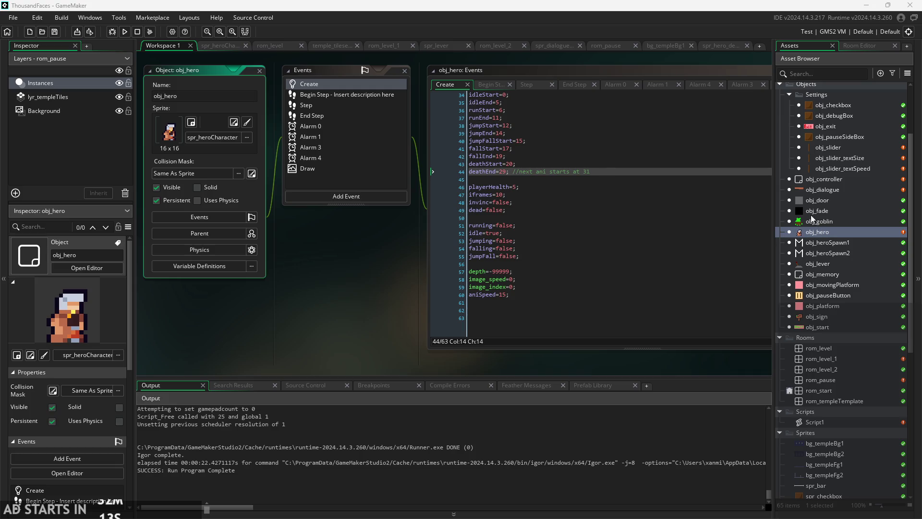
{"action": "scroll", "coordinate": [299, 323], "scroll_direction": "up", "scroll_amount": 2}
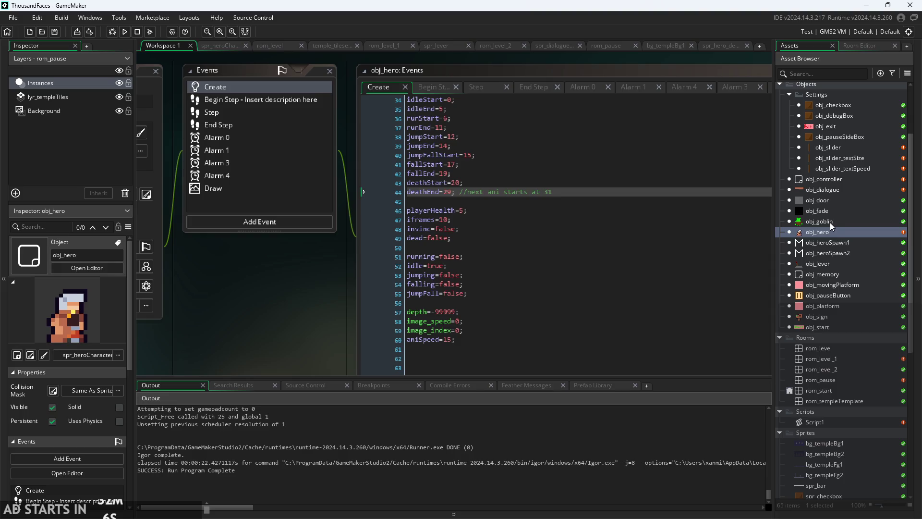
{"action": "double_click", "coordinate": [830, 223]}
{"action": "double_click", "coordinate": [828, 232]}
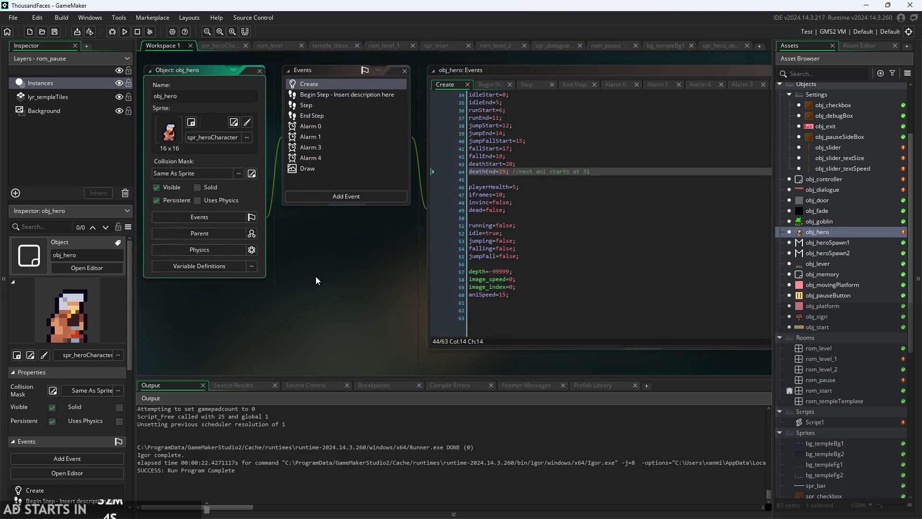
{"action": "left_click", "coordinate": [419, 126]}
{"action": "left_click", "coordinate": [386, 124]}
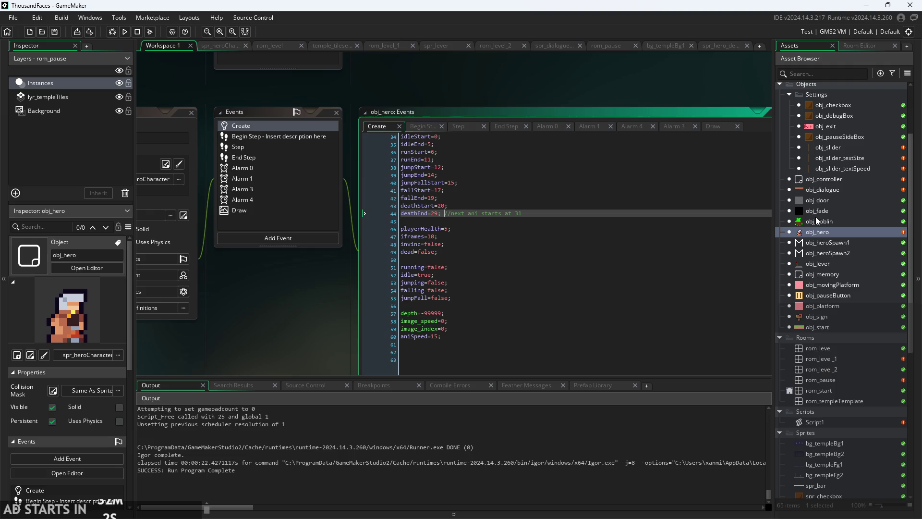
{"action": "left_click", "coordinate": [459, 126]}
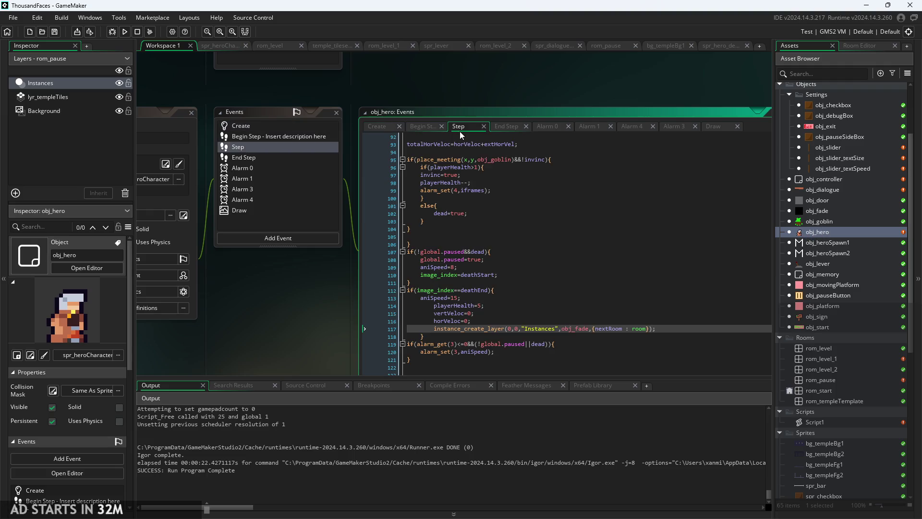
- Review the dead block setting aniSpeed=8, leaving the caret at the end of line 119
{"action": "scroll", "coordinate": [358, 327], "scroll_direction": "up", "scroll_amount": 1}
{"action": "left_click_drag", "start_coordinate": [358, 326], "coordinate": [214, 298]}
{"action": "scroll", "coordinate": [359, 251], "scroll_direction": "down", "scroll_amount": 1}
{"action": "scroll", "coordinate": [225, 283], "scroll_direction": "up", "scroll_amount": 4}
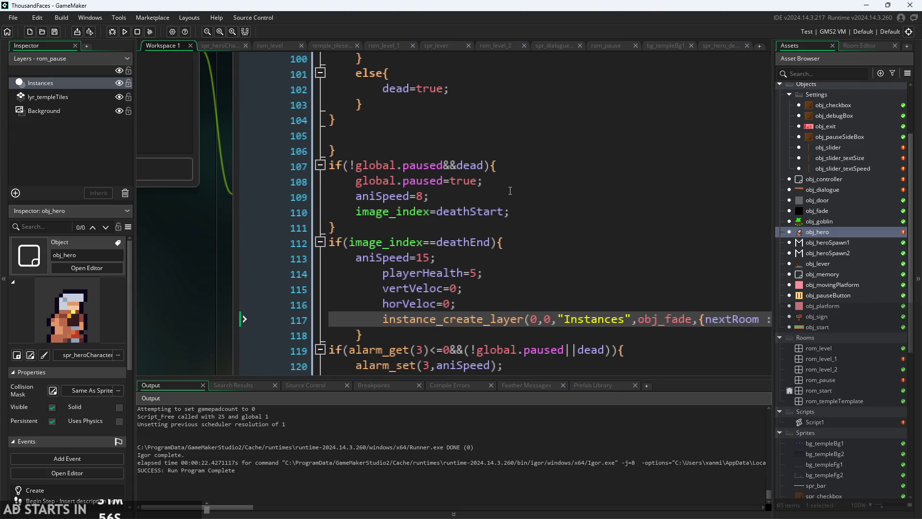
{"action": "left_click", "coordinate": [538, 198]}
{"action": "left_click", "coordinate": [538, 211]}
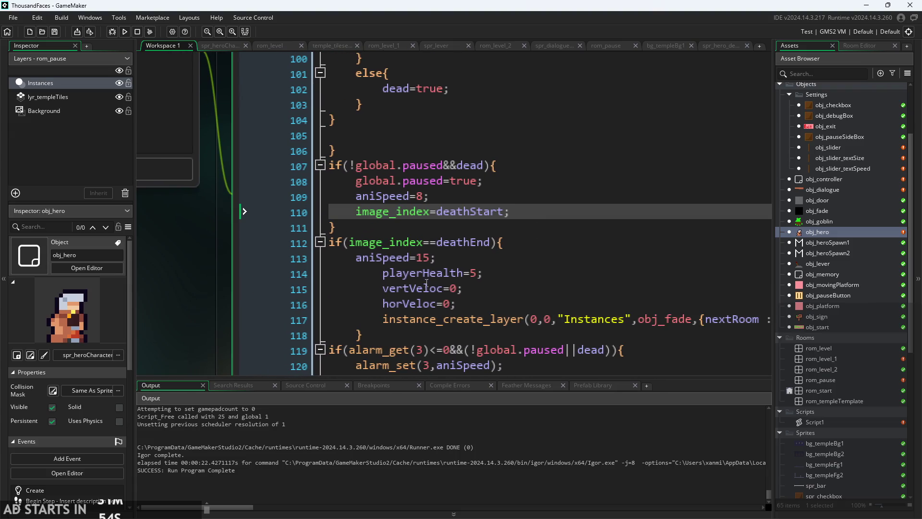
{"action": "scroll", "coordinate": [195, 251], "scroll_direction": "down", "scroll_amount": 3}
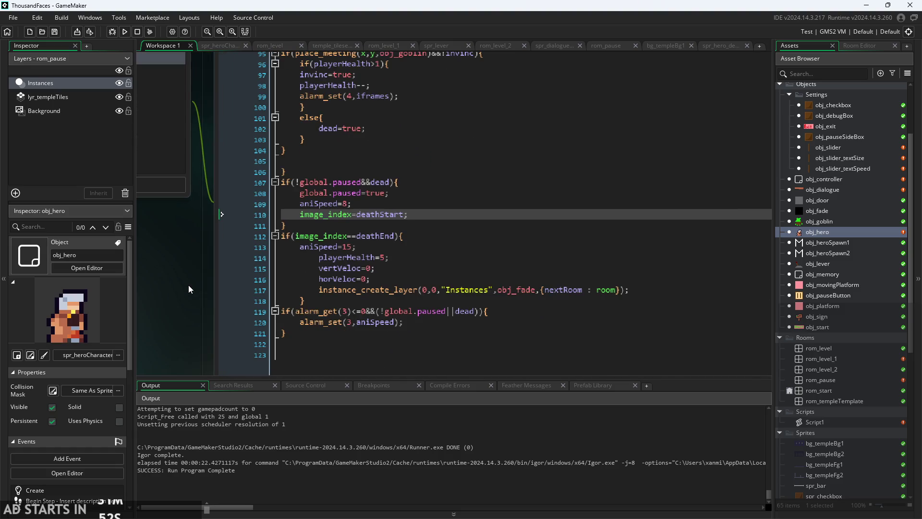
{"action": "scroll", "coordinate": [201, 286], "scroll_direction": "up", "scroll_amount": 2}
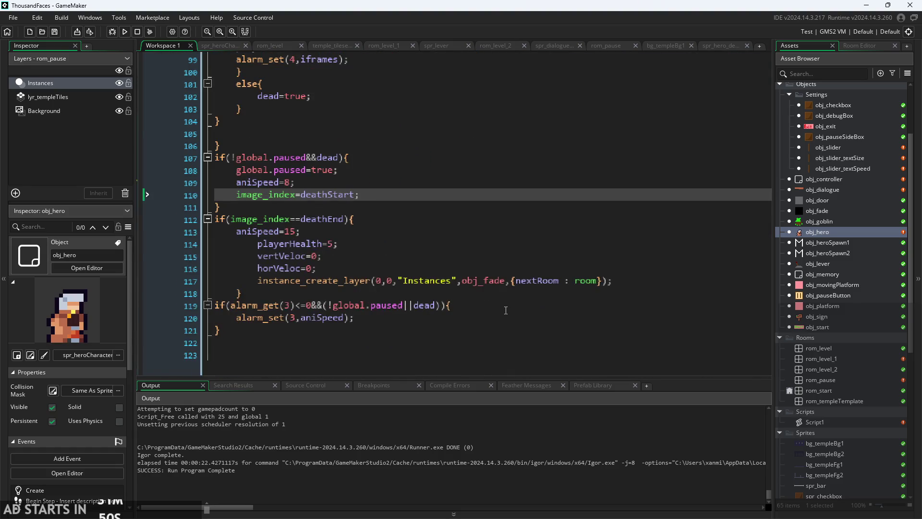
{"action": "left_click", "coordinate": [506, 309]}
- Add an empty if(aniSpeed==8){ } block below line 119
{"action": "key", "text": "Return"}
{"action": "type", "text": "if"}
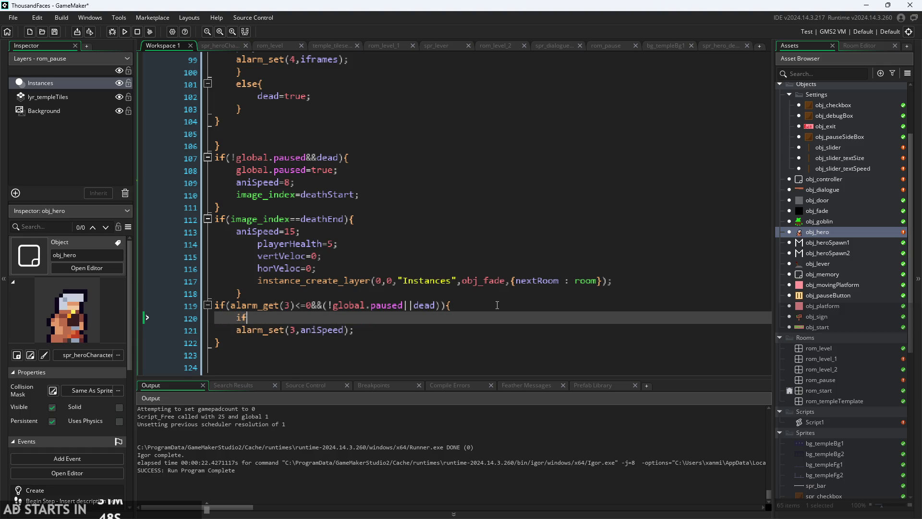
{"action": "type", "text": "(aniSpeed=="}
{"action": "type", "text": "8)accelPlayer"}
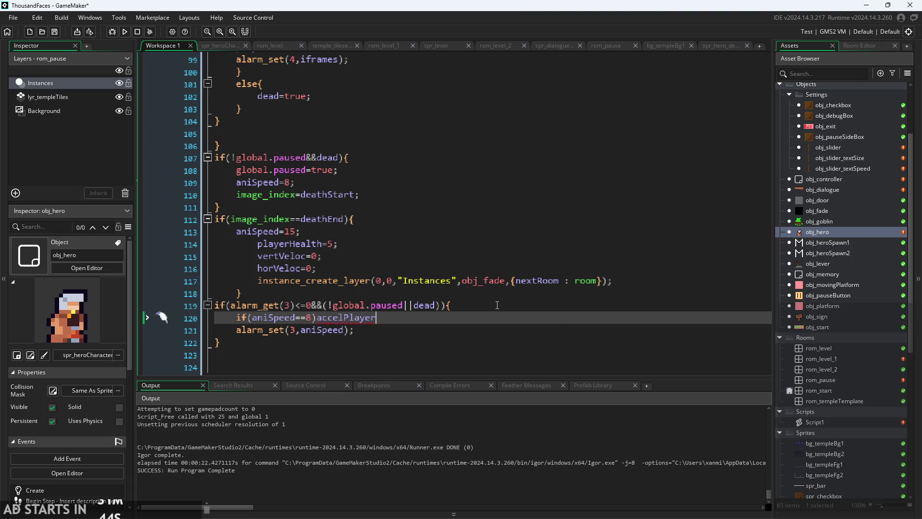
{"action": "key", "text": "BackSpace"}
{"action": "key", "text": "BackSpace"}
{"action": "key", "text": "BackSpace"}
{"action": "type", "text": "{"}
{"action": "key", "text": "Return"}
{"action": "key", "text": "Return"}
{"action": "type", "text": "}"}
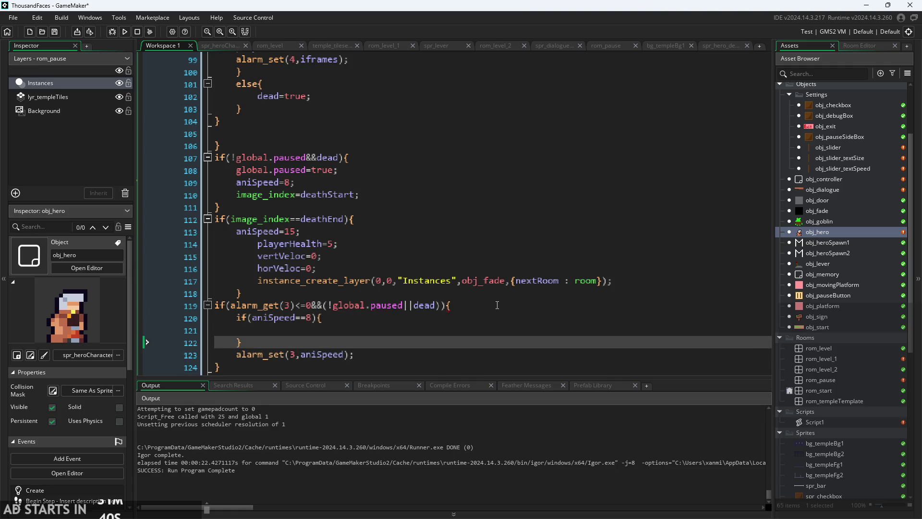
{"action": "key", "text": "Up"}
{"action": "key", "text": "Tab"}
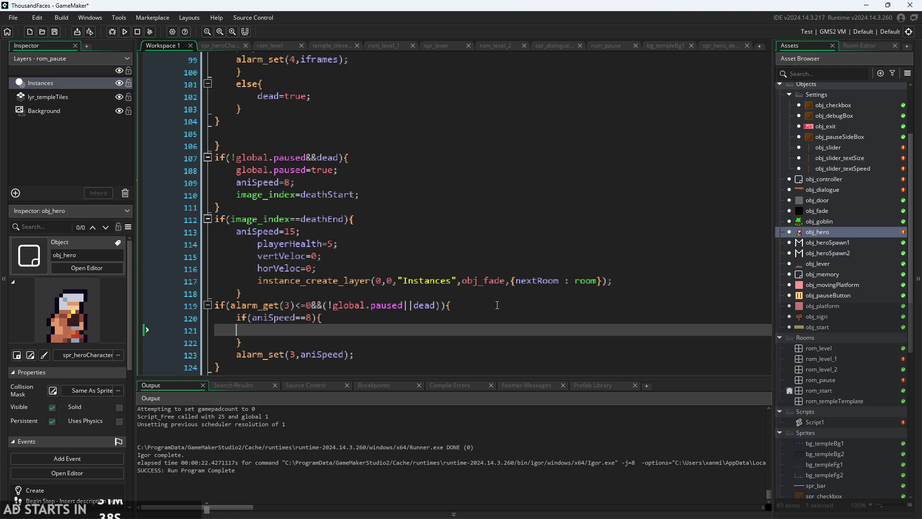
- Inside it, write view_camera.x=x+random_range(-2,2); for horizontal shake
{"action": "type", "text": "camera"}
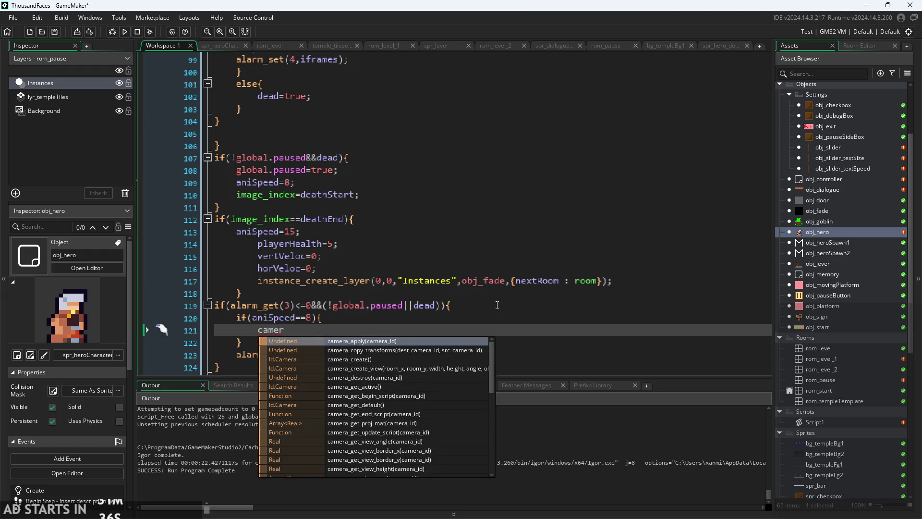
{"action": "key", "text": "BackSpace"}
{"action": "key", "text": "BackSpace"}
{"action": "key", "text": "BackSpace"}
{"action": "type", "text": "amers"}
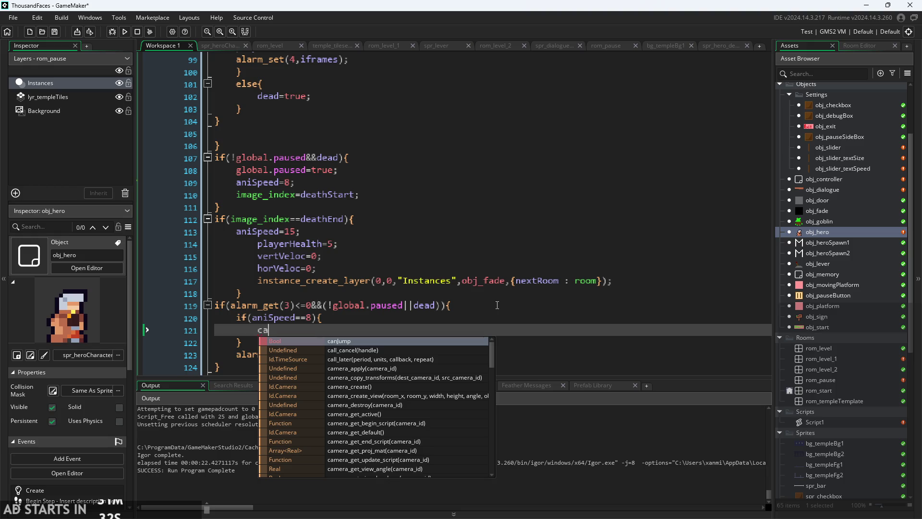
{"action": "key", "text": "BackSpace"}
{"action": "type", "text": "a"}
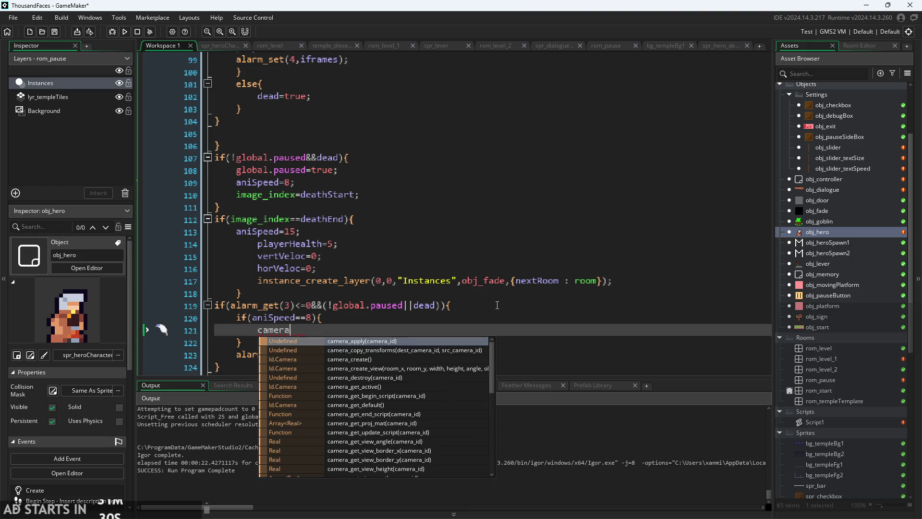
{"action": "scroll", "coordinate": [364, 370], "scroll_direction": "down", "scroll_amount": 1}
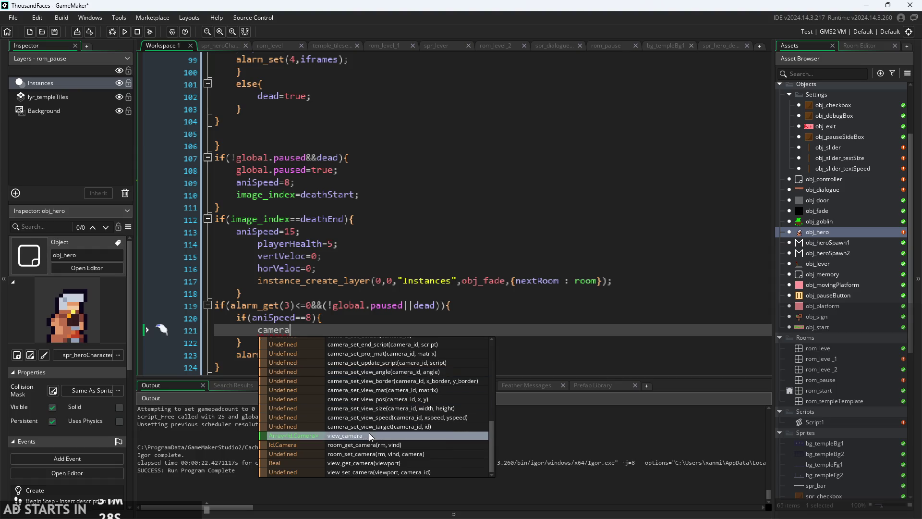
{"action": "double_click", "coordinate": [370, 435]}
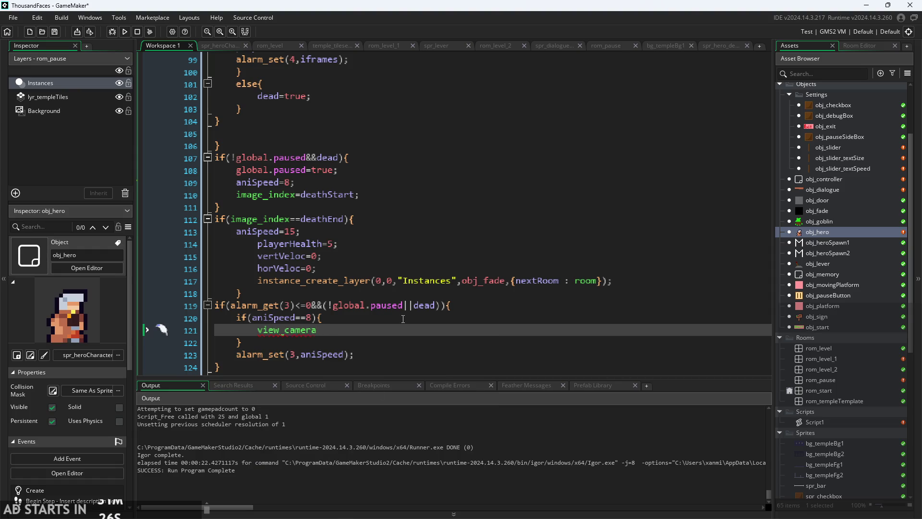
{"action": "type", "text": ".x"}
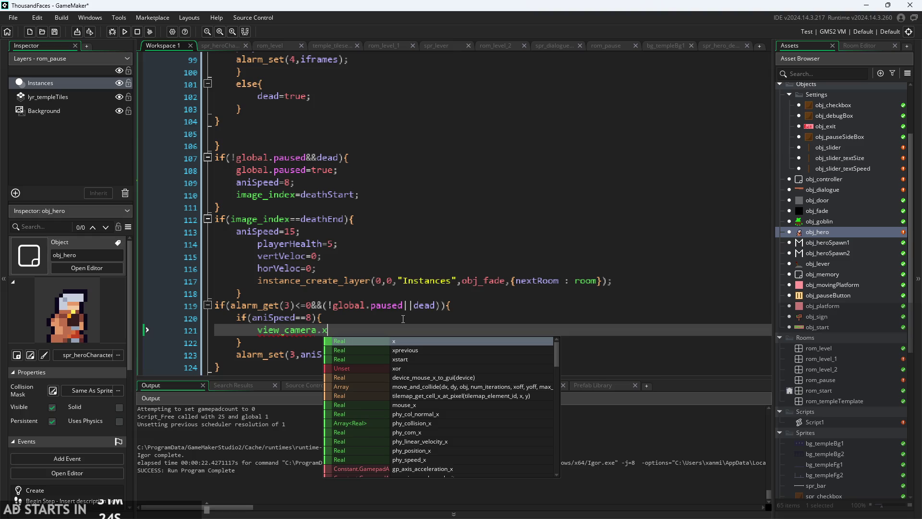
{"action": "type", "text": "=1;"}
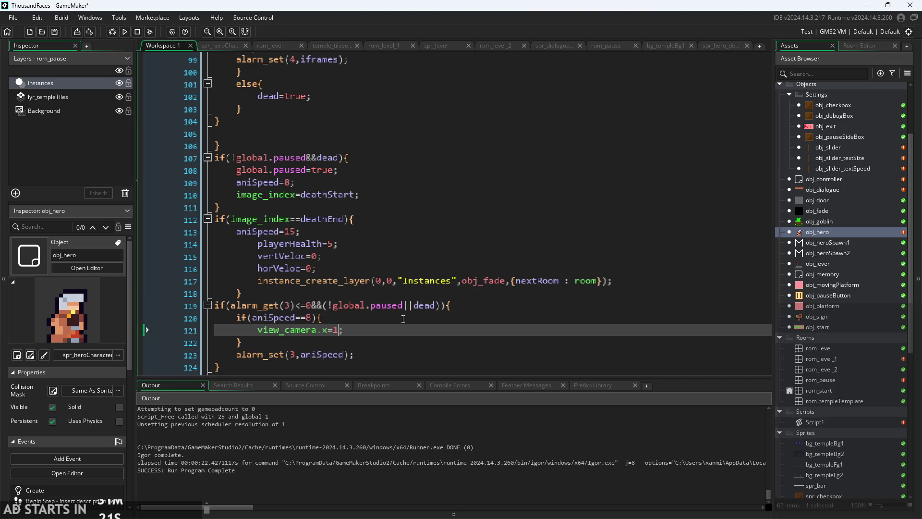
{"action": "key", "text": "BackSpace"}
{"action": "type", "text": "x"}
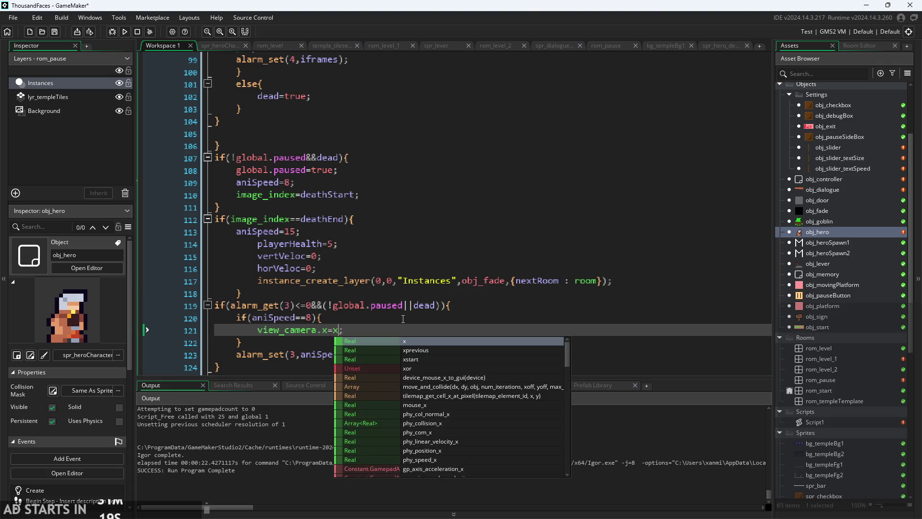
{"action": "type", "text": "+rando"}
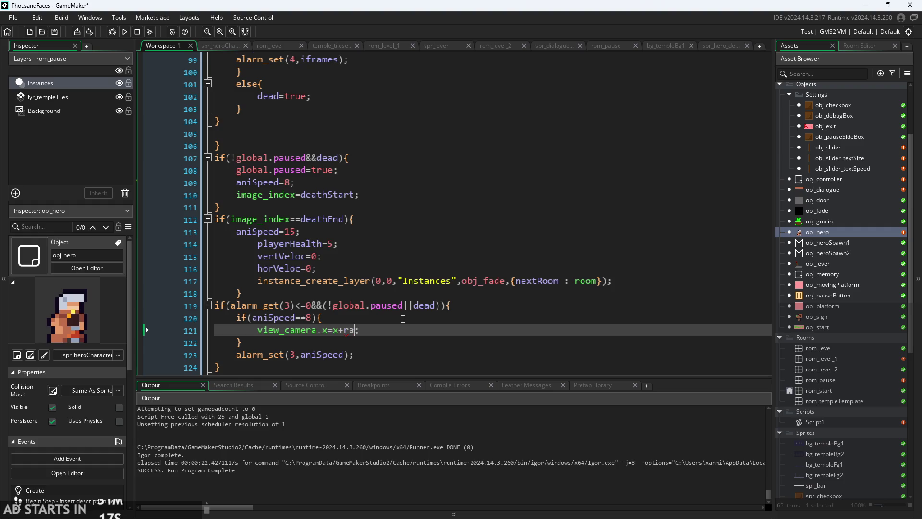
{"action": "key", "text": "Down"}
{"action": "key", "text": "Down"}
{"action": "key", "text": "Return"}
{"action": "type", "text": "-"}
{"action": "type", "text": "2,2"}
{"action": "key", "text": "Return"}
- Duplicate the shake line as view_camera.y=y+random_range(-2,2);
{"action": "left_click_drag", "start_coordinate": [446, 329], "coordinate": [255, 329]}
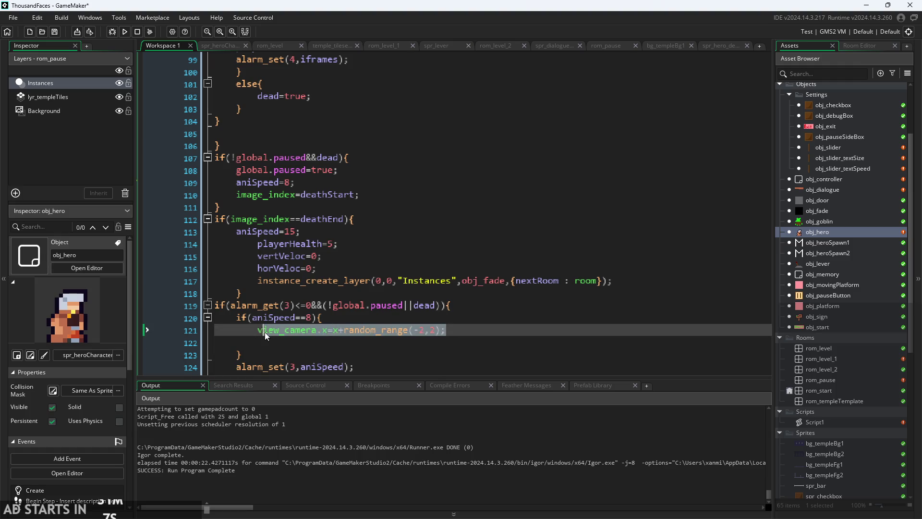
{"action": "key", "text": "ctrl+c"}
{"action": "left_click", "coordinate": [304, 354]}
{"action": "key", "text": "ctrl+v"}
{"action": "key", "text": "ctrl+z"}
{"action": "left_click", "coordinate": [304, 346]}
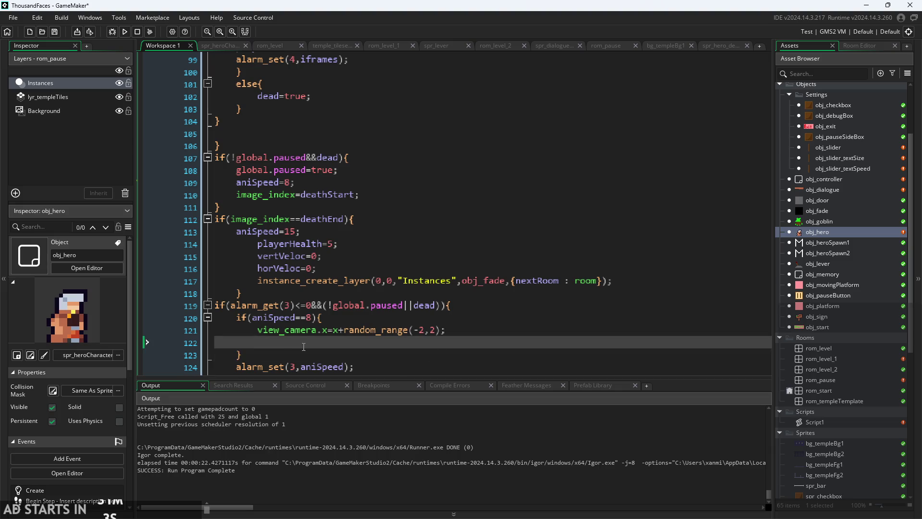
{"action": "key", "text": "ctrl+v"}
{"action": "double_click", "coordinate": [328, 342]}
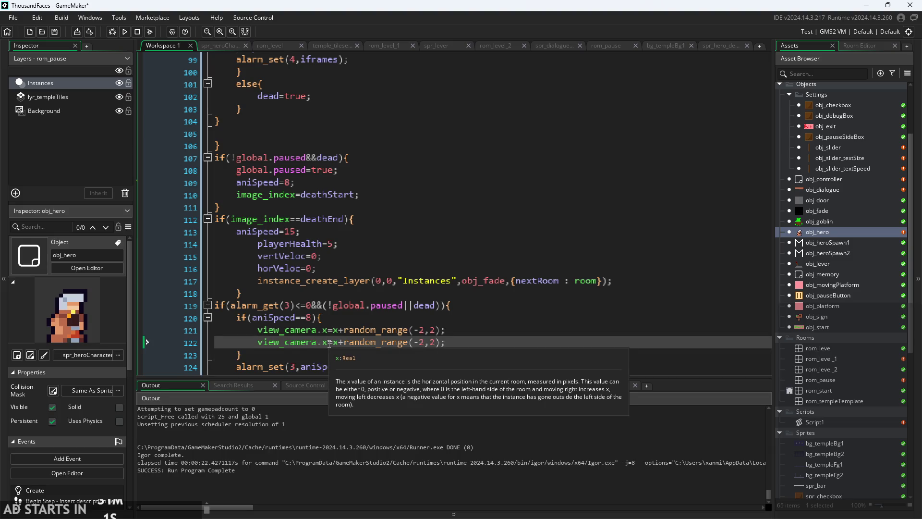
{"action": "type", "text": "y"}
{"action": "key", "text": "BackSpace"}
{"action": "type", "text": "y"}
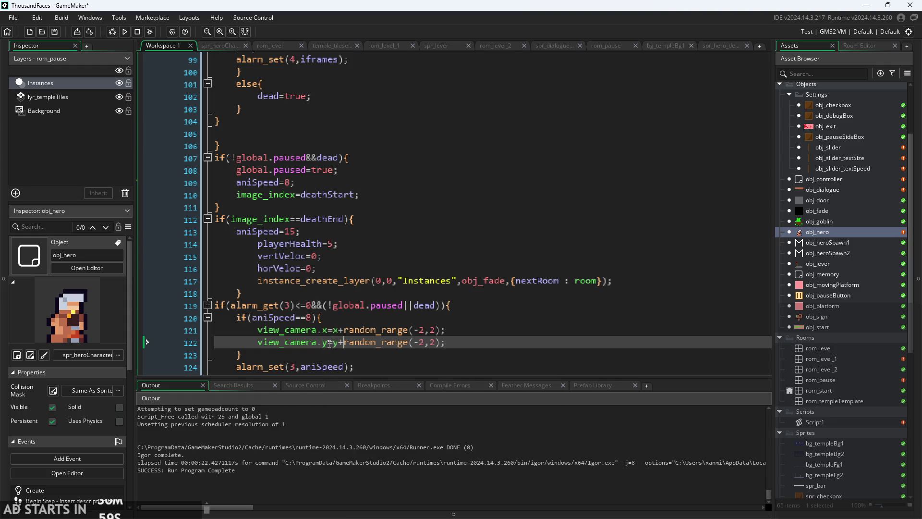
{"action": "scroll", "coordinate": [359, 348], "scroll_direction": "down", "scroll_amount": 2}
- Start an else{ branch after the closing brace, before alarm_set
{"action": "left_click", "coordinate": [376, 293]}
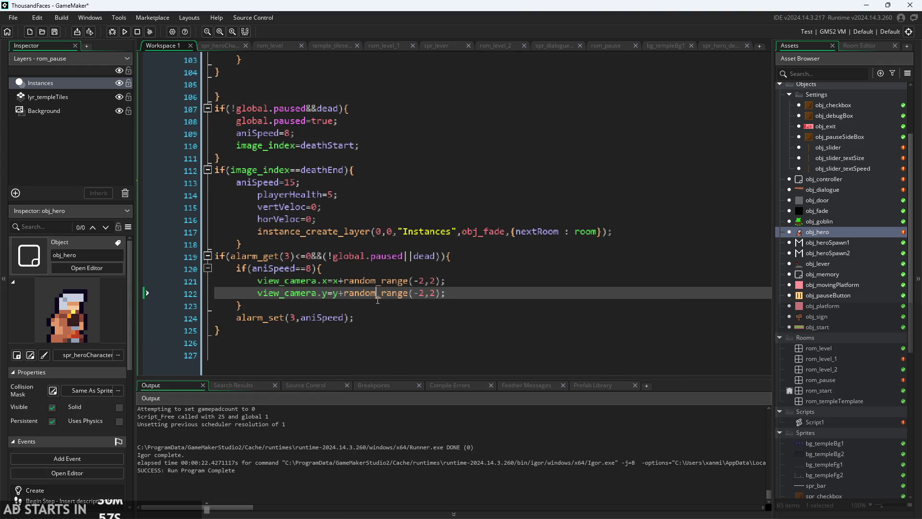
{"action": "key", "text": "Down"}
{"action": "key", "text": "Return"}
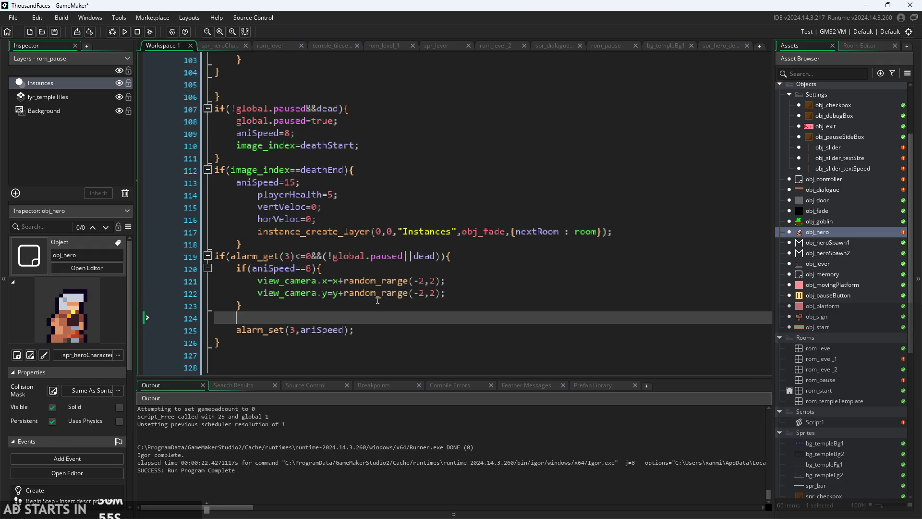
{"action": "type", "text": "e;s"}
{"action": "key", "text": "BackSpace"}
{"action": "key", "text": "BackSpace"}
{"action": "type", "text": "lse{"}
{"action": "mouse_move", "coordinate": [287, 296]}
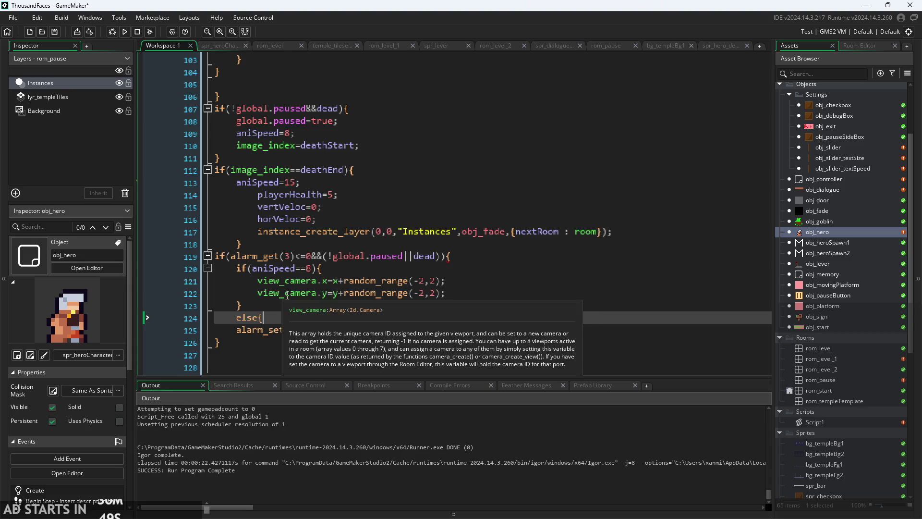
{"action": "left_click", "coordinate": [323, 268]}
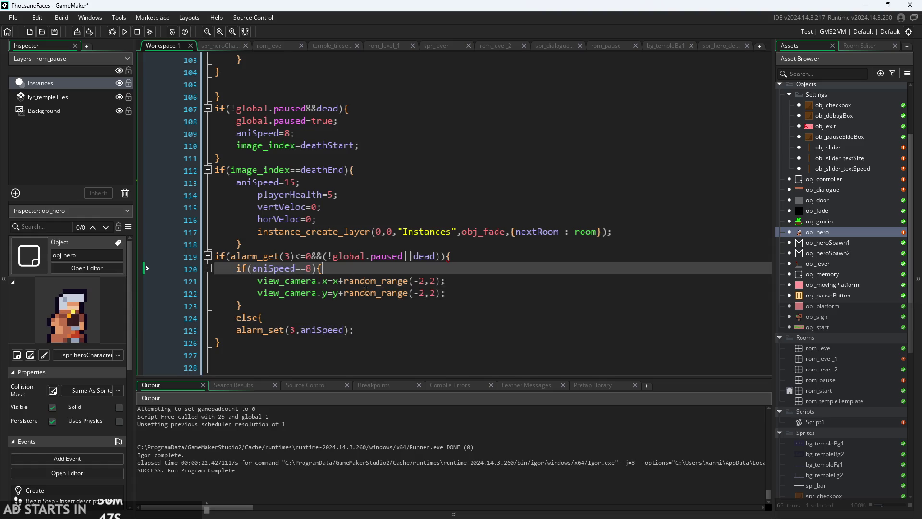
{"action": "mouse_move", "coordinate": [372, 297]}
{"action": "left_click", "coordinate": [379, 317]}
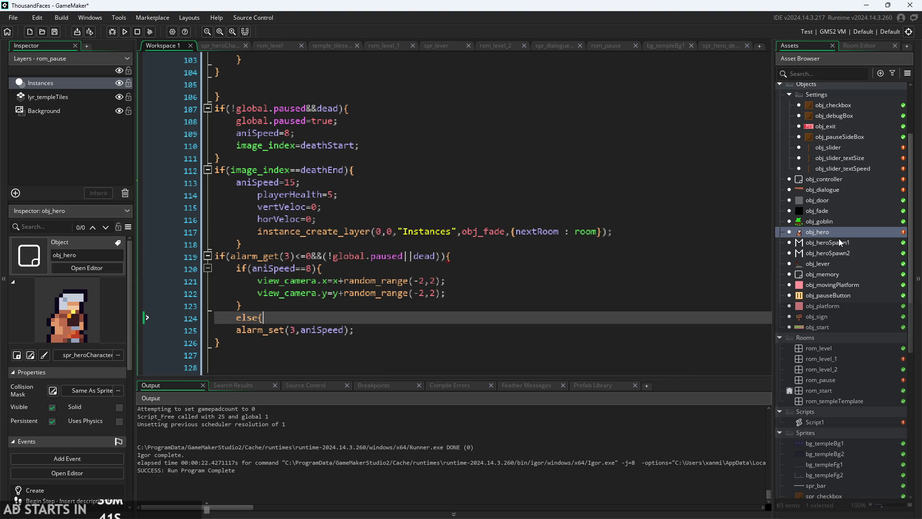
- Open the rom_start room from the Asset Browser
{"action": "double_click", "coordinate": [850, 347]}
{"action": "left_click", "coordinate": [789, 45]}
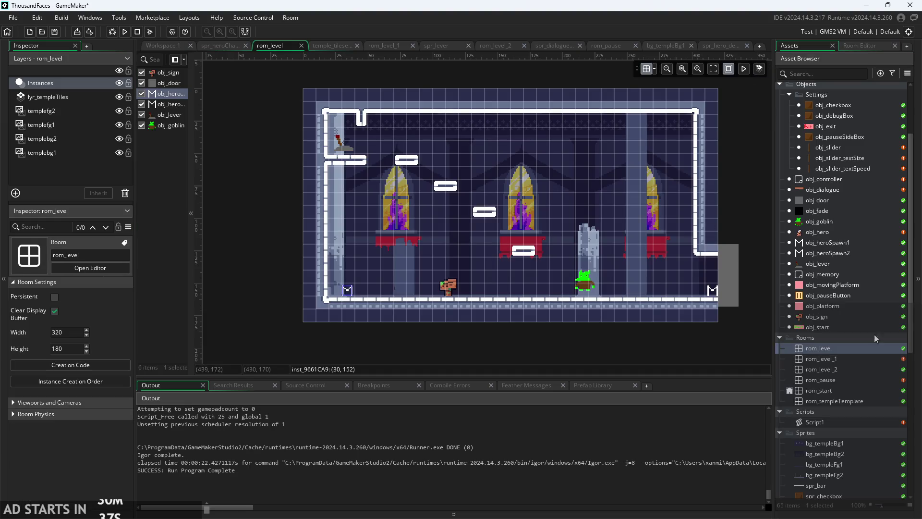
{"action": "double_click", "coordinate": [850, 389]}
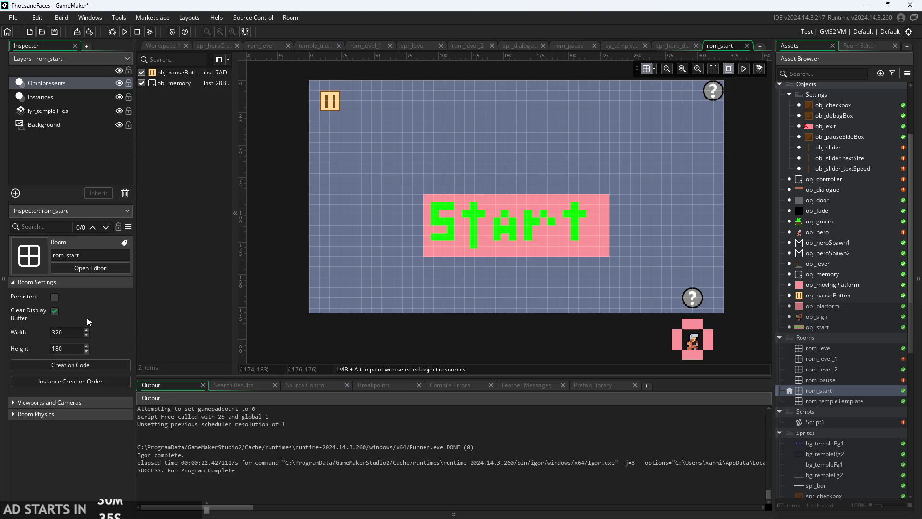
- Expand and collapse the Viewports and Cameras and Room Physics settings in the Inspector
{"action": "left_click", "coordinate": [13, 405]}
{"action": "scroll", "coordinate": [24, 395], "scroll_direction": "down", "scroll_amount": 3}
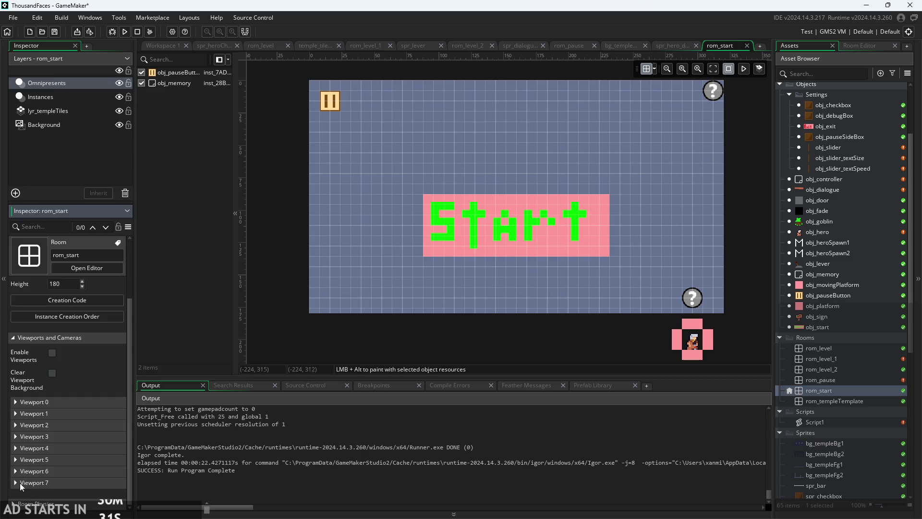
{"action": "scroll", "coordinate": [19, 483], "scroll_direction": "up", "scroll_amount": 3}
{"action": "left_click", "coordinate": [13, 406]}
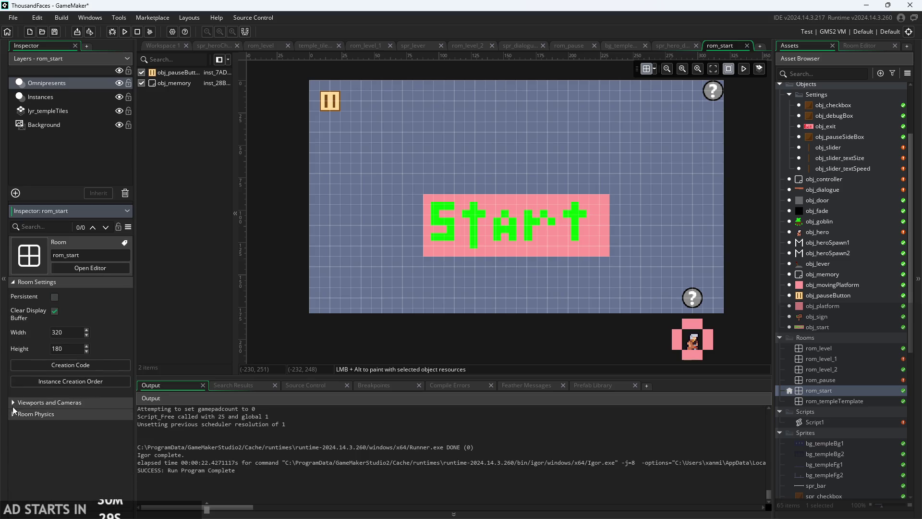
{"action": "left_click", "coordinate": [16, 413]}
{"action": "left_click", "coordinate": [16, 413]}
- Inspect Viewport 0's 1366×768 camera settings, then collapse the sections again
{"action": "left_click", "coordinate": [30, 407]}
{"action": "scroll", "coordinate": [47, 405], "scroll_direction": "down", "scroll_amount": 1}
{"action": "left_click", "coordinate": [17, 405]}
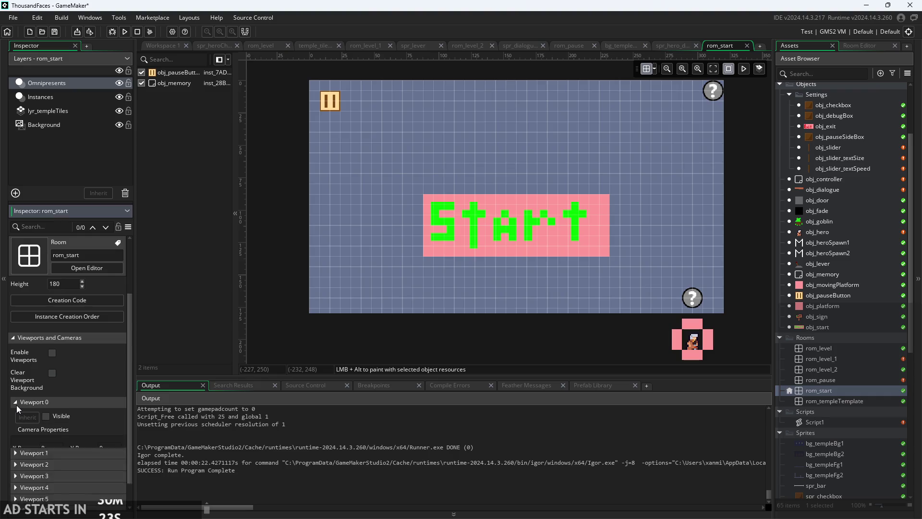
{"action": "scroll", "coordinate": [16, 405], "scroll_direction": "down", "scroll_amount": 4}
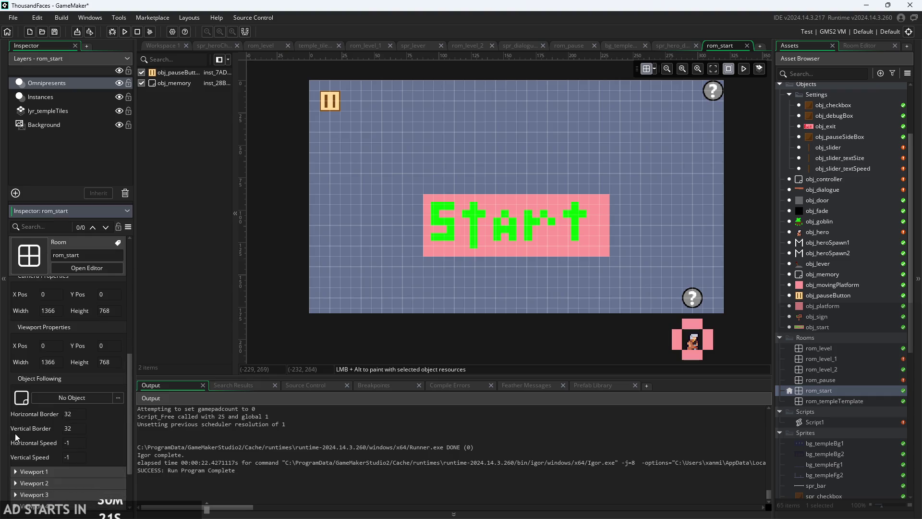
{"action": "scroll", "coordinate": [93, 444], "scroll_direction": "up", "scroll_amount": 2}
{"action": "scroll", "coordinate": [93, 445], "scroll_direction": "up", "scroll_amount": 2}
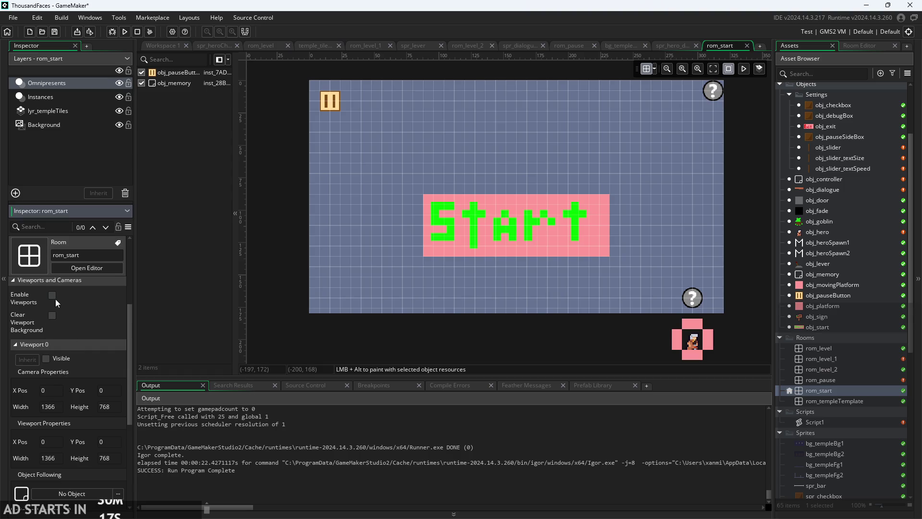
{"action": "left_click", "coordinate": [14, 344]}
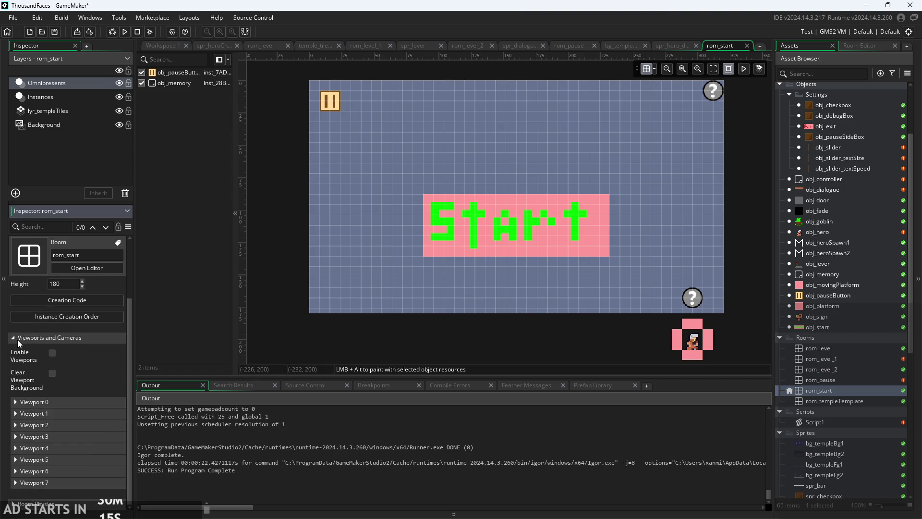
{"action": "left_click", "coordinate": [18, 339]}
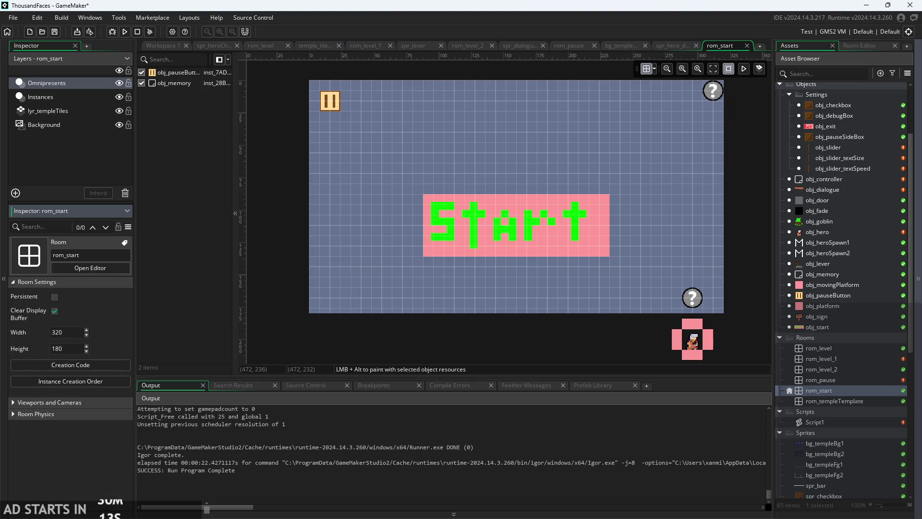
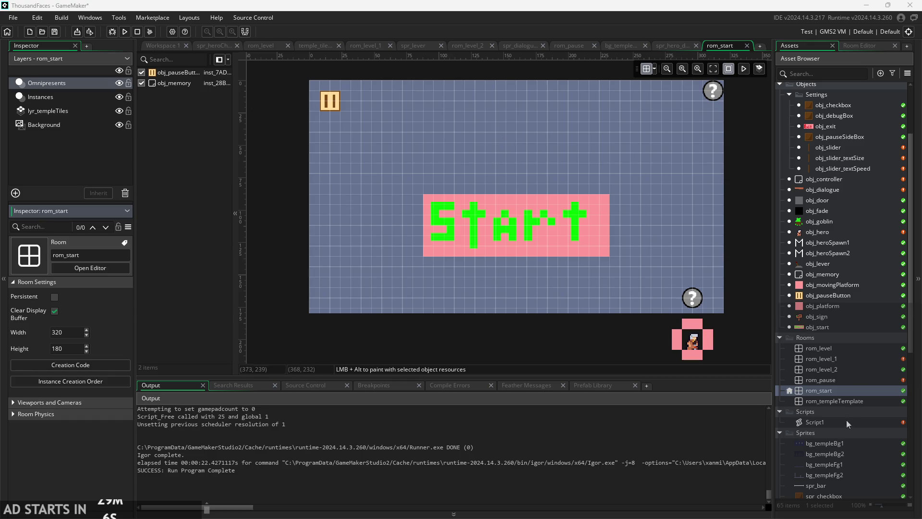
- Select rom_start and enable its viewports, expanding Viewport 0's camera properties
{"action": "left_click", "coordinate": [824, 349]}
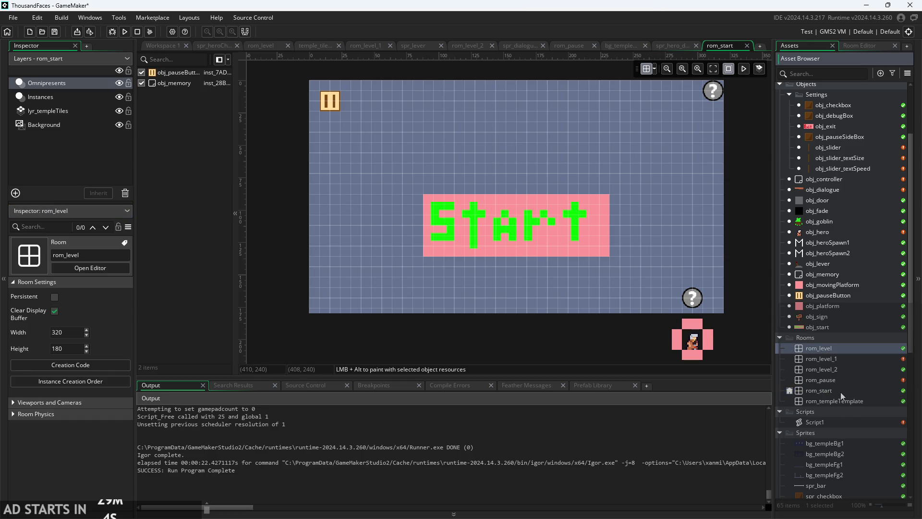
{"action": "left_click", "coordinate": [838, 390]}
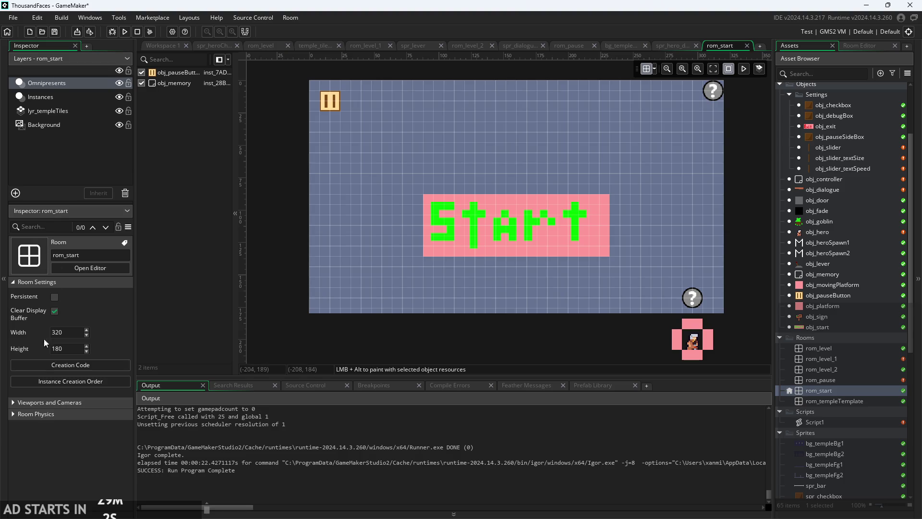
{"action": "left_click", "coordinate": [29, 402]}
{"action": "scroll", "coordinate": [31, 381], "scroll_direction": "down", "scroll_amount": 2}
{"action": "left_click", "coordinate": [52, 353]}
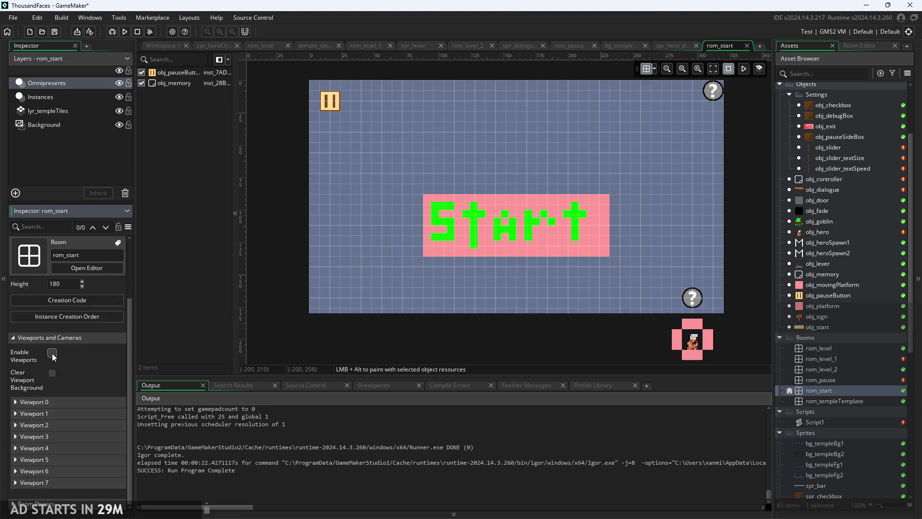
{"action": "left_click", "coordinate": [13, 400]}
{"action": "scroll", "coordinate": [99, 391], "scroll_direction": "down", "scroll_amount": 3}
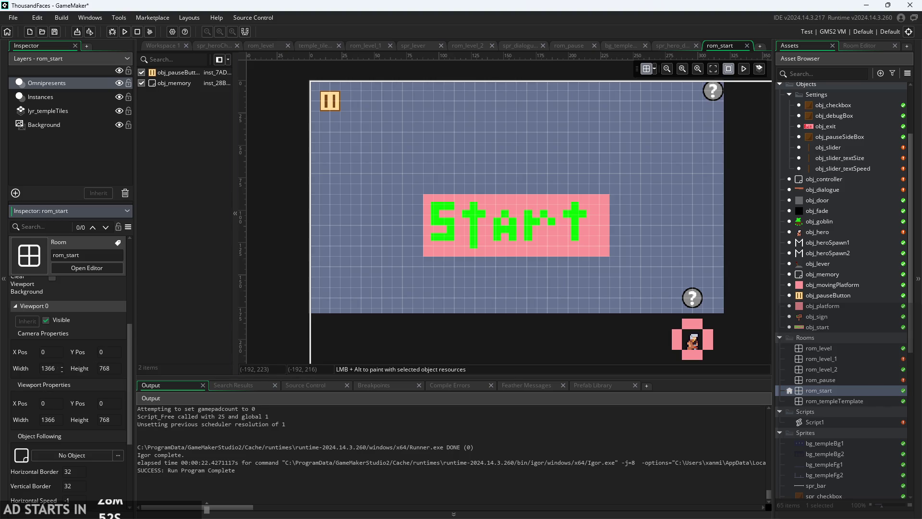
- Set Viewport 0's camera to width 320 and height 180, then run the game
{"action": "left_click", "coordinate": [61, 367]}
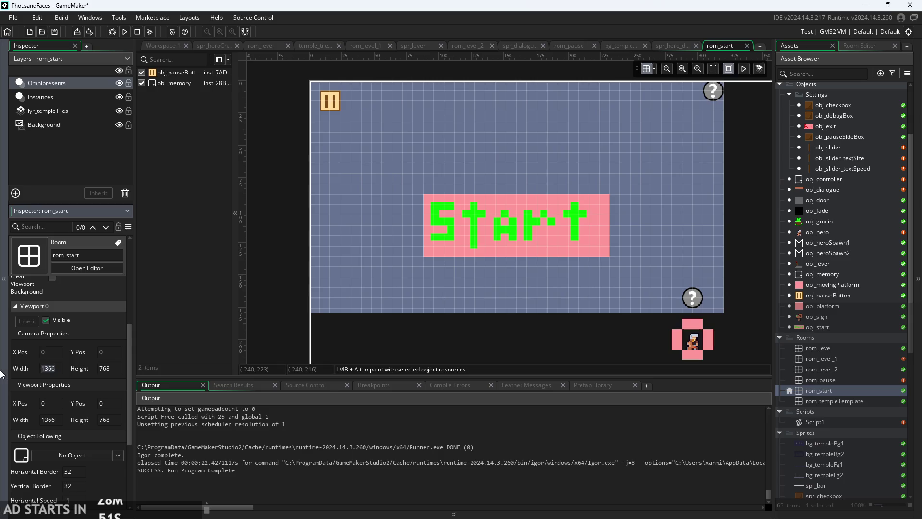
{"action": "key", "text": "BackSpace"}
{"action": "type", "text": "1"}
{"action": "type", "text": "320"}
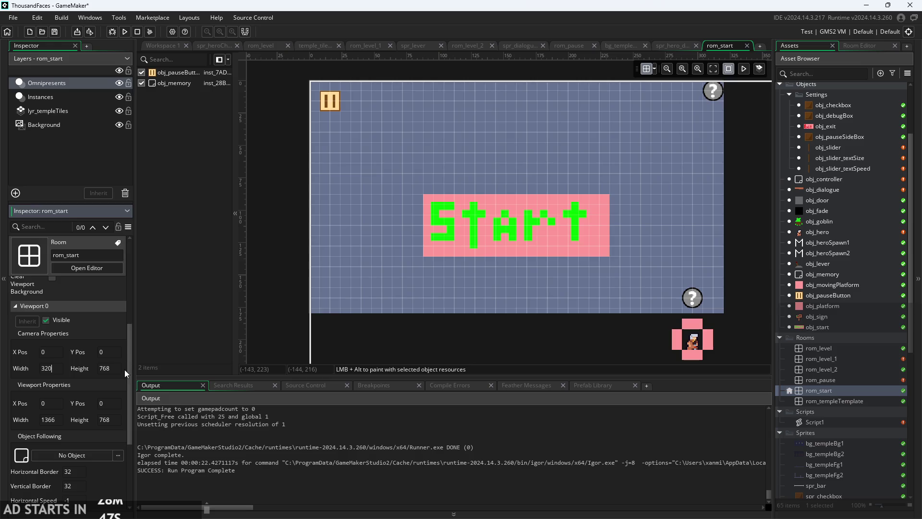
{"action": "key", "text": "Return"}
{"action": "left_click", "coordinate": [96, 368]}
{"action": "type", "text": "180"}
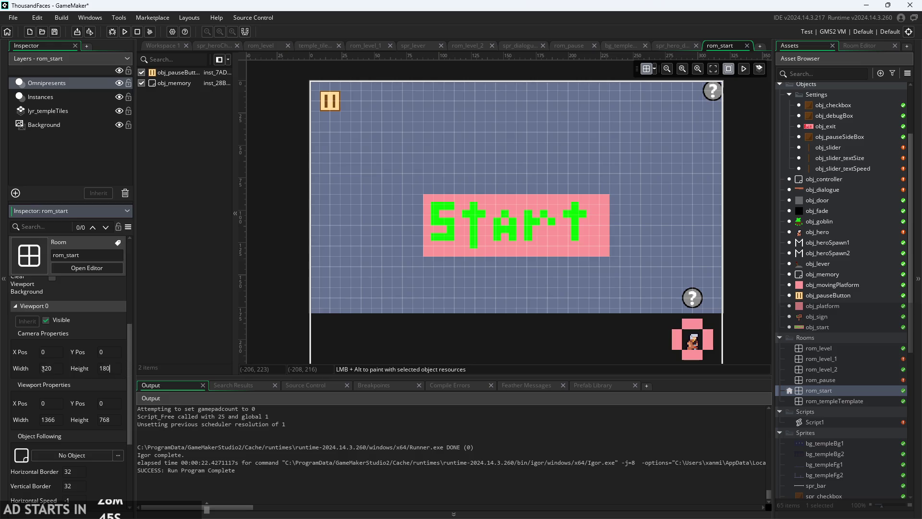
{"action": "key", "text": "Return"}
{"action": "left_click", "coordinate": [46, 351]}
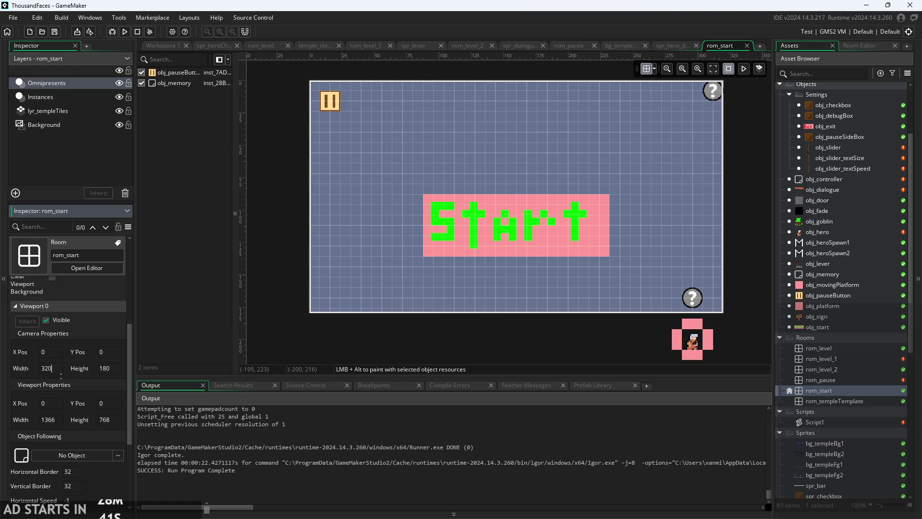
{"action": "left_click", "coordinate": [124, 31]}
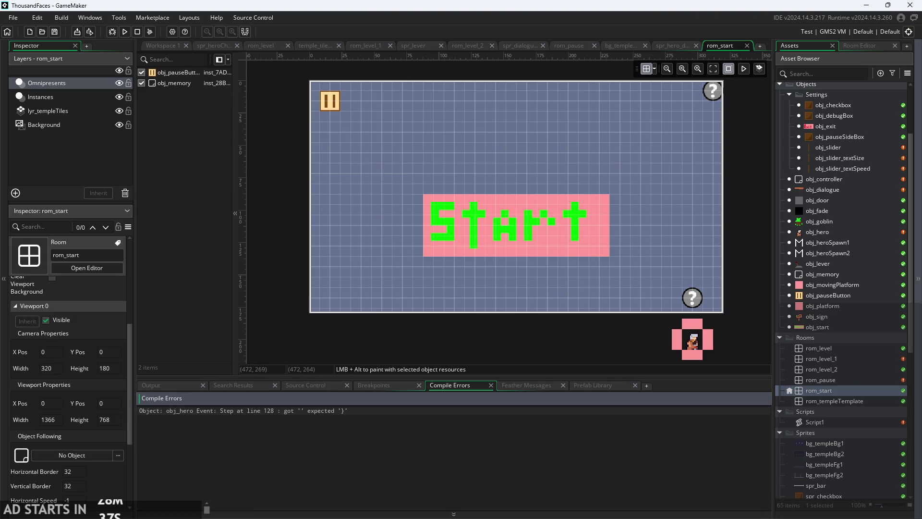
- Jump to the obj_hero Step error and add a closing brace after alarm_set(3,aniSpeed); on line 125
{"action": "double_click", "coordinate": [391, 415]}
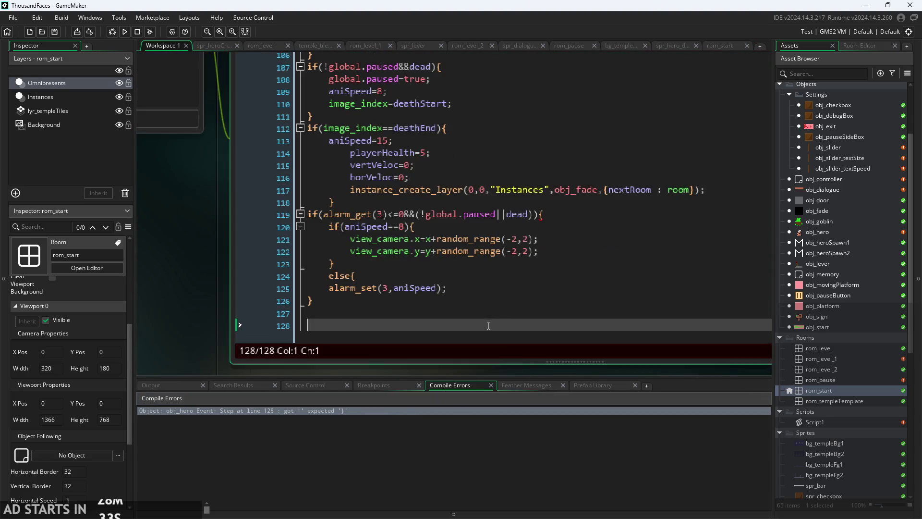
{"action": "left_click", "coordinate": [388, 303]}
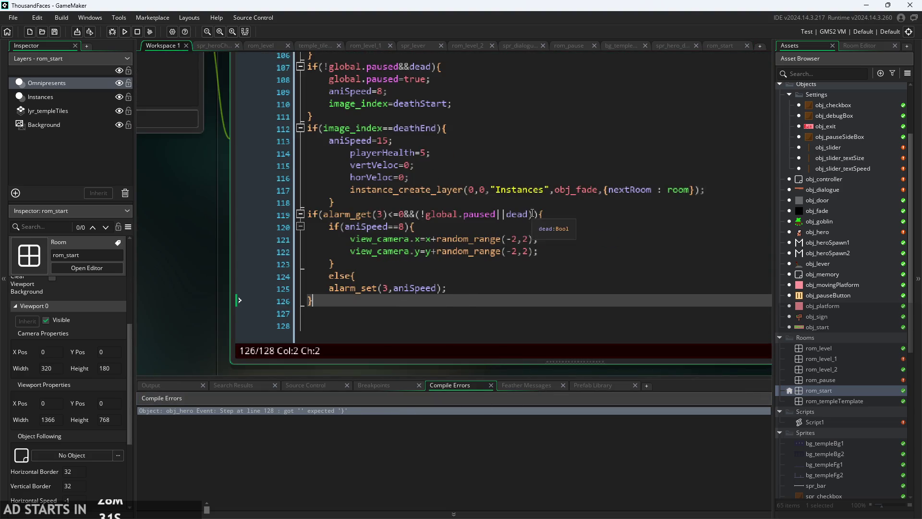
{"action": "key", "text": "Up"}
{"action": "key", "text": "Up"}
{"action": "key", "text": "Up"}
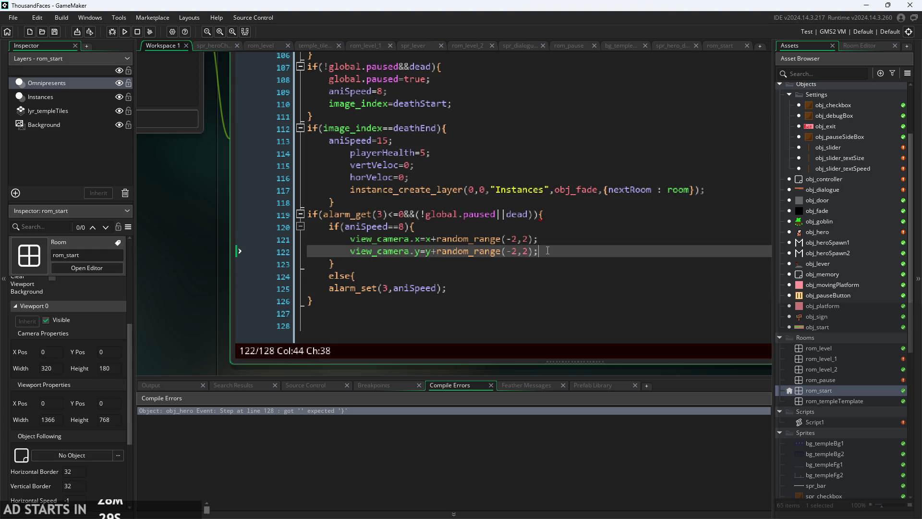
{"action": "left_click", "coordinate": [512, 290]}
{"action": "type", "text": "}"}
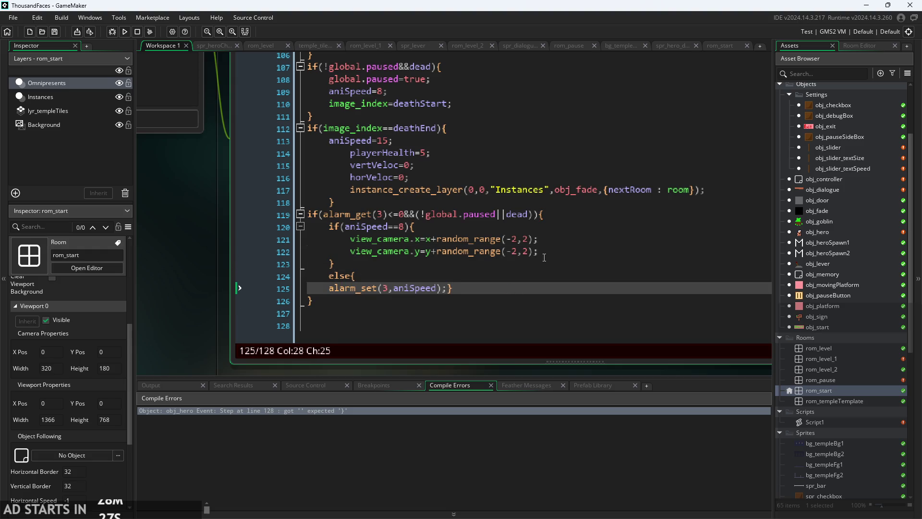
- Rerun the game with F5, then pause it and exit back to the editor
{"action": "key", "text": "F5"}
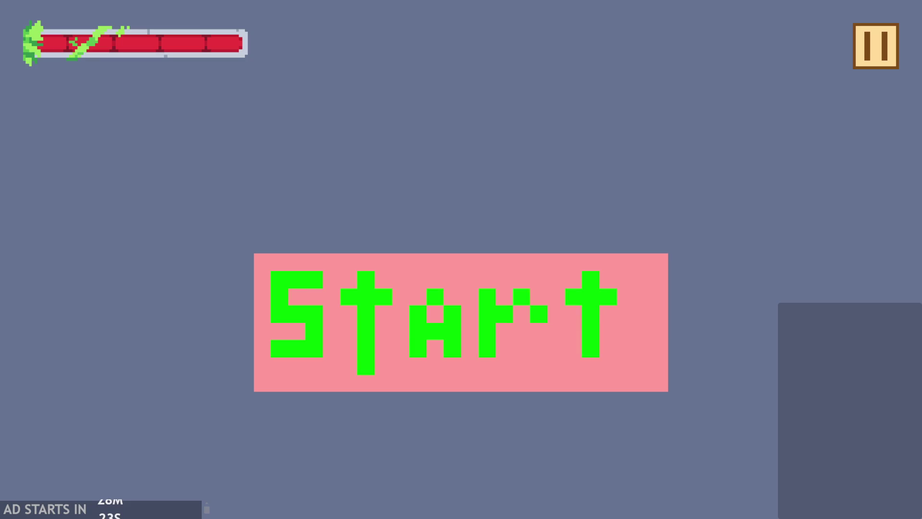
{"action": "left_click", "coordinate": [878, 49]}
{"action": "left_click", "coordinate": [797, 431]}
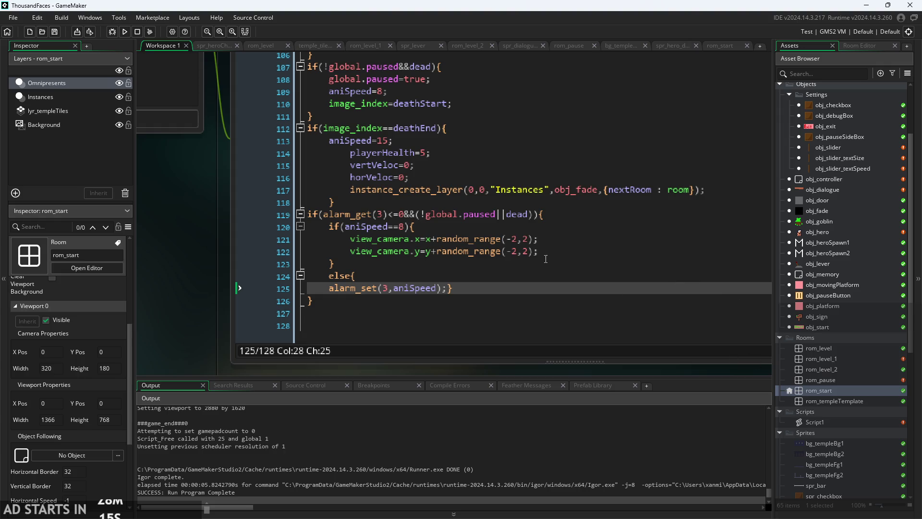
- Open rom_level, then open obj_controller from the Asset Browser
{"action": "double_click", "coordinate": [846, 350]}
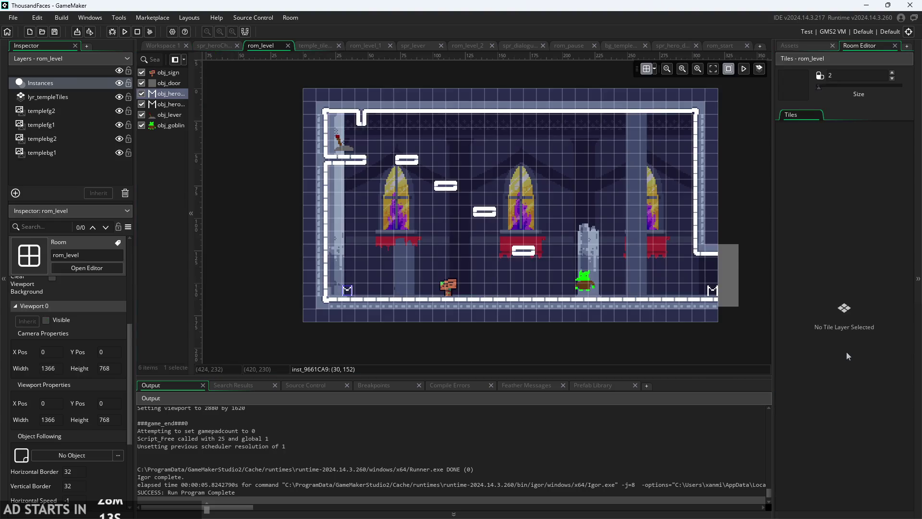
{"action": "left_click", "coordinate": [786, 46]}
{"action": "left_click", "coordinate": [848, 45]}
{"action": "left_click", "coordinate": [802, 48]}
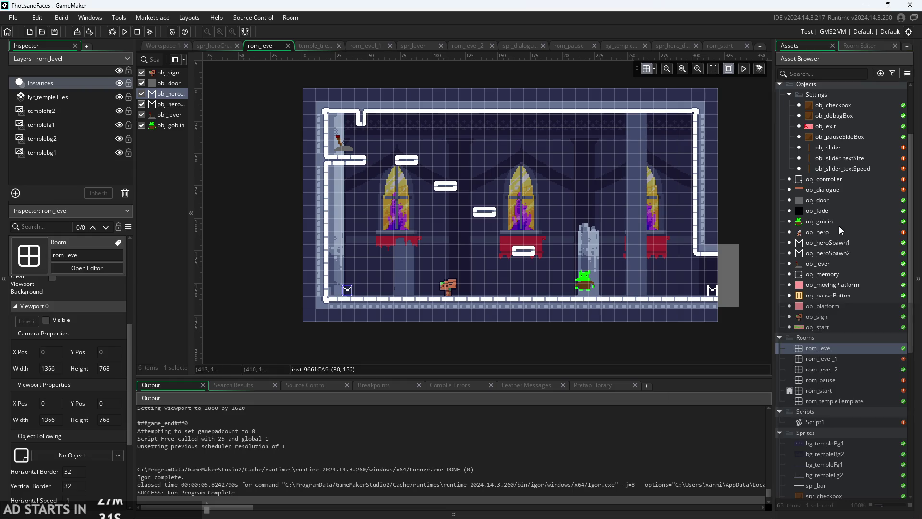
{"action": "scroll", "coordinate": [860, 323], "scroll_direction": "down", "scroll_amount": 1}
{"action": "scroll", "coordinate": [860, 358], "scroll_direction": "up", "scroll_amount": 4}
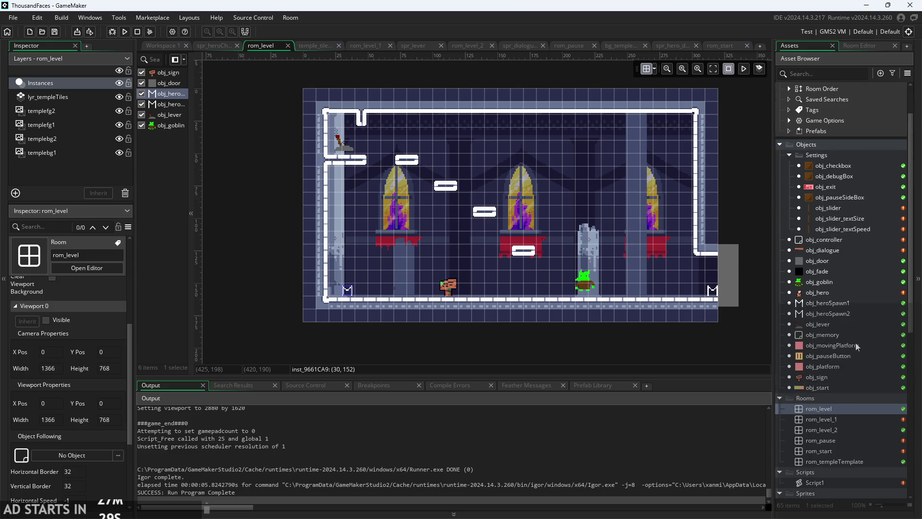
{"action": "double_click", "coordinate": [839, 240]}
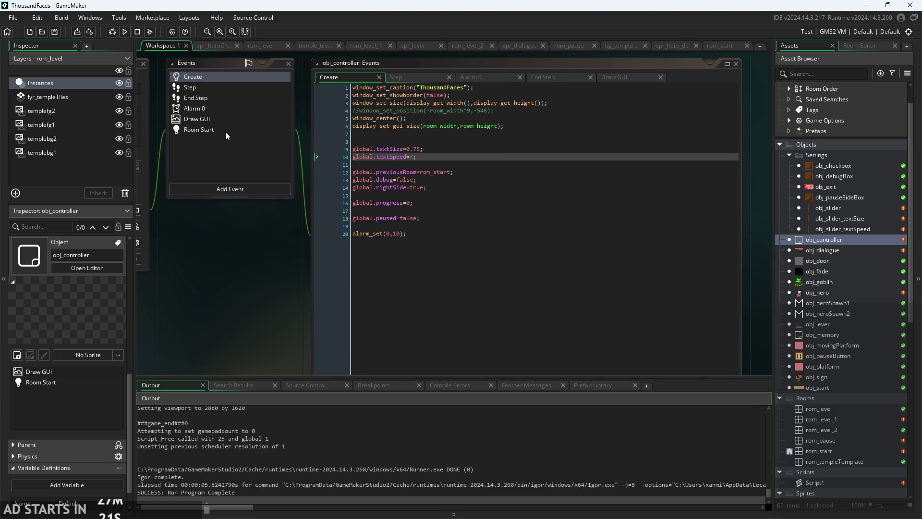
- Paste a camera_create_view(0,0,426,240,0,-1,-1,-1,0,0) line as line 3 of Room Start
{"action": "left_click", "coordinate": [226, 130]}
{"action": "left_click", "coordinate": [557, 98]}
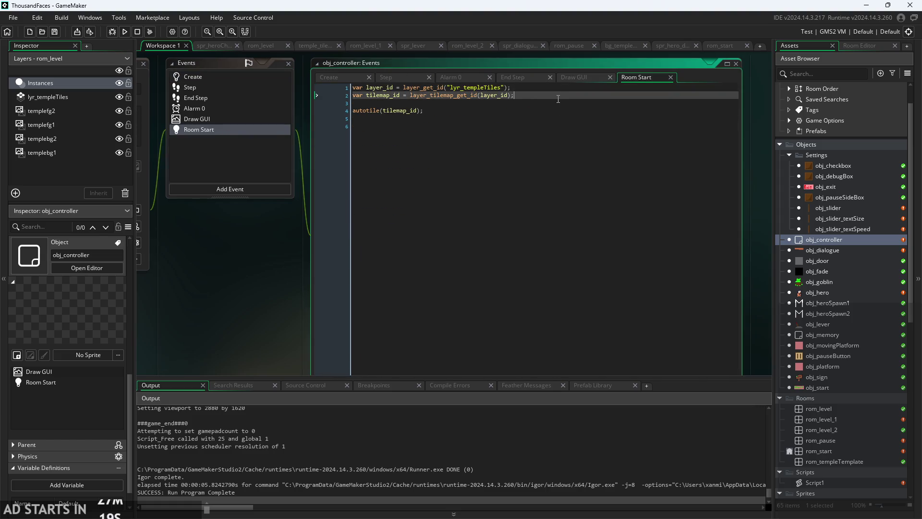
{"action": "key", "text": "Return"}
{"action": "type", "text": "camera = camera_create_view(0,0,426,240,0,-1,-1,-1,0,0);"}
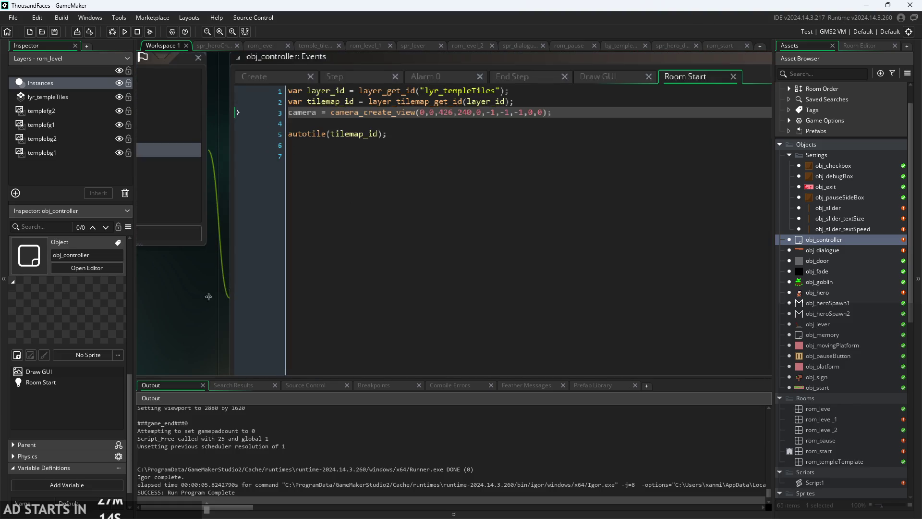
- Change the camera view size from 426,240 to 320,180
{"action": "left_click", "coordinate": [425, 136]}
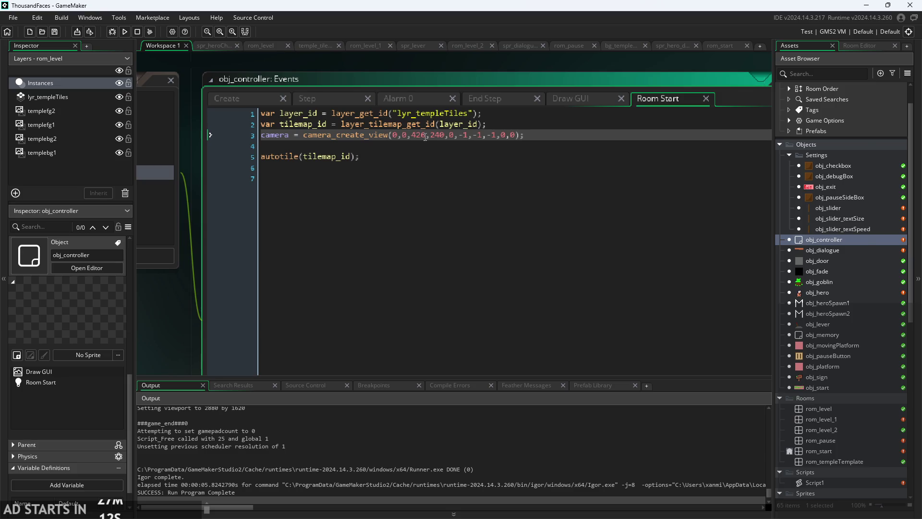
{"action": "mouse_move", "coordinate": [340, 138]}
{"action": "double_click", "coordinate": [418, 135]}
{"action": "type", "text": "320"}
{"action": "double_click", "coordinate": [433, 139]}
{"action": "type", "text": "180"}
{"action": "mouse_move", "coordinate": [333, 139]}
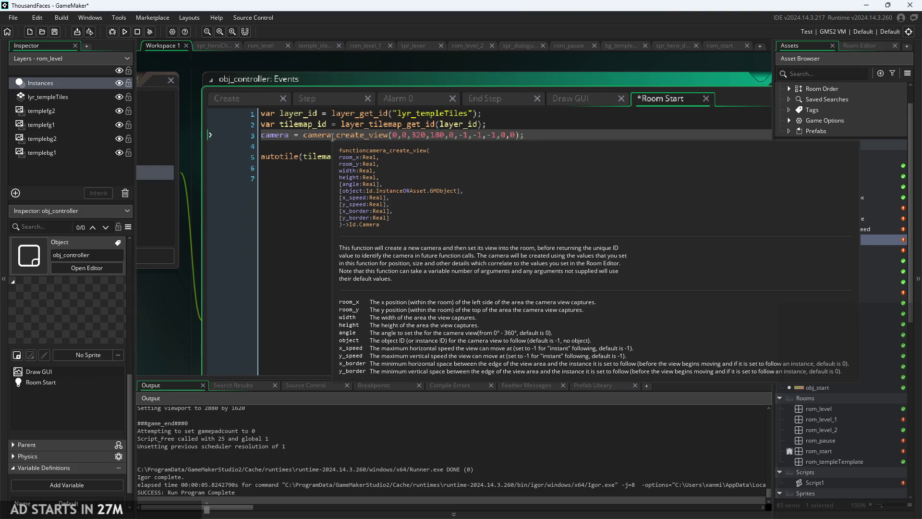
{"action": "left_click", "coordinate": [543, 136]}
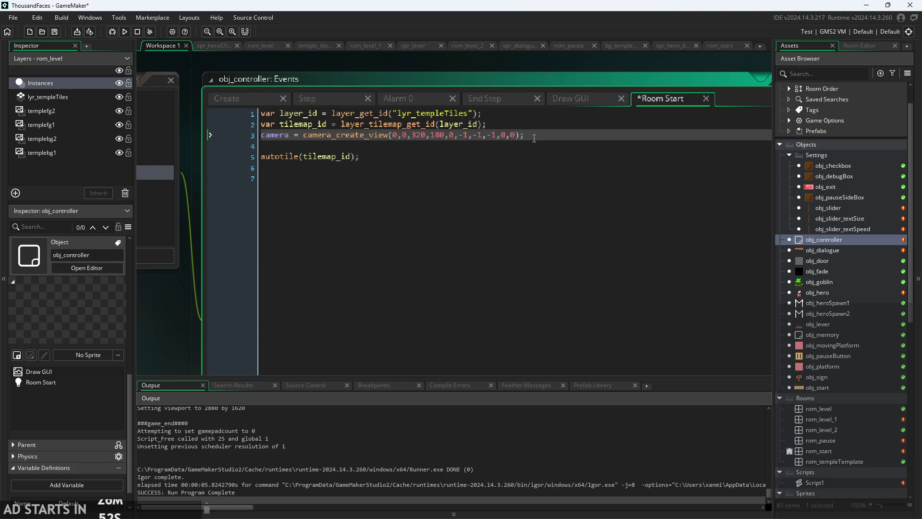
{"action": "left_click_drag", "start_coordinate": [206, 314], "coordinate": [269, 304]}
{"action": "scroll", "coordinate": [230, 308], "scroll_direction": "down", "scroll_amount": 1}
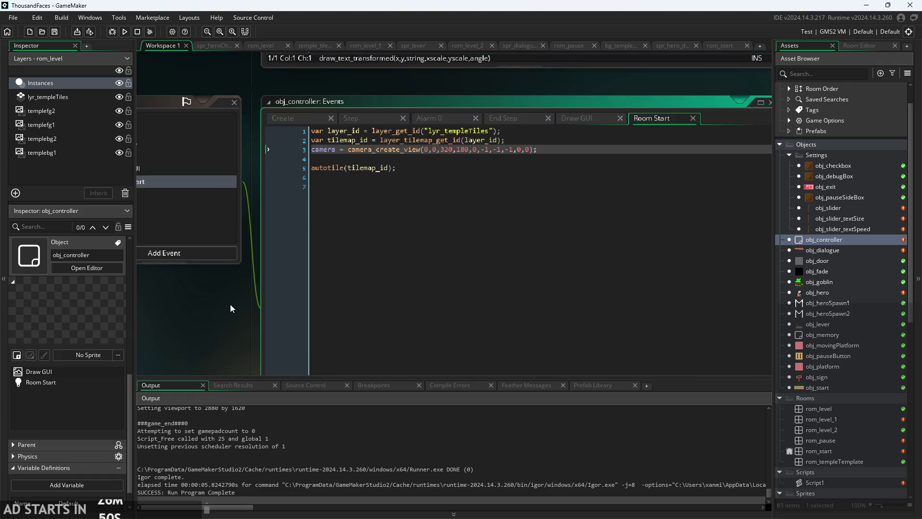
{"action": "left_click", "coordinate": [400, 168]}
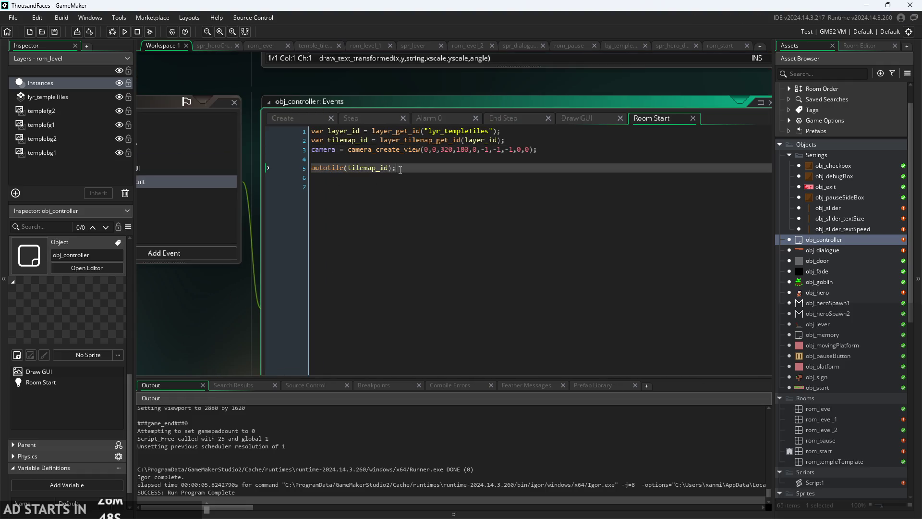
{"action": "triple_click", "coordinate": [423, 150]}
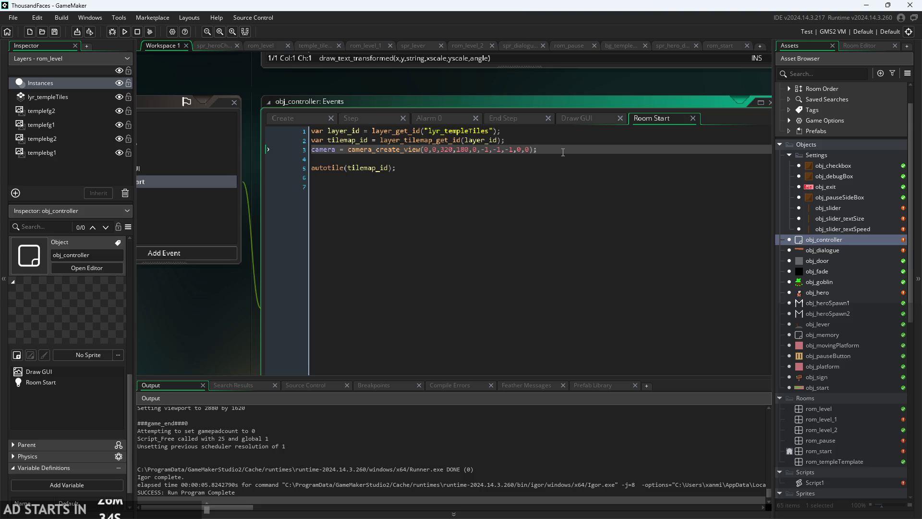
- Turn viewports back off in rom_start and return to the obj_controller code
{"action": "double_click", "coordinate": [820, 453]}
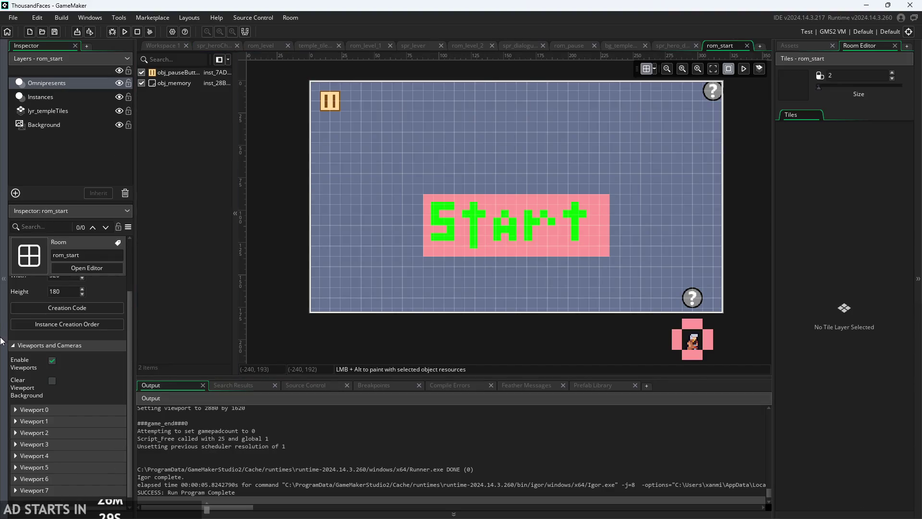
{"action": "left_click", "coordinate": [51, 360]}
{"action": "left_click", "coordinate": [16, 346]}
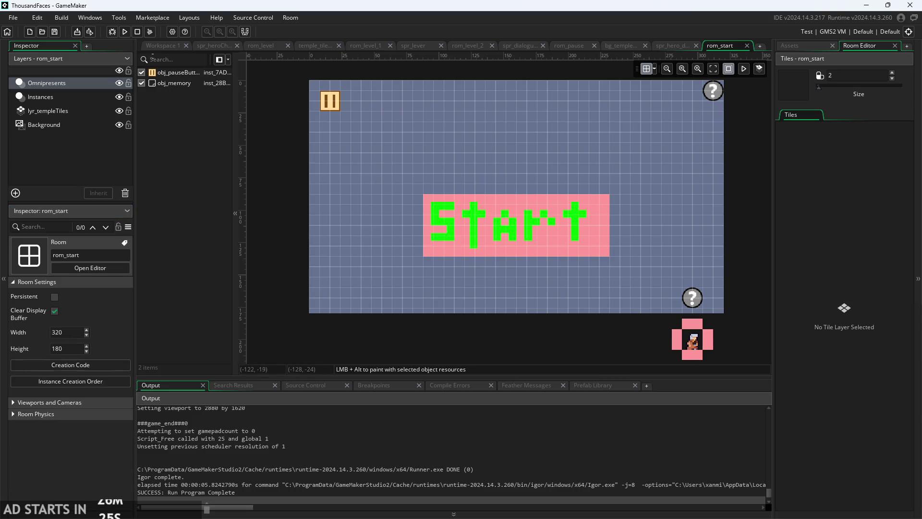
{"action": "left_click", "coordinate": [162, 48]}
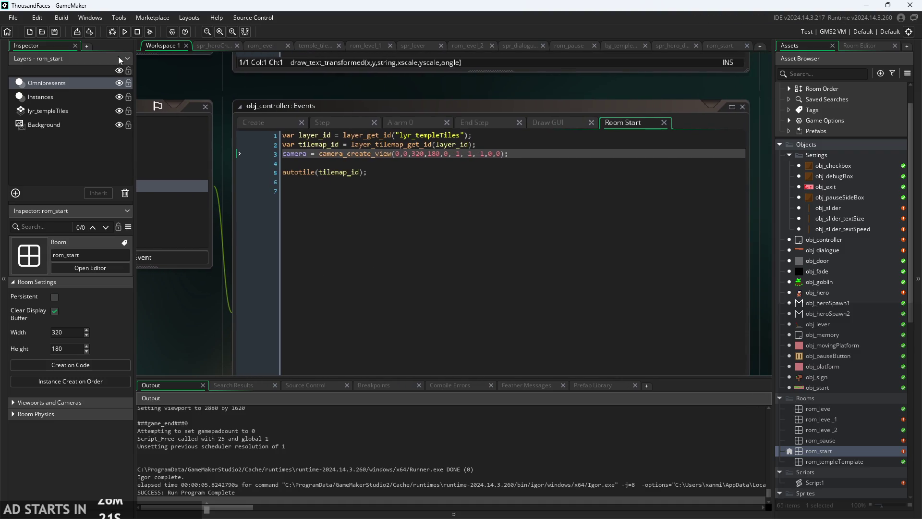
- Run the game, start playing until the obj_hero Step error appears, then abort
{"action": "left_click", "coordinate": [124, 32]}
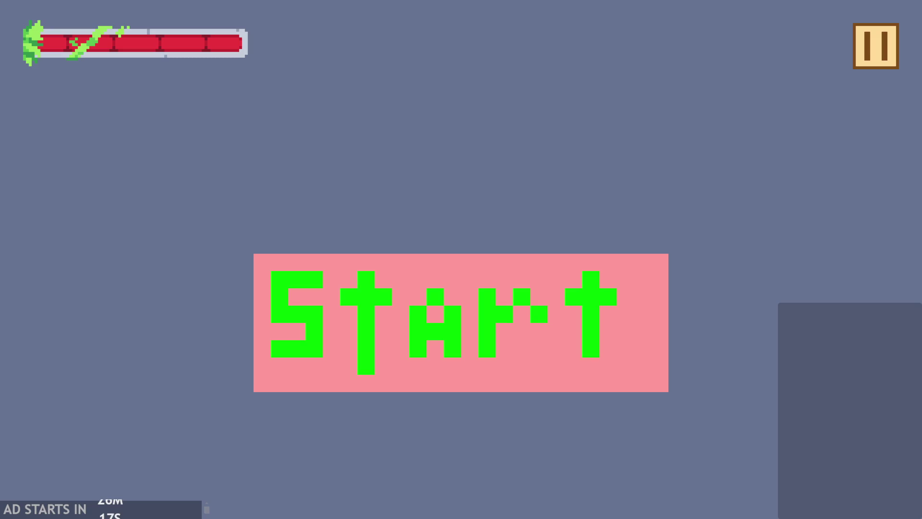
{"action": "left_click", "coordinate": [520, 340]}
{"action": "left_click", "coordinate": [479, 307]}
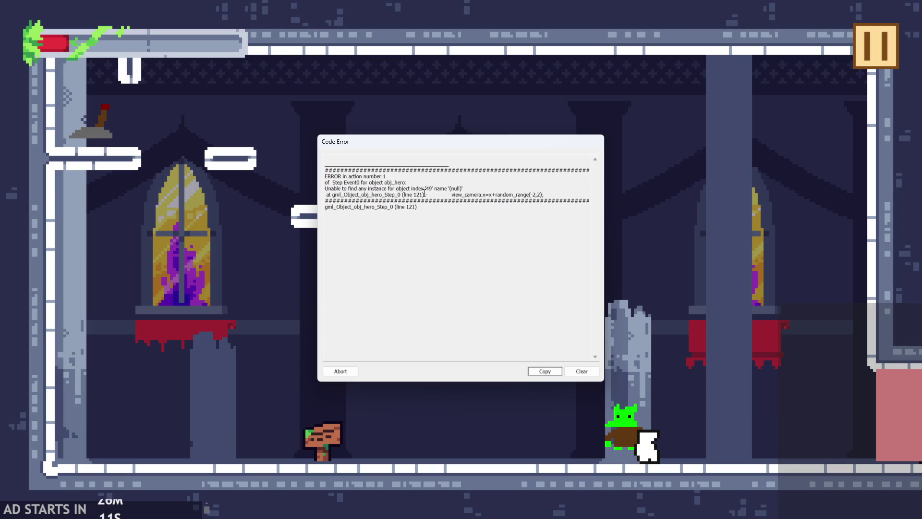
{"action": "left_click", "coordinate": [341, 372]}
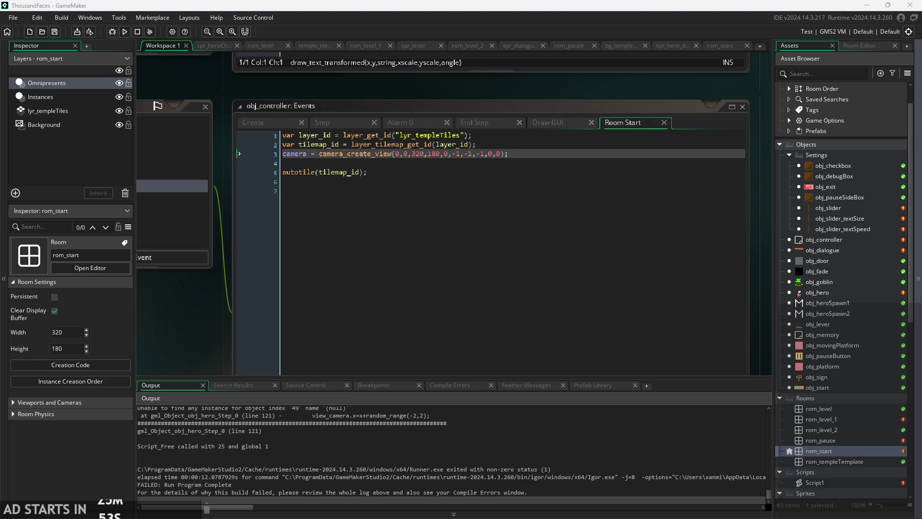
- Add an Other > Room End event to obj_controller
{"action": "mouse_move", "coordinate": [174, 299]}
{"action": "left_mouse_down"}
{"action": "mouse_move", "coordinate": [365, 262]}
{"action": "mouse_move", "coordinate": [301, 274]}
{"action": "left_mouse_up"}
{"action": "scroll", "coordinate": [301, 275], "scroll_direction": "down", "scroll_amount": 1}
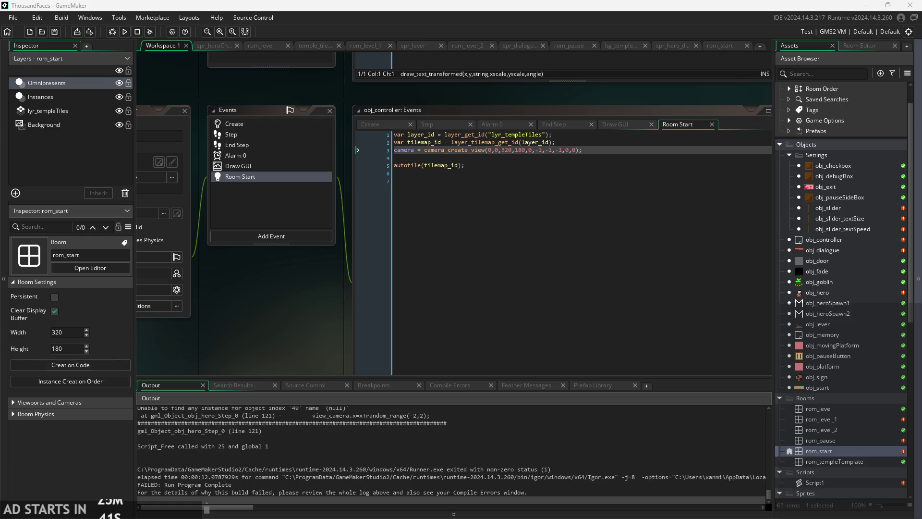
{"action": "left_click", "coordinate": [272, 228]}
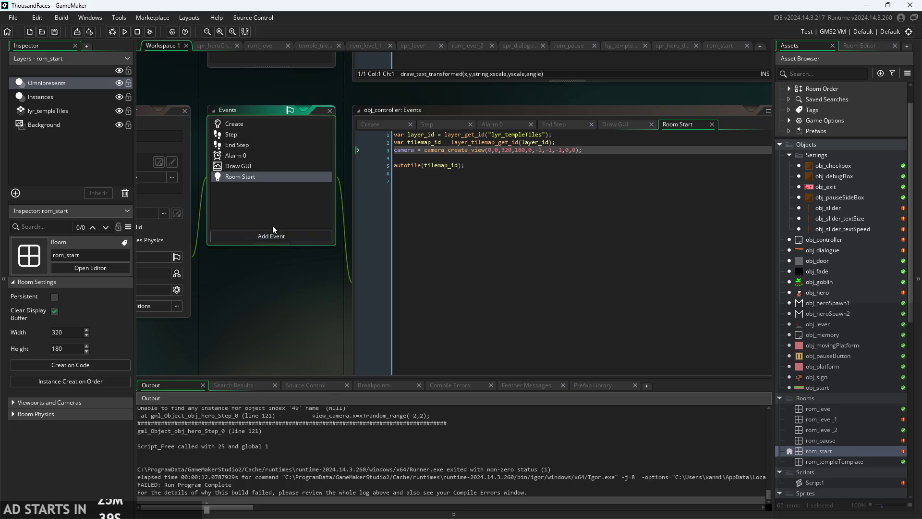
{"action": "left_click", "coordinate": [272, 235]}
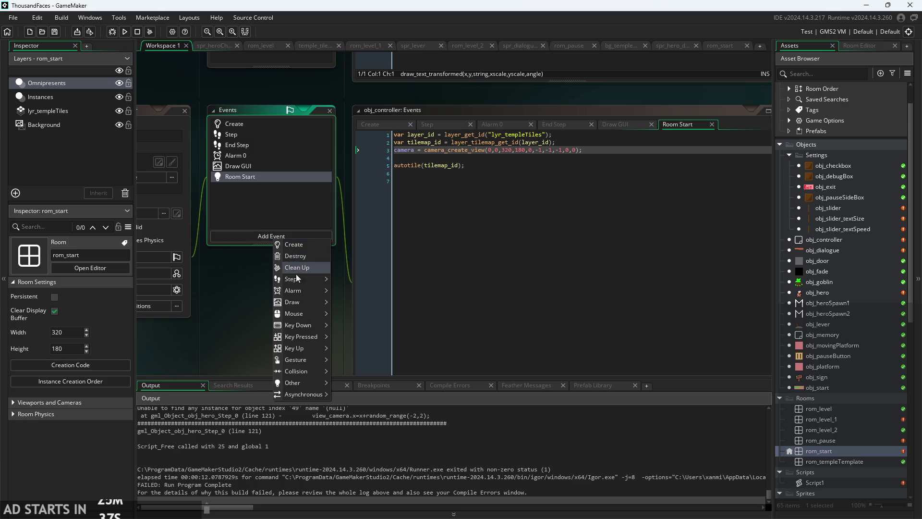
{"action": "mouse_move", "coordinate": [297, 278]}
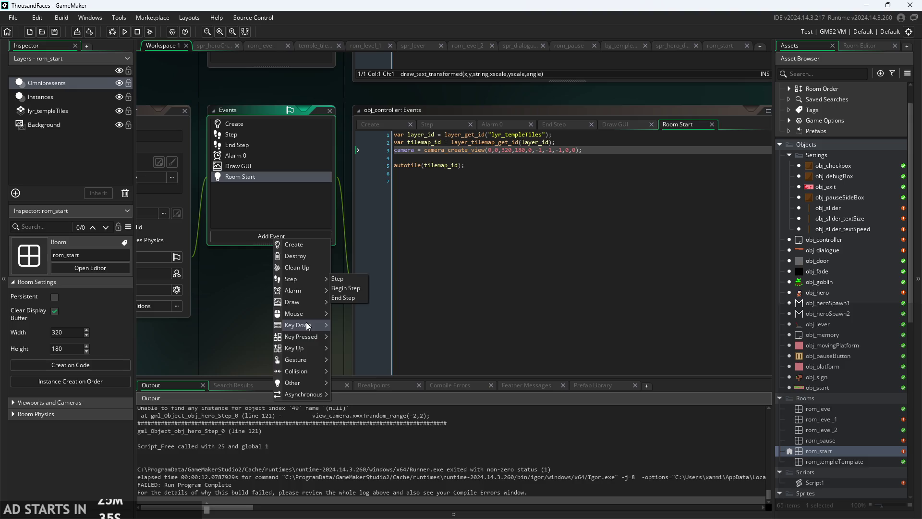
{"action": "mouse_move", "coordinate": [314, 381]}
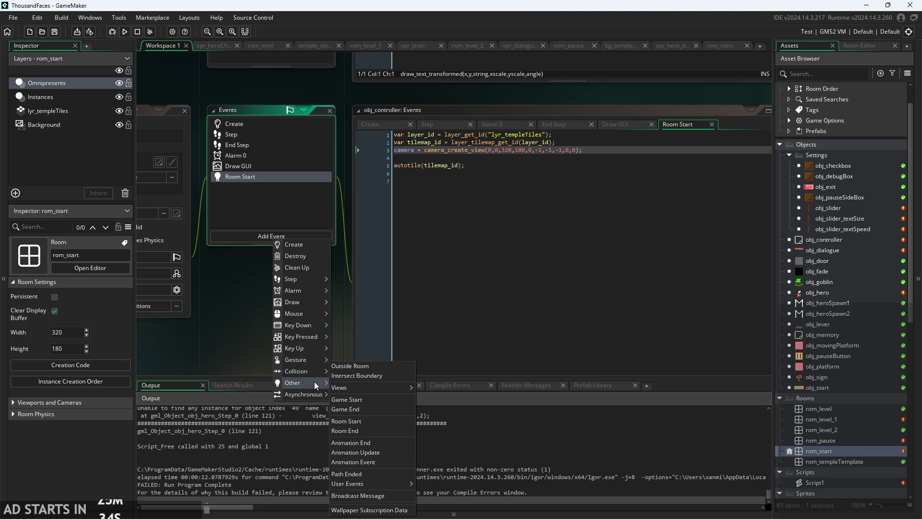
{"action": "left_click", "coordinate": [362, 430]}
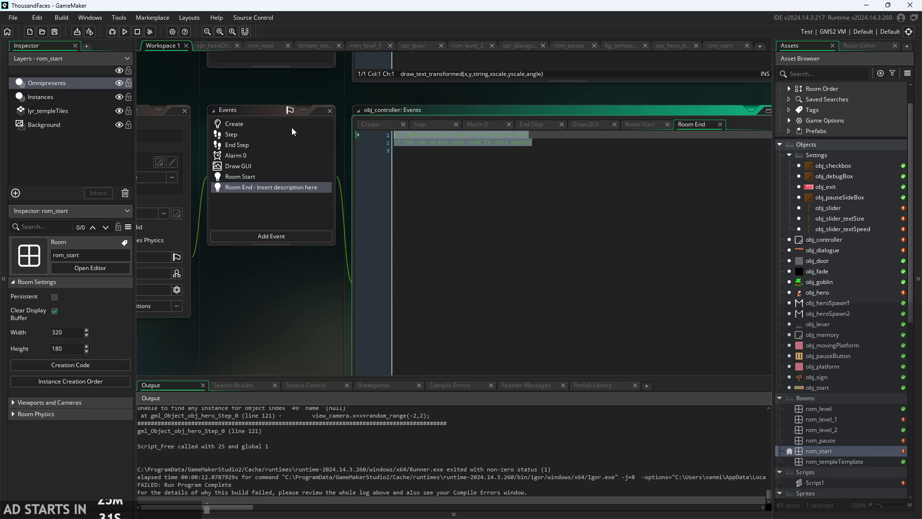
- Write a camera_destroy(); call in the Room End code using autocomplete
{"action": "key", "text": "BackSpace"}
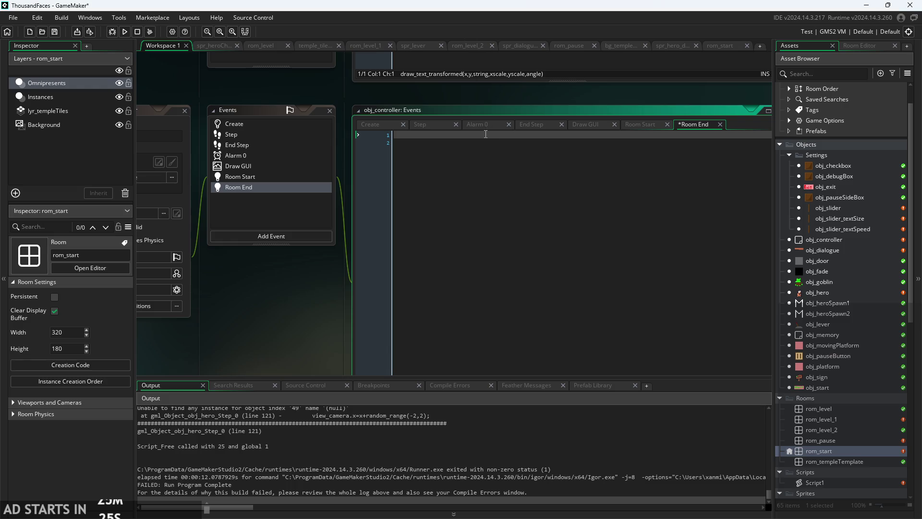
{"action": "type", "text": "destroy"}
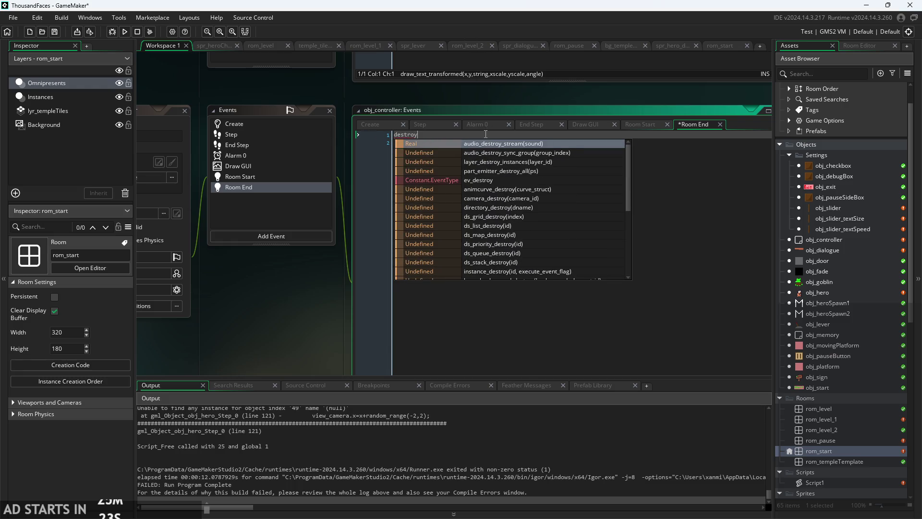
{"action": "key", "text": "BackSpace"}
{"action": "key", "text": "BackSpace"}
{"action": "key", "text": "BackSpace"}
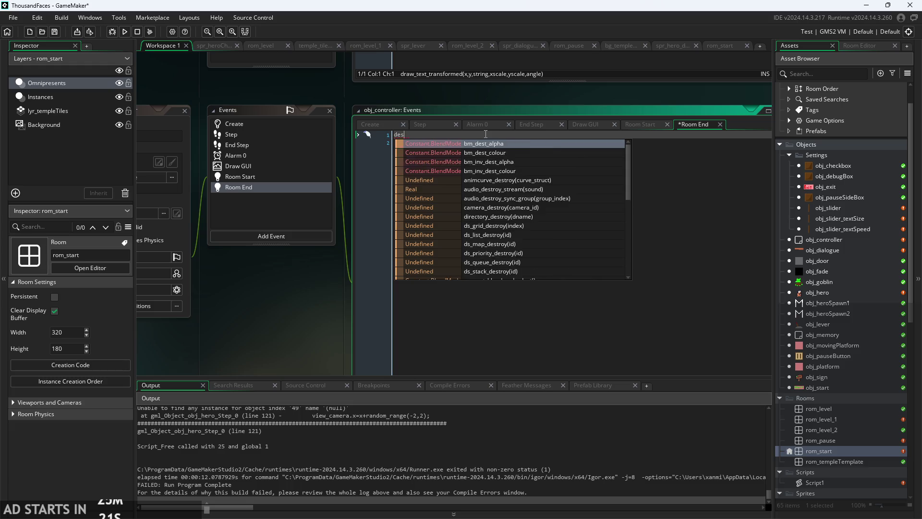
{"action": "type", "text": "object"}
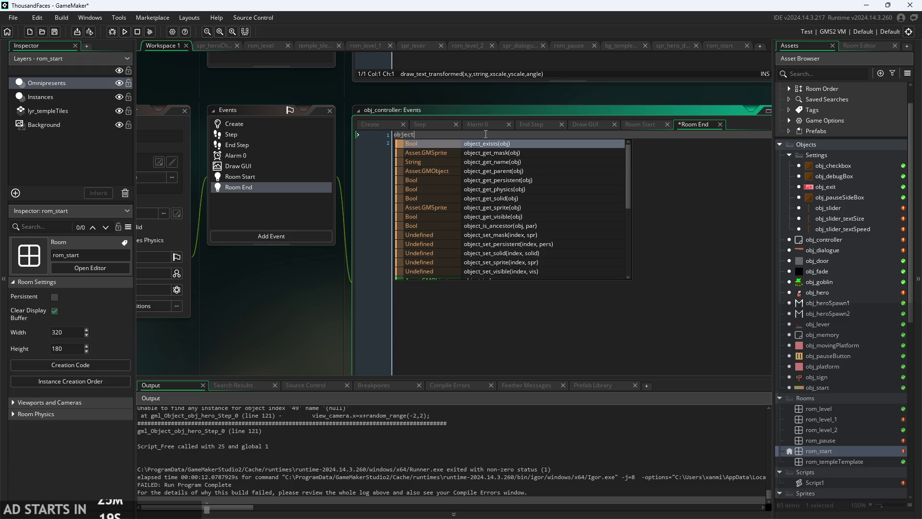
{"action": "key", "text": "BackSpace"}
{"action": "key", "text": "BackSpace"}
{"action": "key", "text": "BackSpace"}
{"action": "type", "text": "camera."}
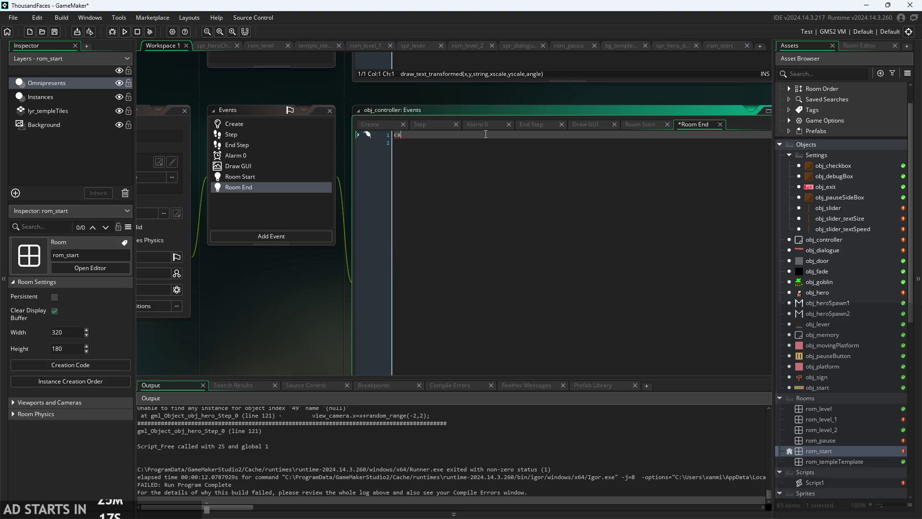
{"action": "key", "text": "BackSpace"}
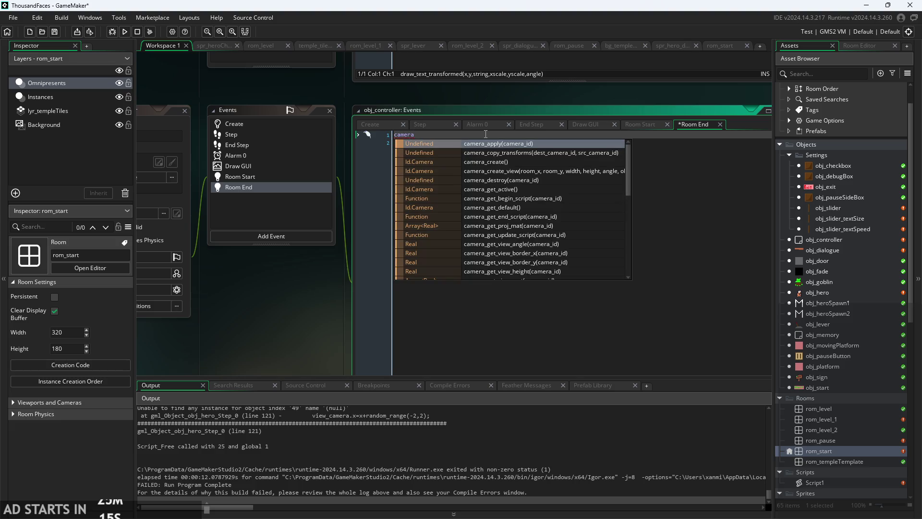
{"action": "type", "text": "_de"}
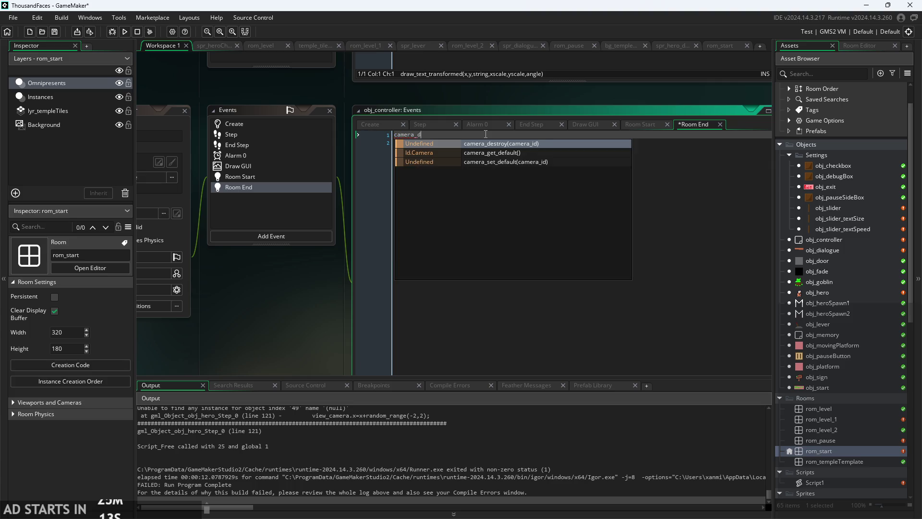
{"action": "key", "text": "Return"}
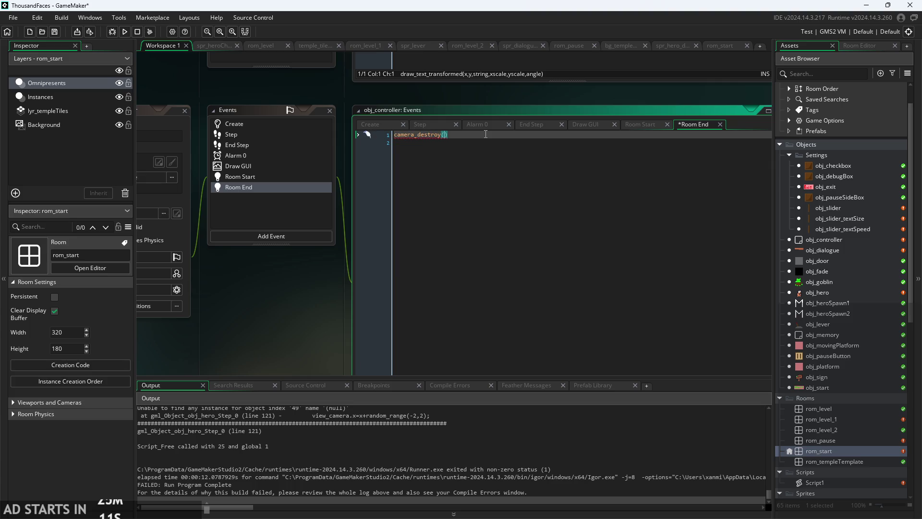
{"action": "key", "text": "End"}
{"action": "type", "text": ";"}
- Complete it as camera_destroy(camera);, save, and launch another test run
{"action": "left_click", "coordinate": [446, 138]}
{"action": "type", "text": "camera"}
{"action": "left_click", "coordinate": [432, 157]}
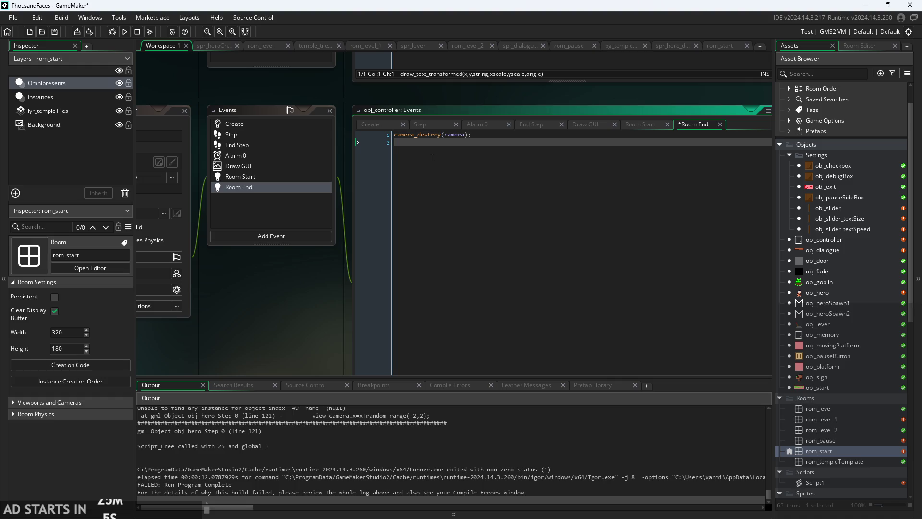
{"action": "key", "text": "ctrl+s"}
{"action": "left_click", "coordinate": [124, 32]}
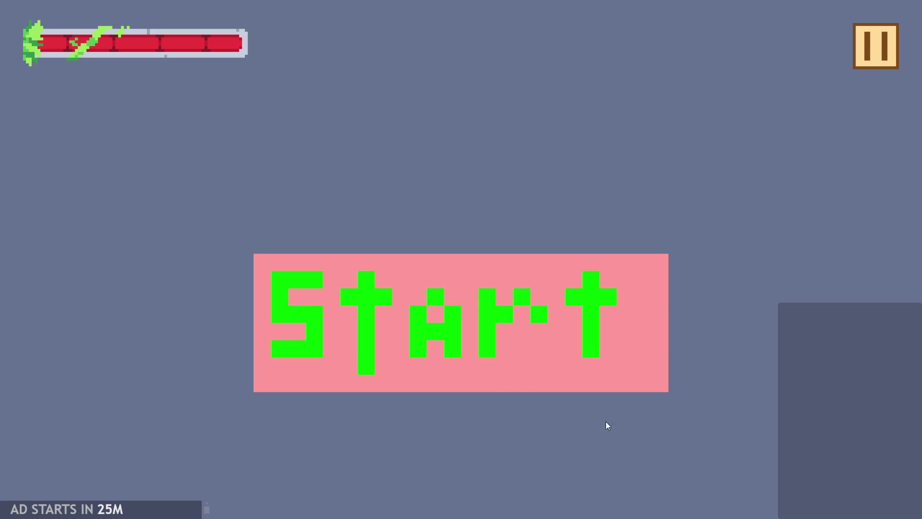
{"action": "left_click", "coordinate": [370, 293]}
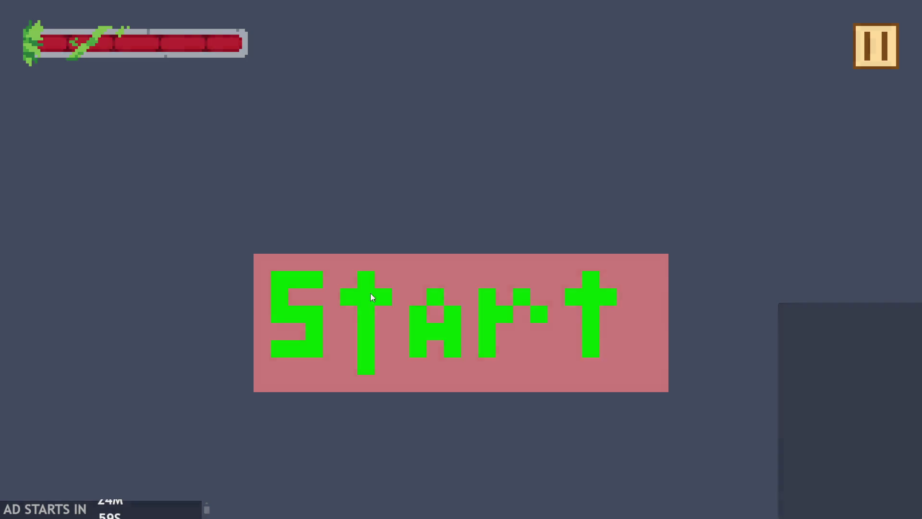
{"action": "key", "text": "Right"}
{"action": "key", "text": "space"}
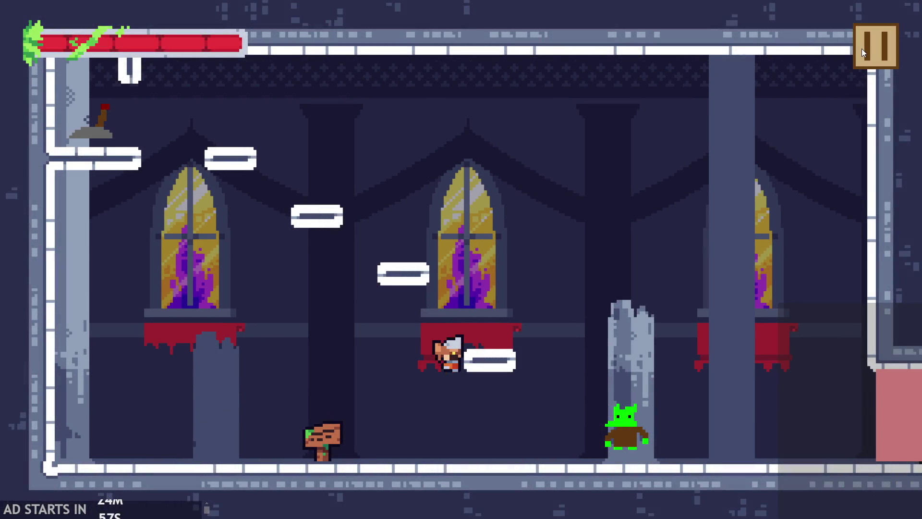
{"action": "key", "text": "space"}
{"action": "key", "text": "Right"}
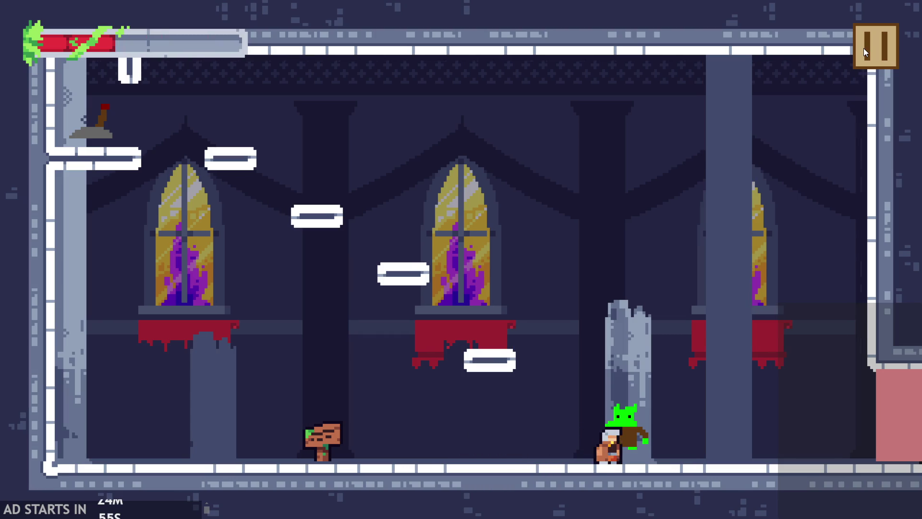
{"action": "left_click", "coordinate": [462, 194]}
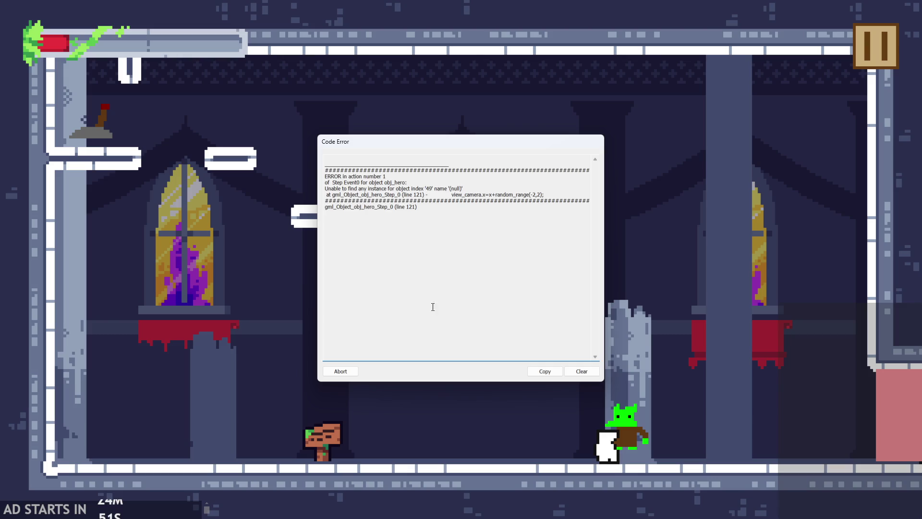
{"action": "left_click", "coordinate": [340, 372]}
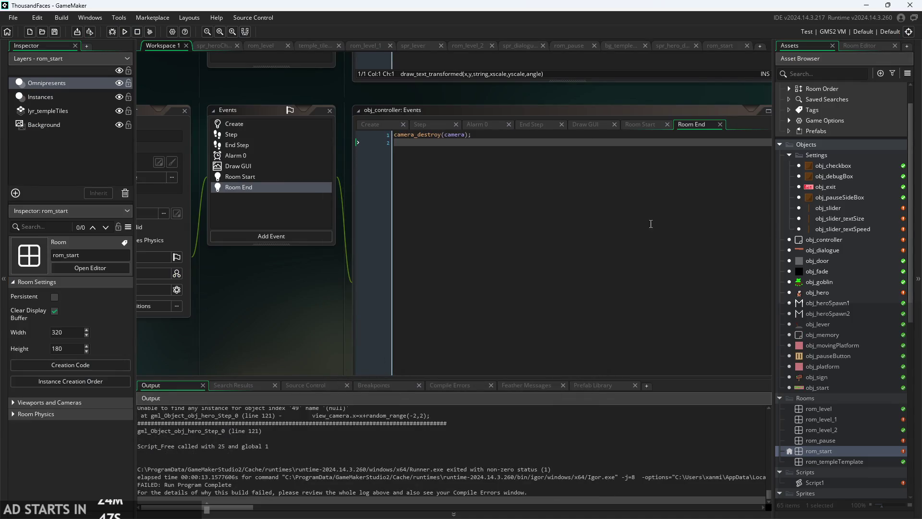
{"action": "left_click", "coordinate": [286, 177]}
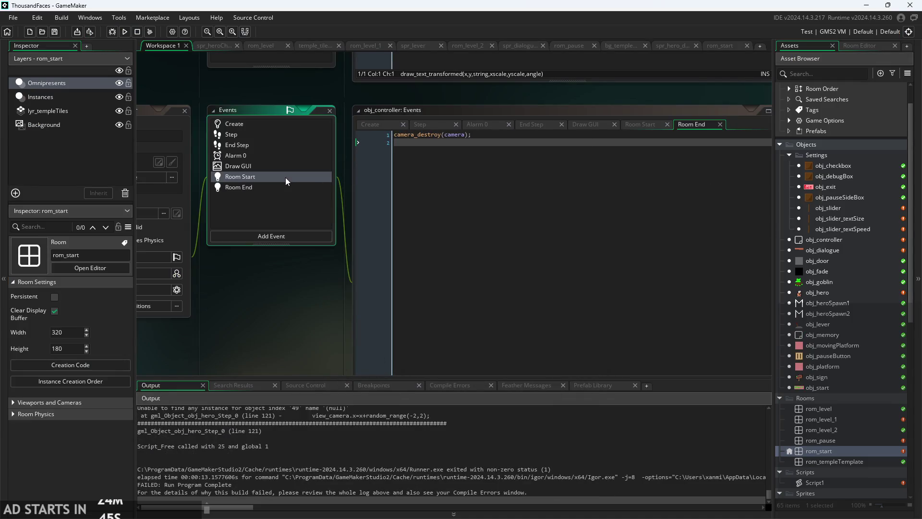
- Rename the Room Start camera variable to global.camera and save
{"action": "double_click", "coordinate": [397, 150]}
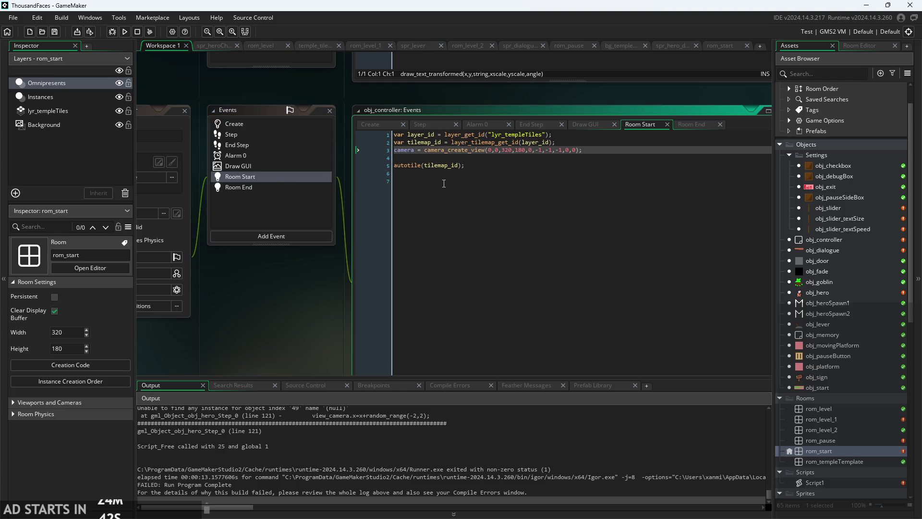
{"action": "type", "text": "global."}
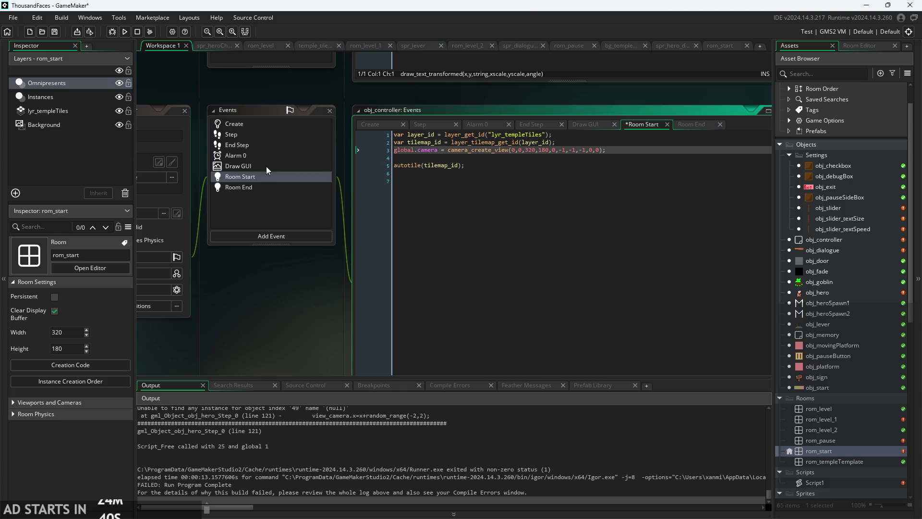
{"action": "left_click", "coordinate": [257, 190]}
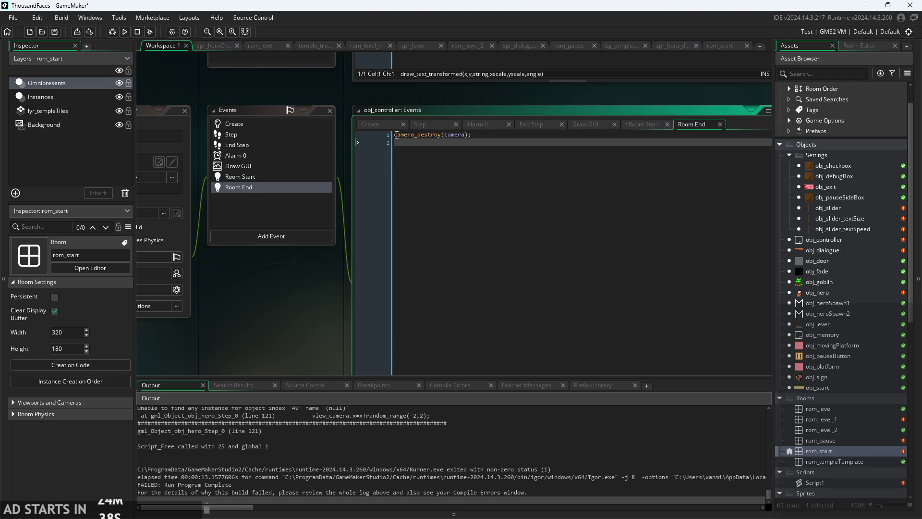
{"action": "left_click", "coordinate": [267, 180]}
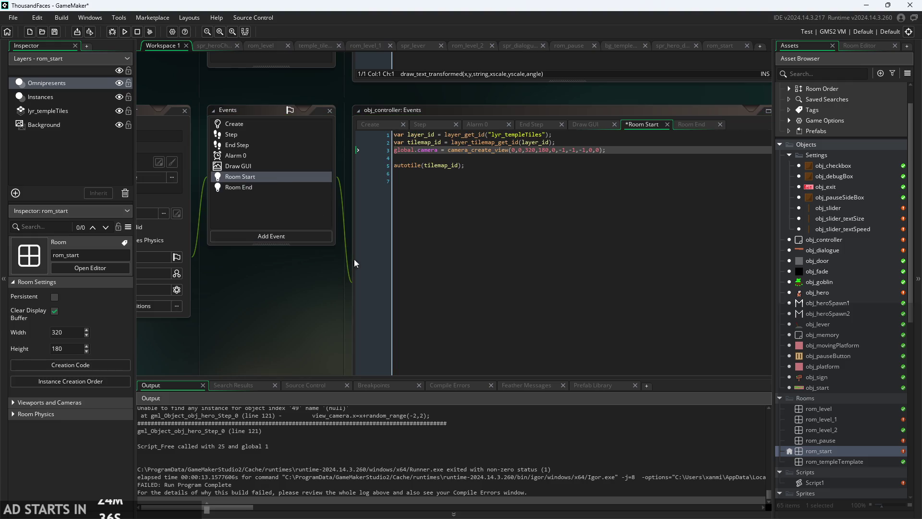
{"action": "key", "text": "ctrl+s"}
{"action": "left_click", "coordinate": [616, 152]}
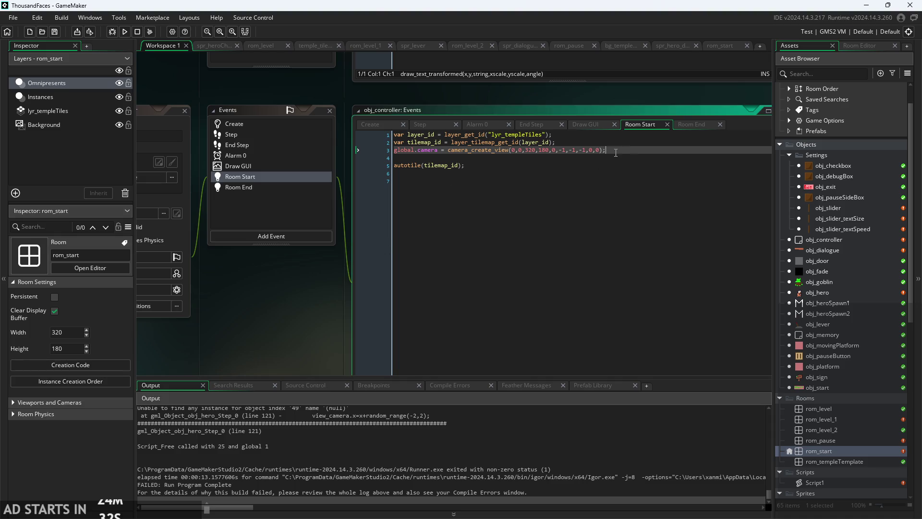
- Replace view_camera with global.camera on obj_hero Step lines 121–122, then run and start the game
{"action": "double_click", "coordinate": [834, 292]}
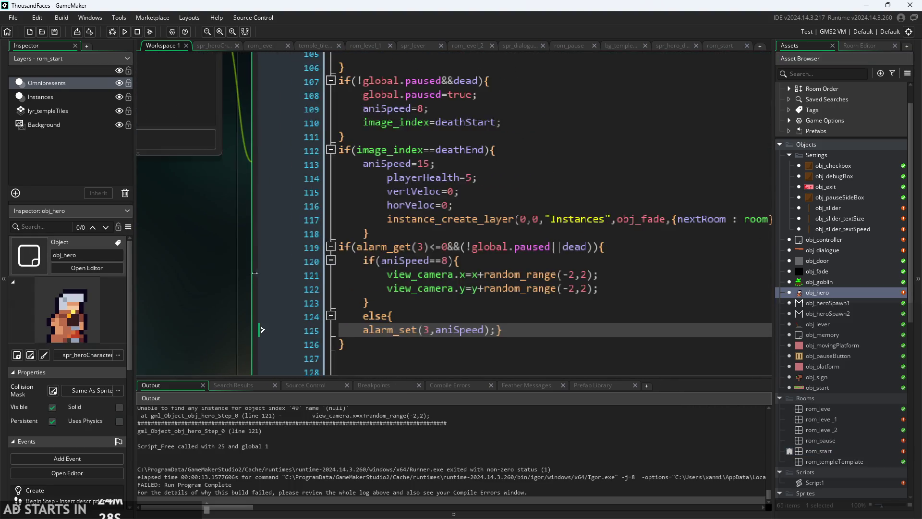
{"action": "left_click", "coordinate": [399, 272]}
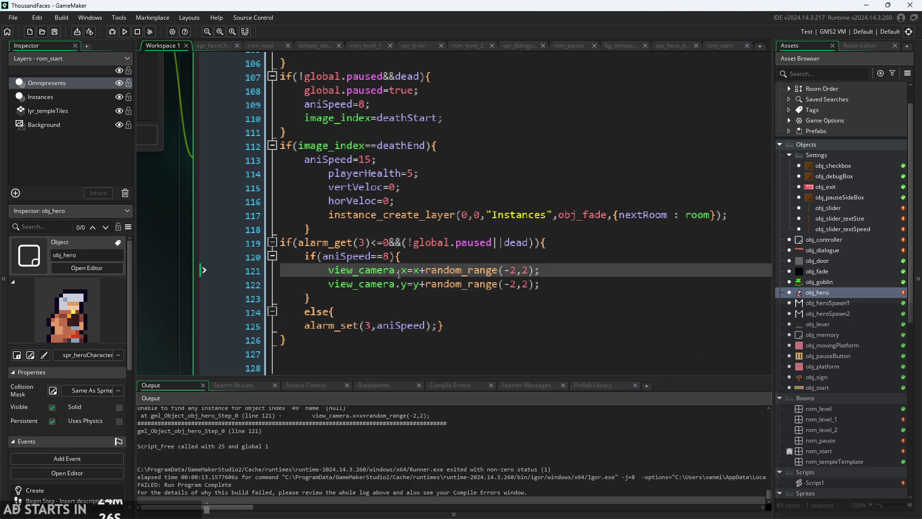
{"action": "double_click", "coordinate": [399, 272]}
{"action": "mouse_move", "coordinate": [333, 276]}
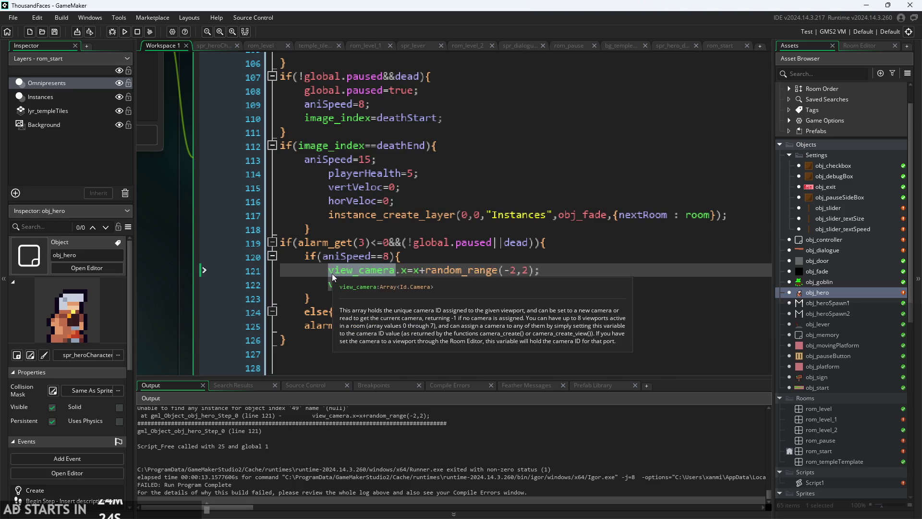
{"action": "type", "text": "global"}
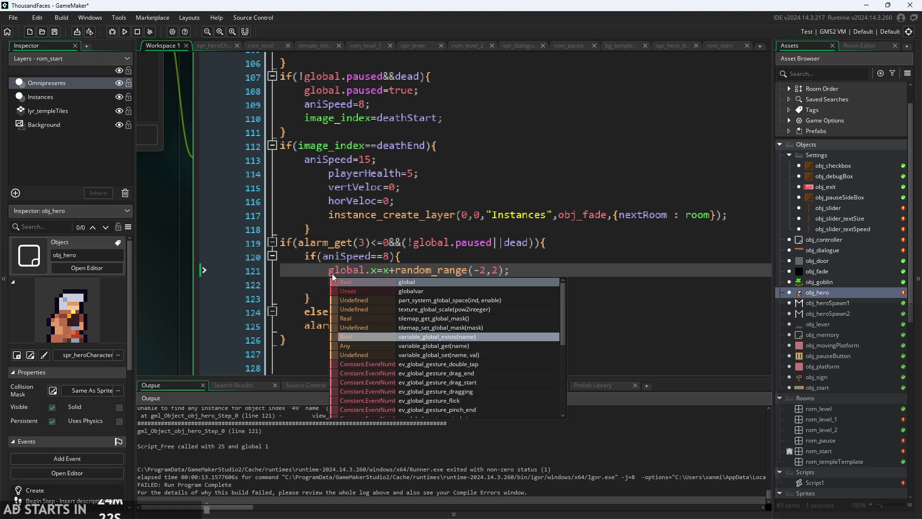
{"action": "type", "text": ".camera"}
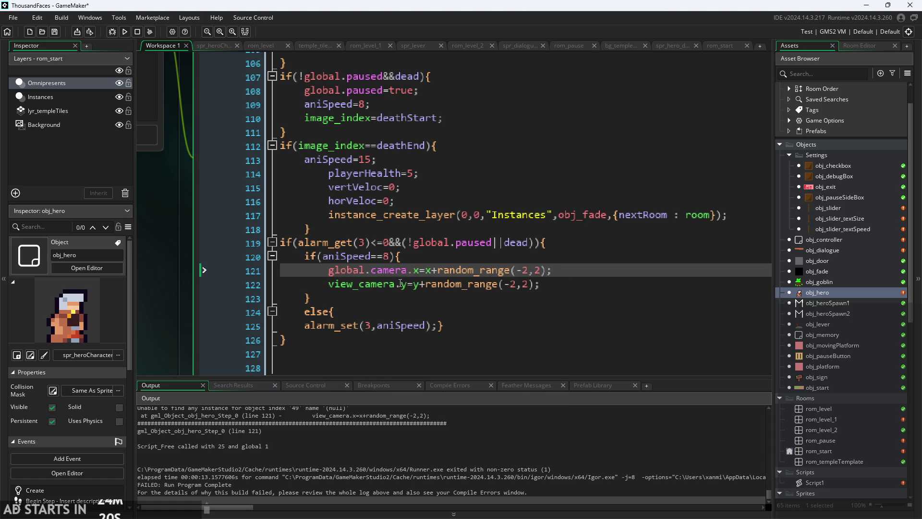
{"action": "double_click", "coordinate": [400, 283]}
{"action": "type", "text": "glob"}
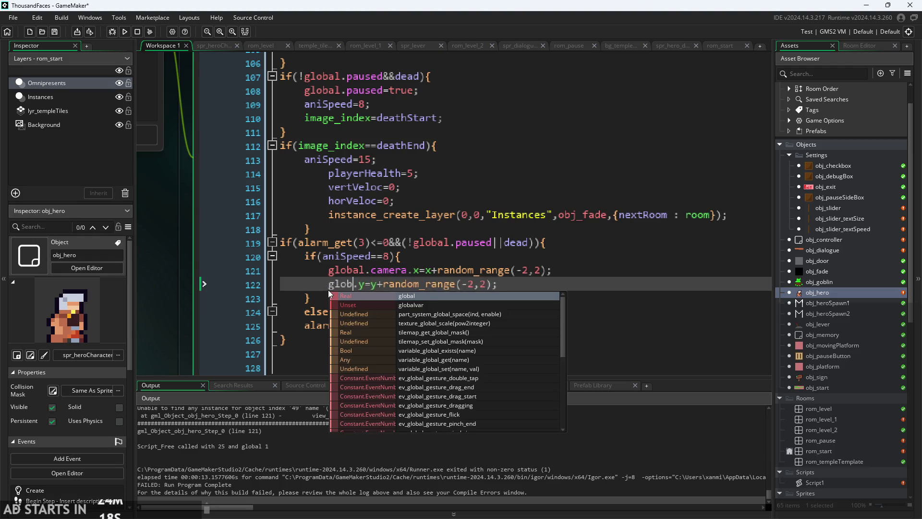
{"action": "type", "text": "al.camera"}
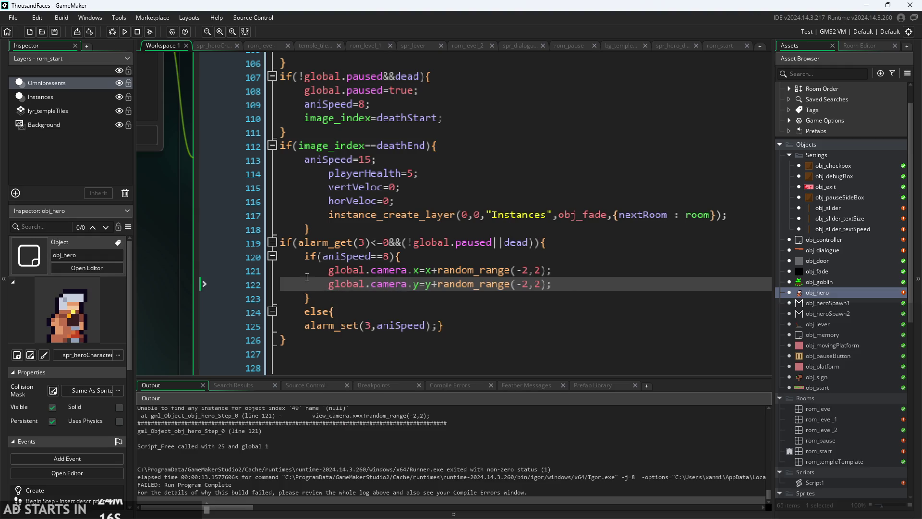
{"action": "left_click", "coordinate": [121, 34]}
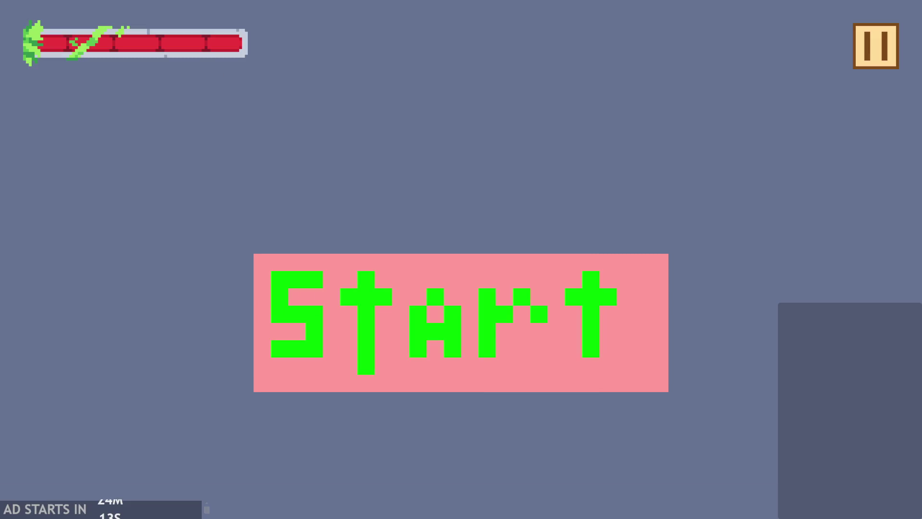
{"action": "left_click", "coordinate": [458, 332]}
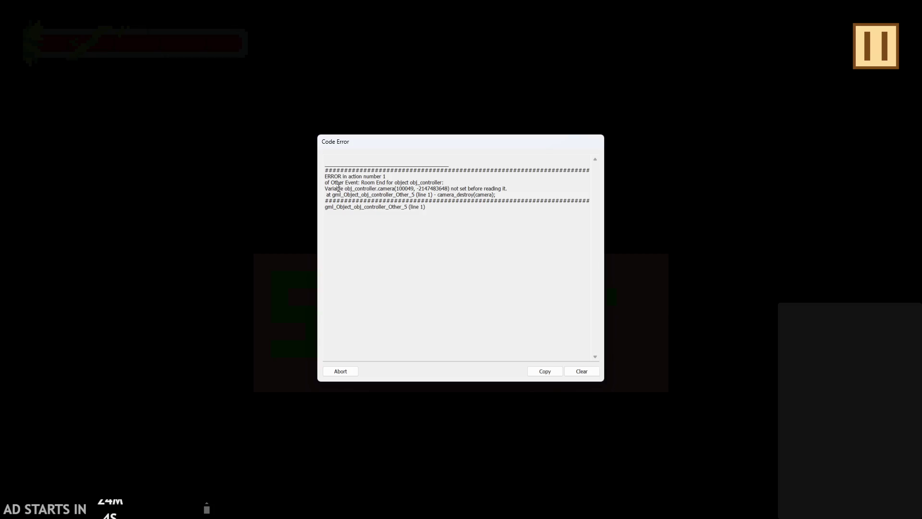
- Read the 'camera not set before reading it' error and abort the crashed game
{"action": "left_click_drag", "start_coordinate": [346, 189], "coordinate": [524, 189]}
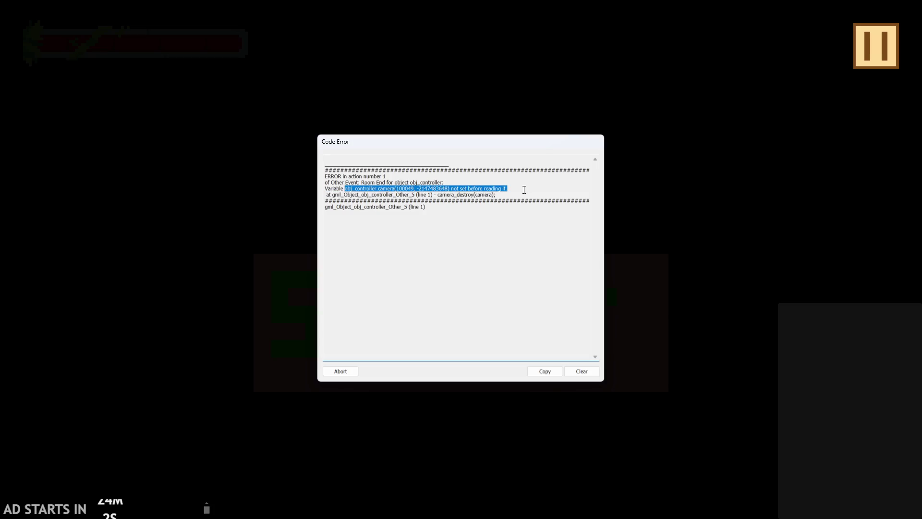
{"action": "left_click", "coordinate": [497, 193]}
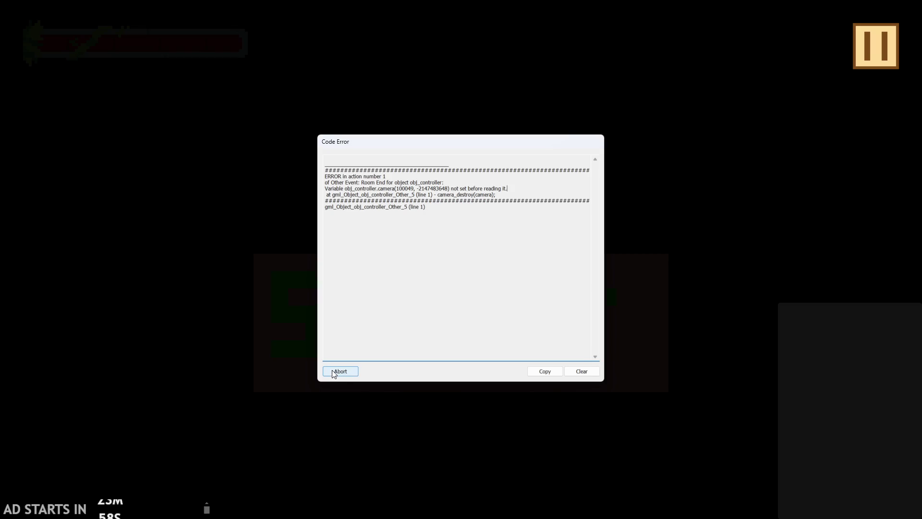
{"action": "left_click", "coordinate": [333, 372]}
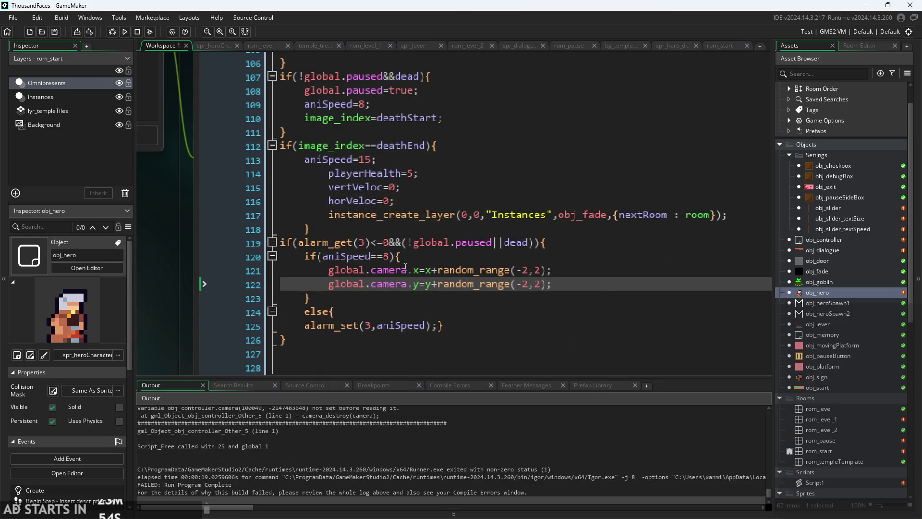
- Undo the global.camera edits so lines 121–122 read view_camera again, briefly checking Help
{"action": "left_click", "coordinate": [408, 270]}
{"action": "key", "text": "ctrl+z"}
{"action": "key", "text": "ctrl+z"}
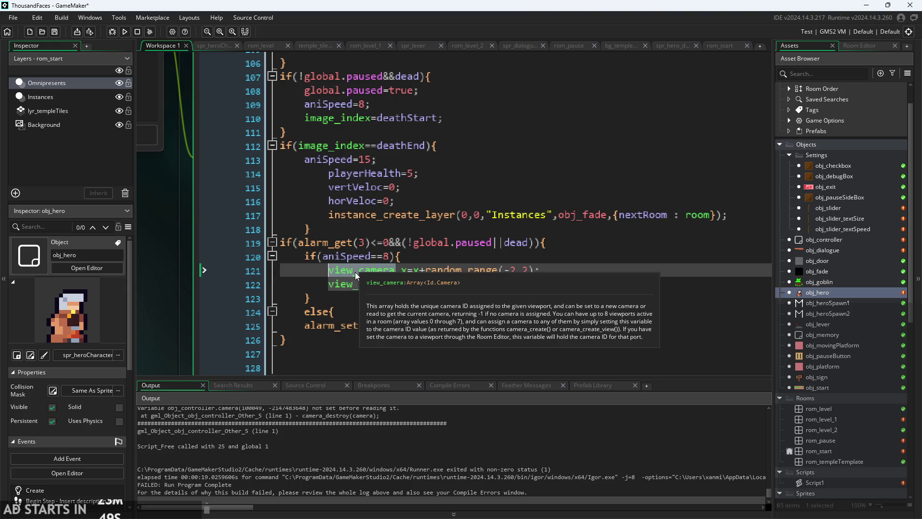
{"action": "left_click", "coordinate": [333, 272]}
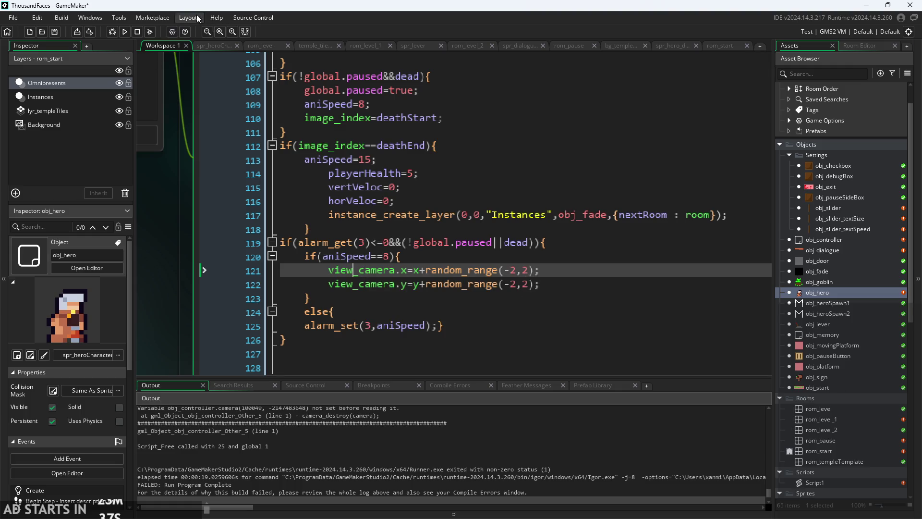
{"action": "left_click", "coordinate": [223, 20]}
{"action": "key", "text": "Escape"}
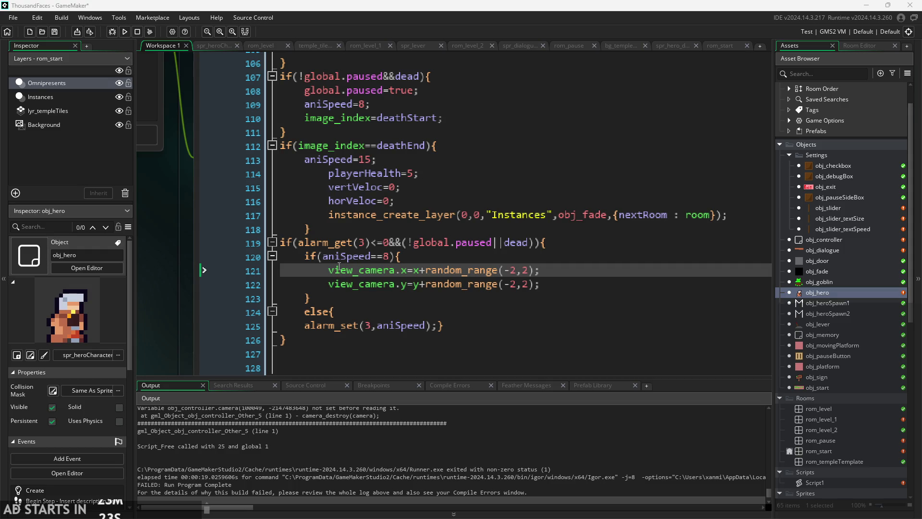
- Replace view_camera on line 121 with a camera_set_view_pos call from autocomplete
{"action": "left_click_drag", "start_coordinate": [393, 275], "coordinate": [329, 274]}
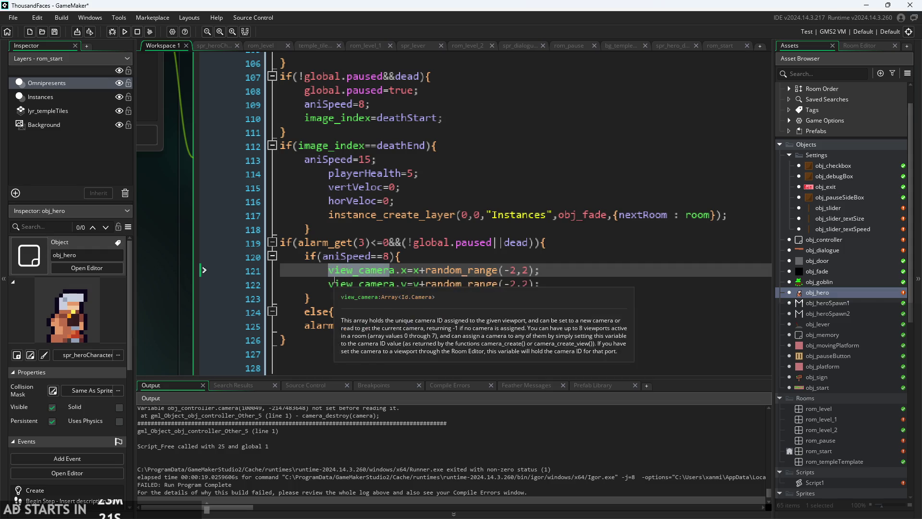
{"action": "type", "text": "a"}
{"action": "key", "text": "BackSpace"}
{"action": "type", "text": "camera"}
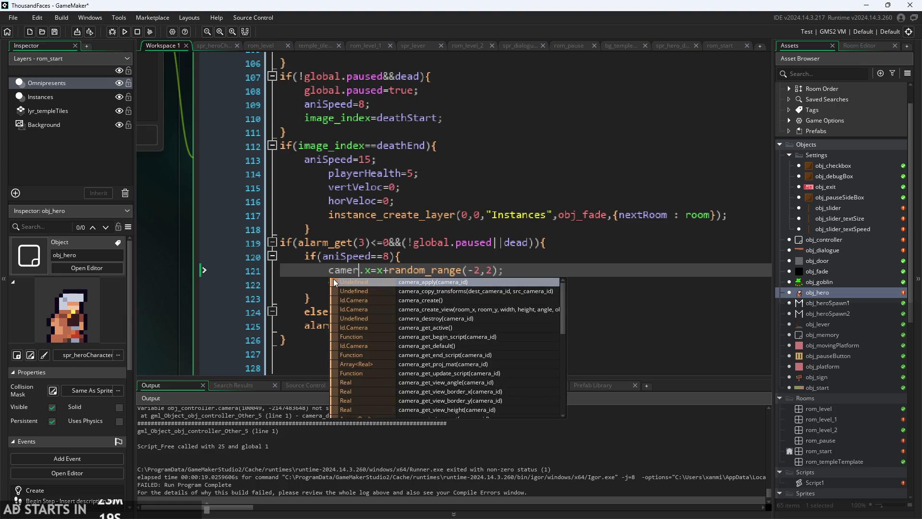
{"action": "scroll", "coordinate": [436, 316], "scroll_direction": "down", "scroll_amount": 2}
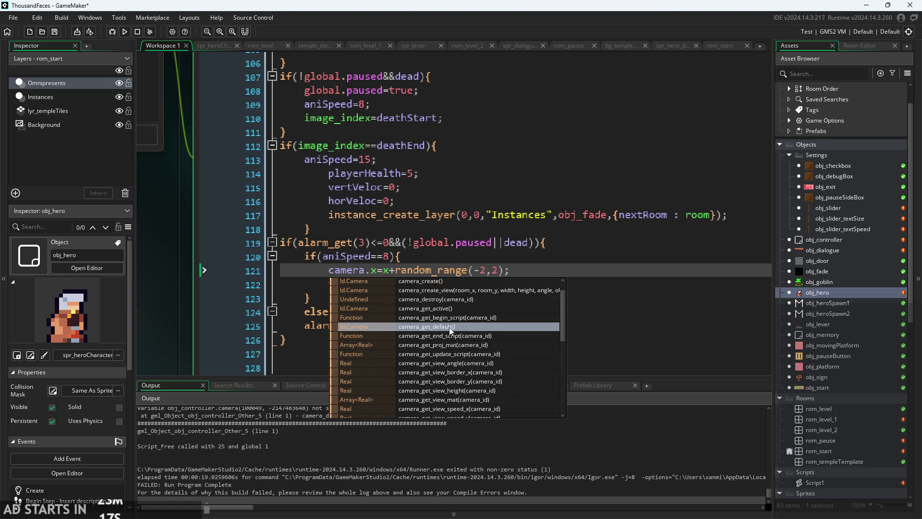
{"action": "scroll", "coordinate": [450, 324], "scroll_direction": "down", "scroll_amount": 5}
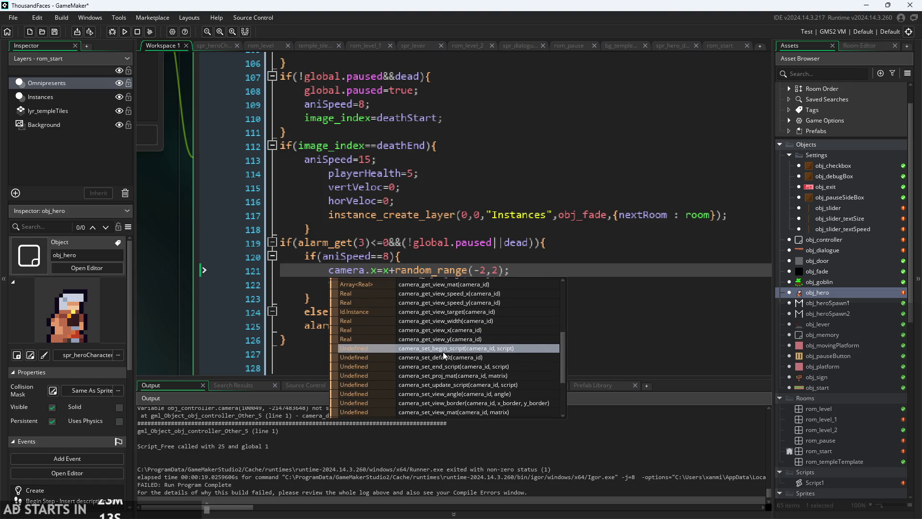
{"action": "scroll", "coordinate": [462, 414], "scroll_direction": "down", "scroll_amount": 4}
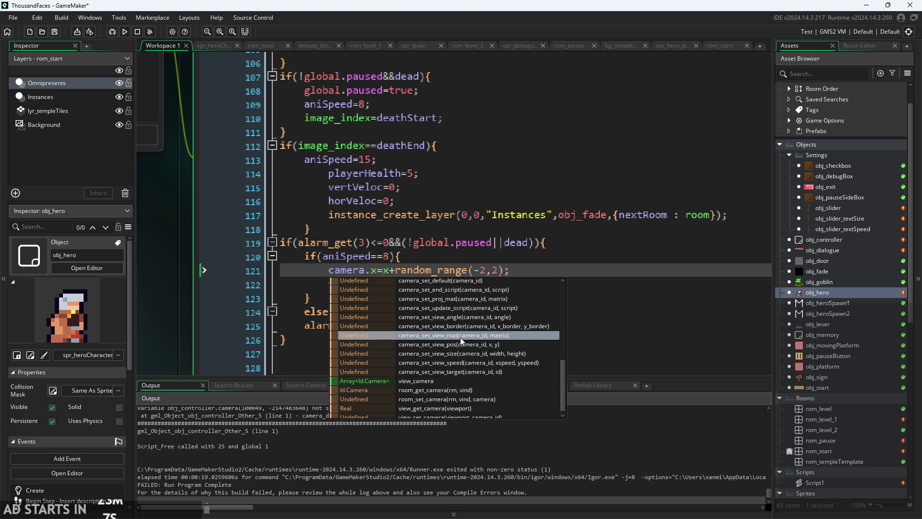
{"action": "scroll", "coordinate": [460, 337], "scroll_direction": "up", "scroll_amount": 2}
{"action": "double_click", "coordinate": [460, 363]}
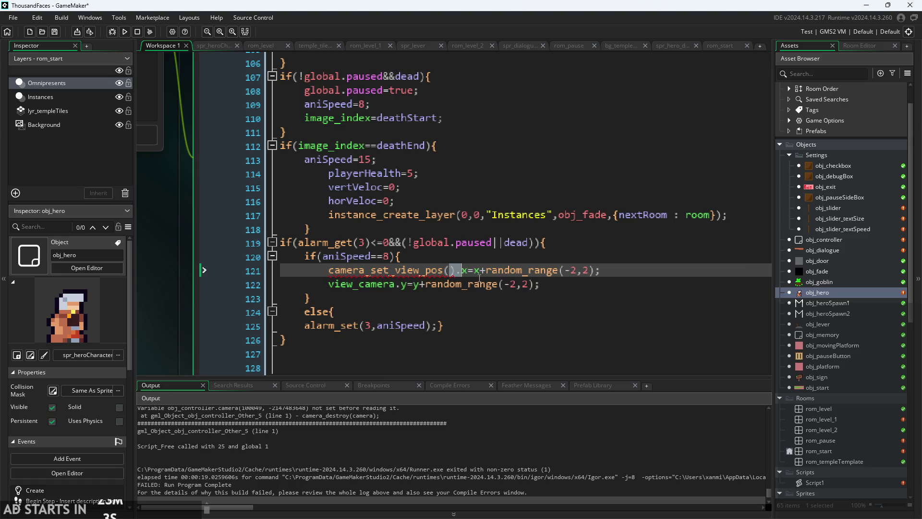
- Pass x+random_range(-2,2) into the call and delete the old vertical shake line 122
{"action": "mouse_move", "coordinate": [450, 271]}
{"action": "left_mouse_down"}
{"action": "mouse_move", "coordinate": [490, 285]}
{"action": "mouse_move", "coordinate": [488, 275]}
{"action": "left_mouse_up"}
{"action": "key", "text": "BackSpace"}
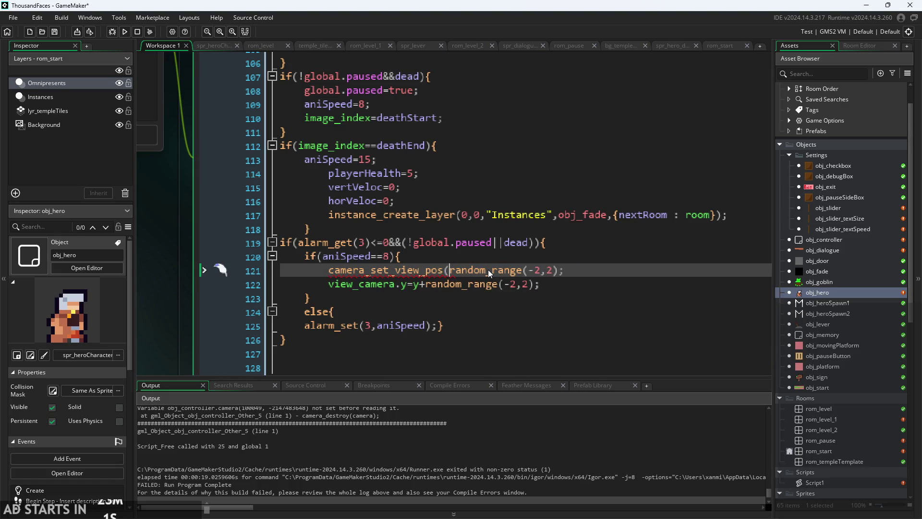
{"action": "type", "text": "x+"}
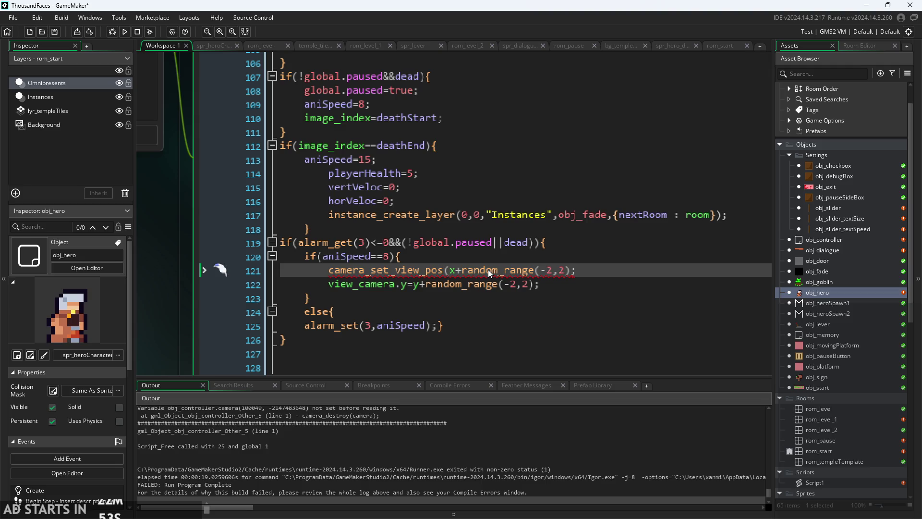
{"action": "key", "text": "End"}
{"action": "key", "text": "Left"}
{"action": "type", "text": ")"}
{"action": "left_click_drag", "start_coordinate": [541, 284], "coordinate": [215, 290]}
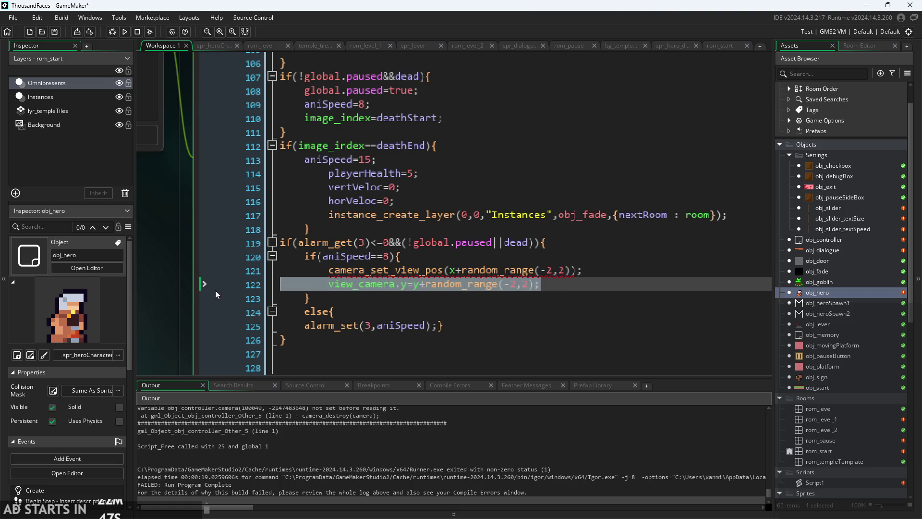
{"action": "key", "text": "BackSpace"}
{"action": "key", "text": "BackSpace"}
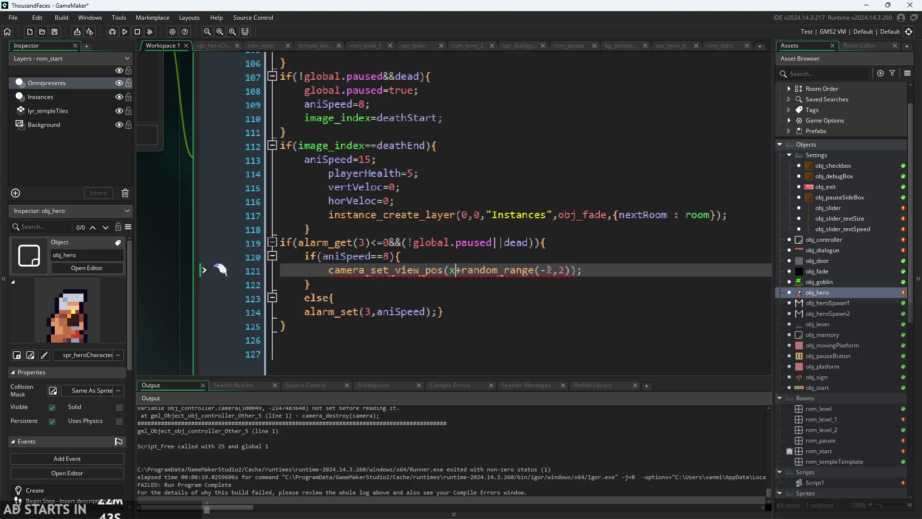
- Add y+random_range(-2,2) as the next argument by pasting and editing the x offset
{"action": "left_click_drag", "start_coordinate": [573, 270], "coordinate": [451, 270]}
{"action": "key", "text": "ctrl+c"}
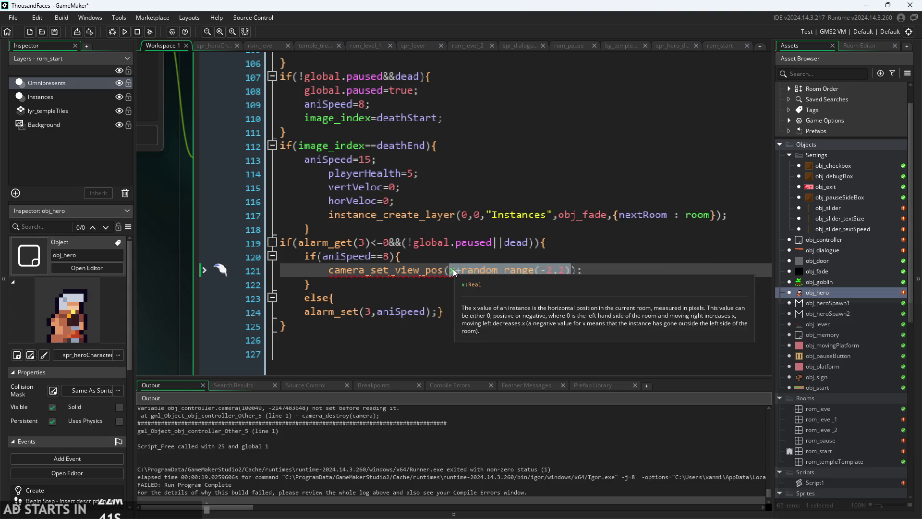
{"action": "left_click", "coordinate": [453, 269]}
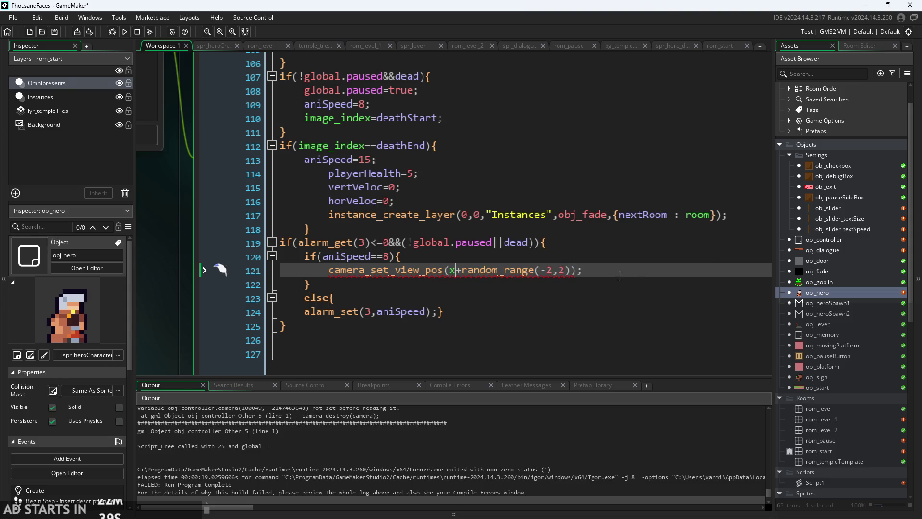
{"action": "left_click", "coordinate": [570, 270]}
{"action": "type", "text": ","}
{"action": "key", "text": "ctrl+v"}
{"action": "key", "text": "Left"}
{"action": "key", "text": "Left"}
{"action": "key", "text": "Left"}
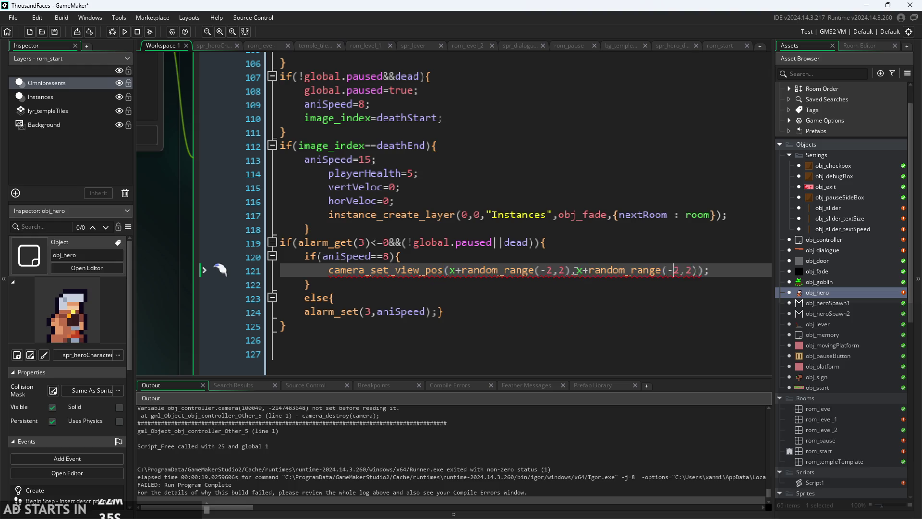
{"action": "double_click", "coordinate": [577, 270]}
{"action": "type", "text": "y"}
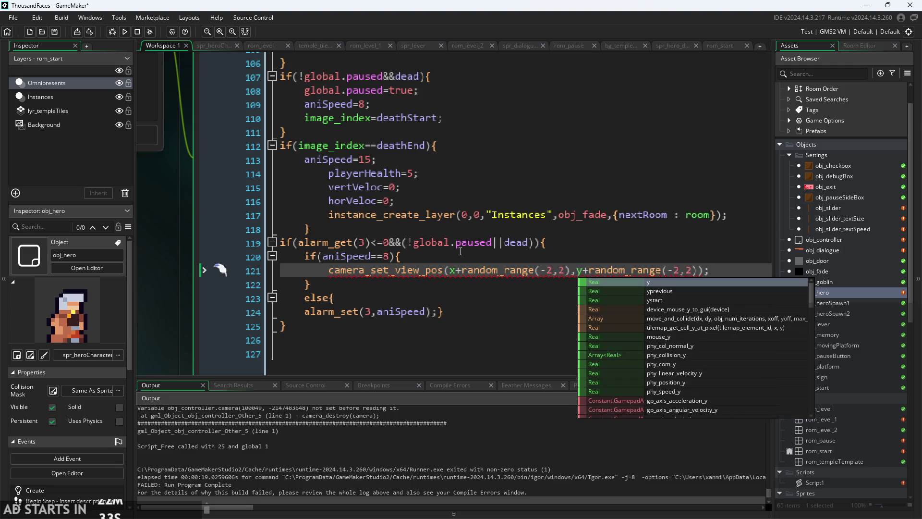
{"action": "left_click", "coordinate": [456, 276]}
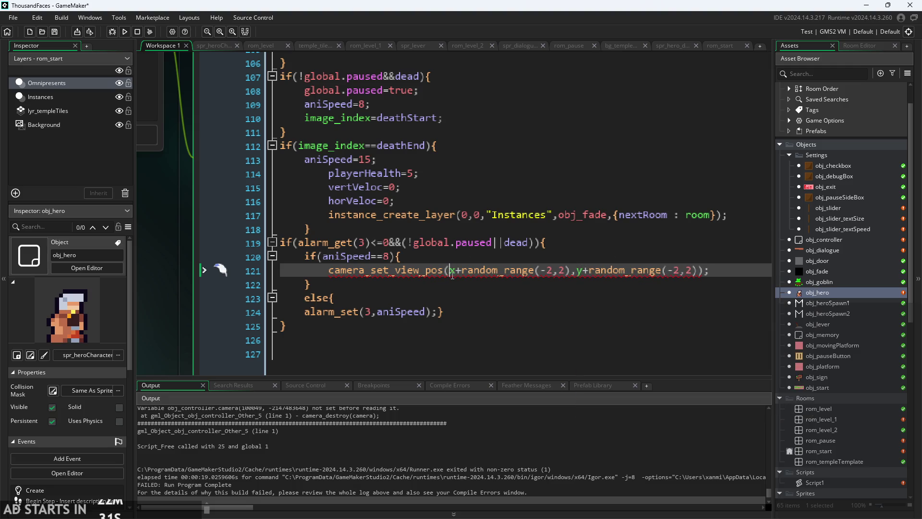
{"action": "type", "text": ","}
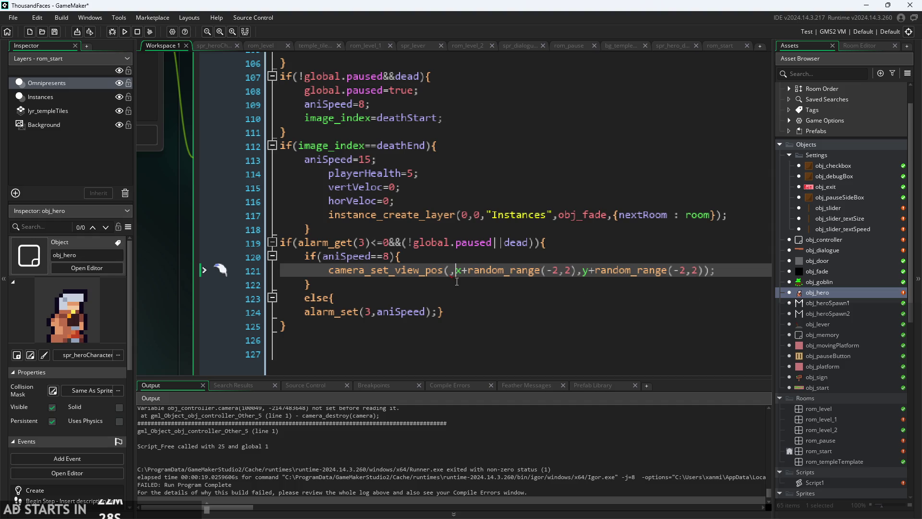
- Type global.camera as the camera argument, completing camera_set_view_pos(global.camera, x+…, y+…)
{"action": "mouse_move", "coordinate": [387, 274]}
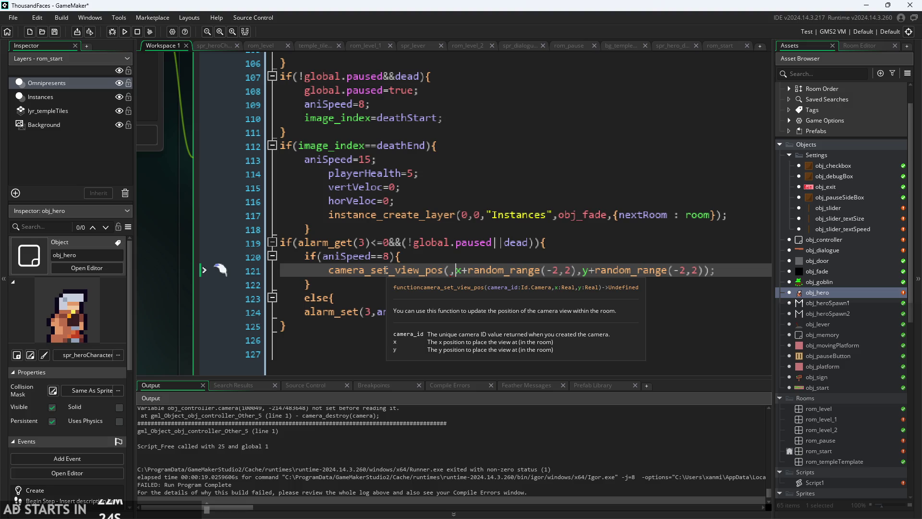
{"action": "scroll", "coordinate": [381, 276], "scroll_direction": "down", "scroll_amount": 1}
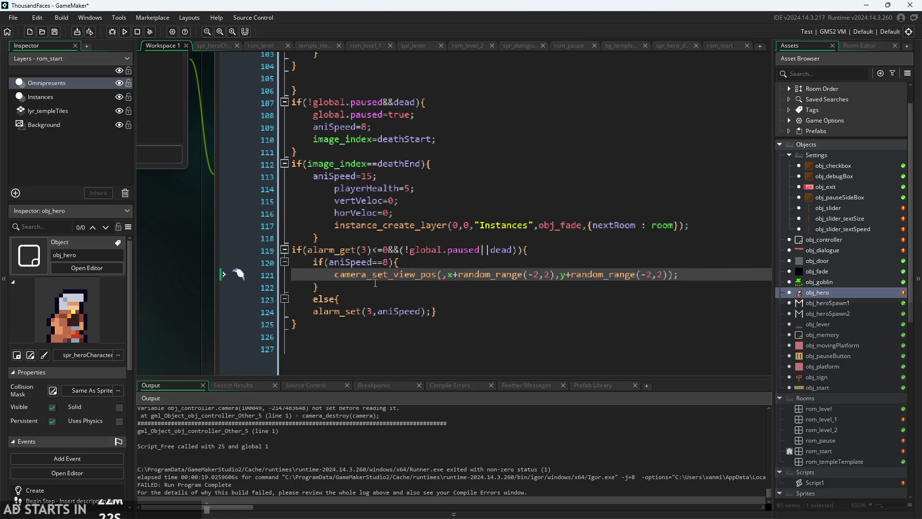
{"action": "type", "text": "global.cam"}
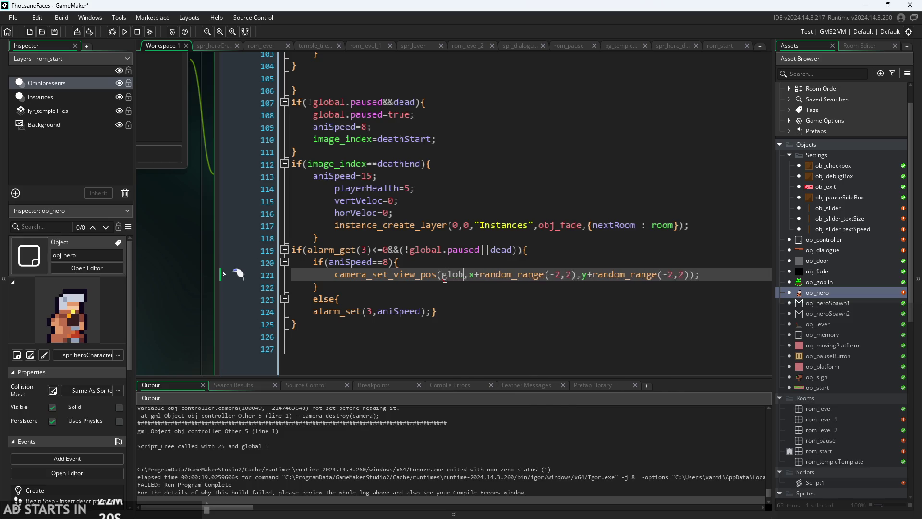
{"action": "key", "text": "Escape"}
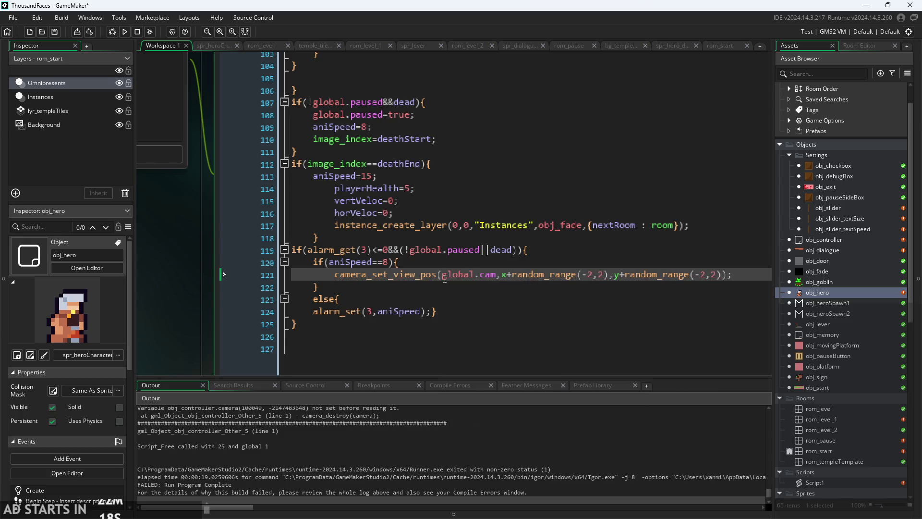
{"action": "type", "text": "era"}
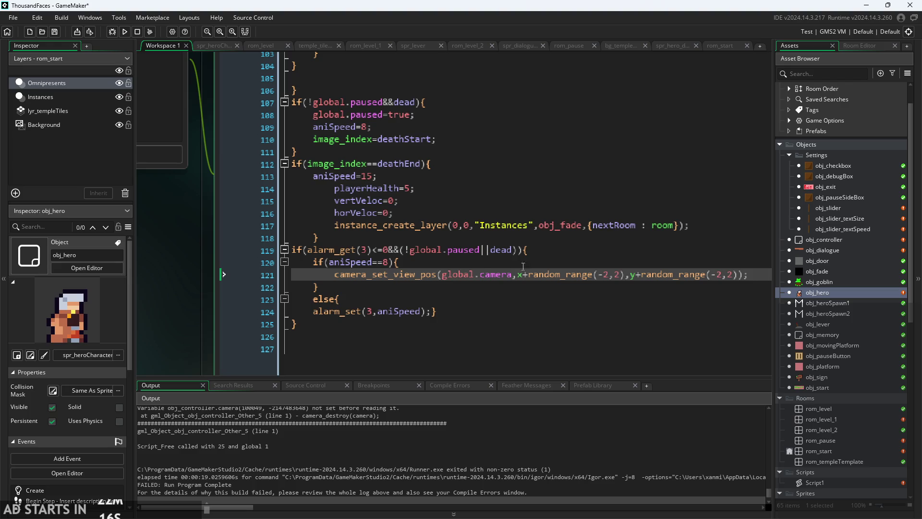
{"action": "key", "text": "Up"}
{"action": "key", "text": "Up"}
{"action": "key", "text": "Down"}
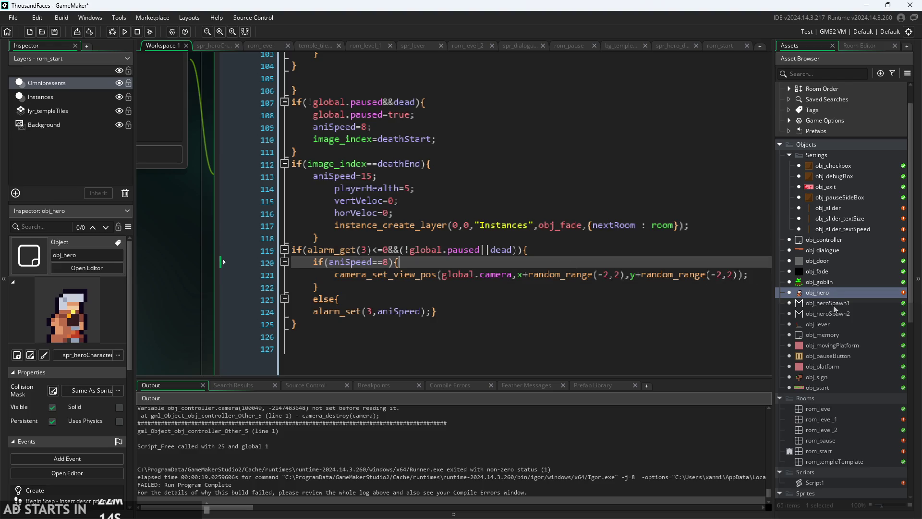
- Change obj_controller's Room End call to camera_destroy(global.camera), show its Create code and run the game
{"action": "double_click", "coordinate": [832, 242]}
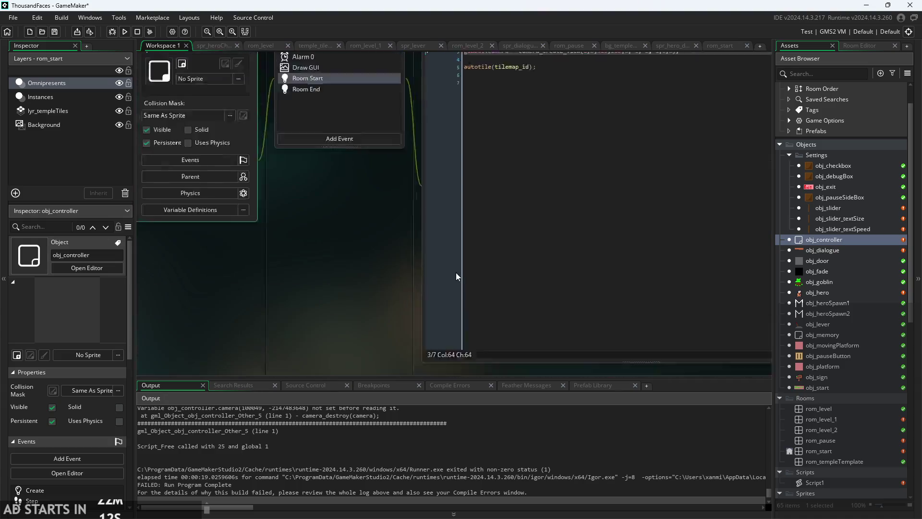
{"action": "left_click", "coordinate": [256, 161]}
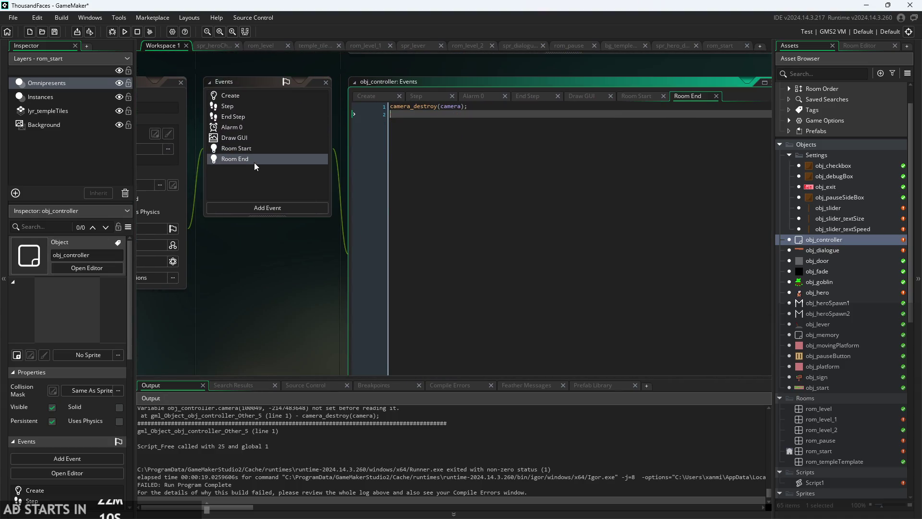
{"action": "scroll", "coordinate": [220, 353], "scroll_direction": "up", "scroll_amount": 2}
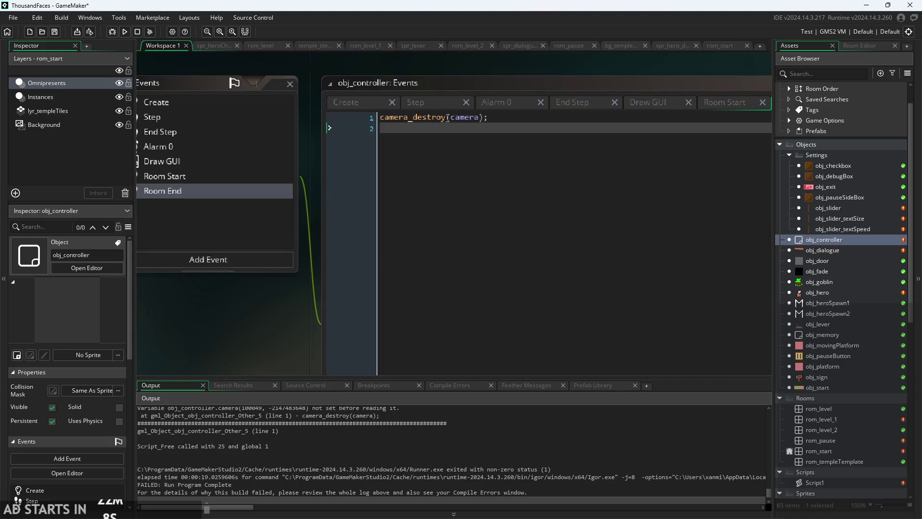
{"action": "left_click", "coordinate": [451, 117]}
{"action": "type", "text": "global."}
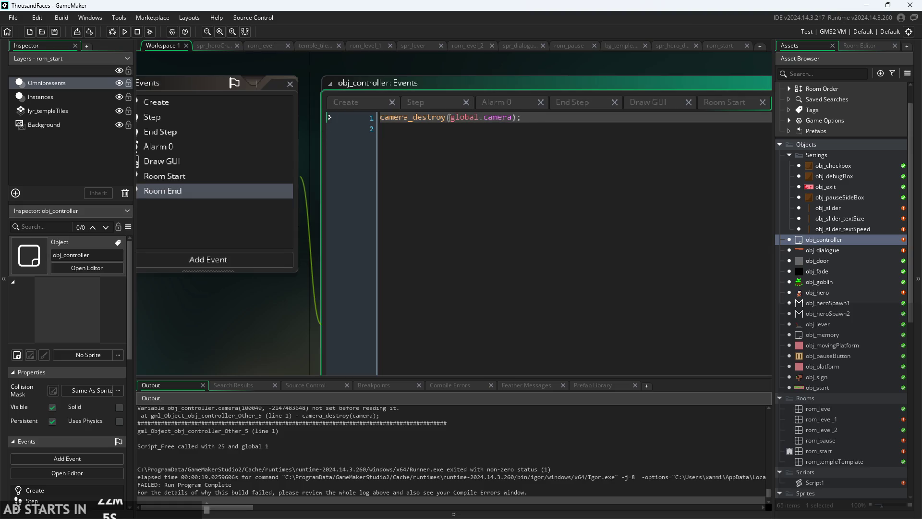
{"action": "left_click", "coordinate": [347, 102]}
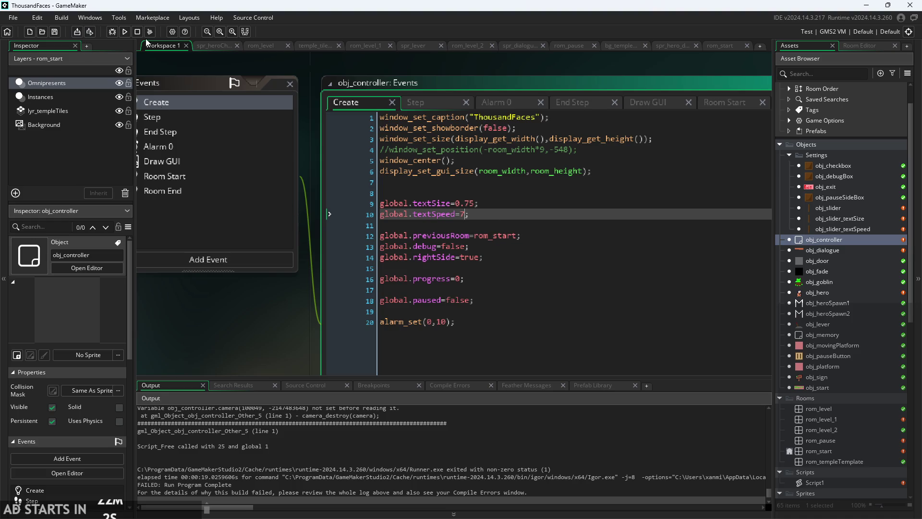
{"action": "key", "text": "F5"}
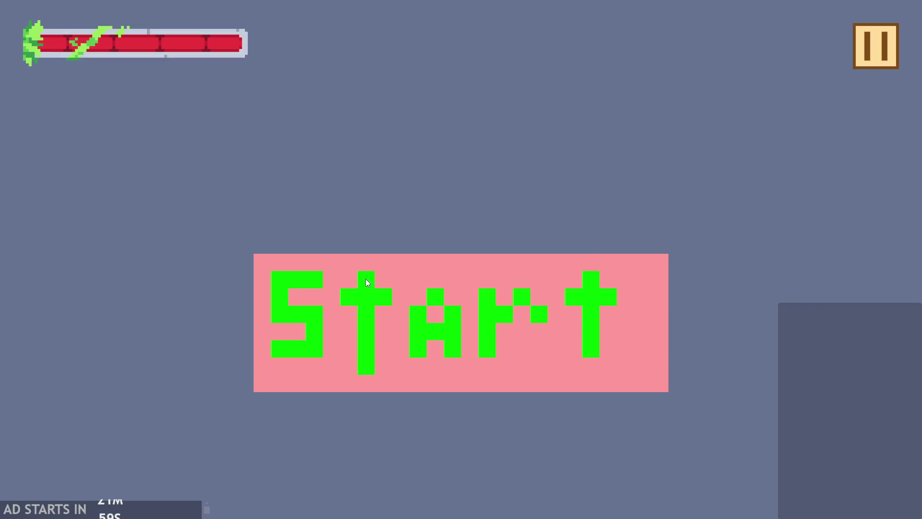
- Start the game, walk the hero right, then pause and resume it
{"action": "left_click", "coordinate": [366, 279]}
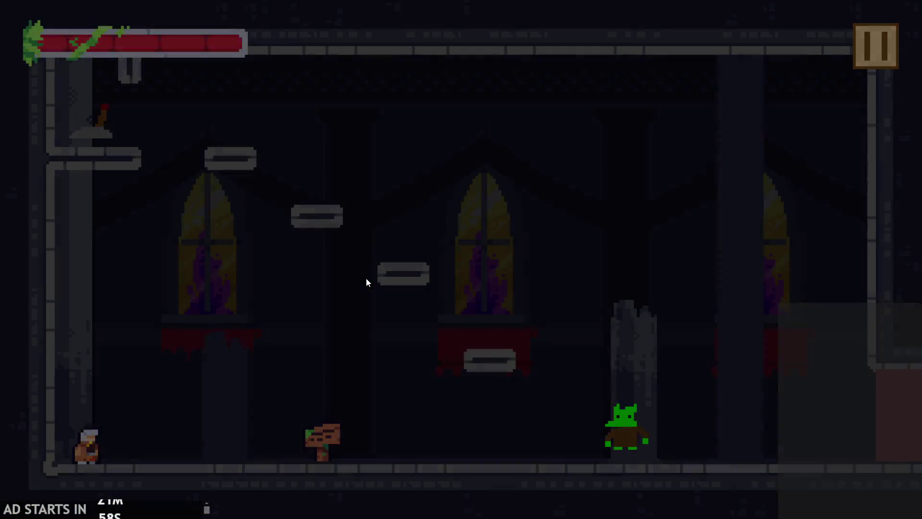
{"action": "key", "text": "Right"}
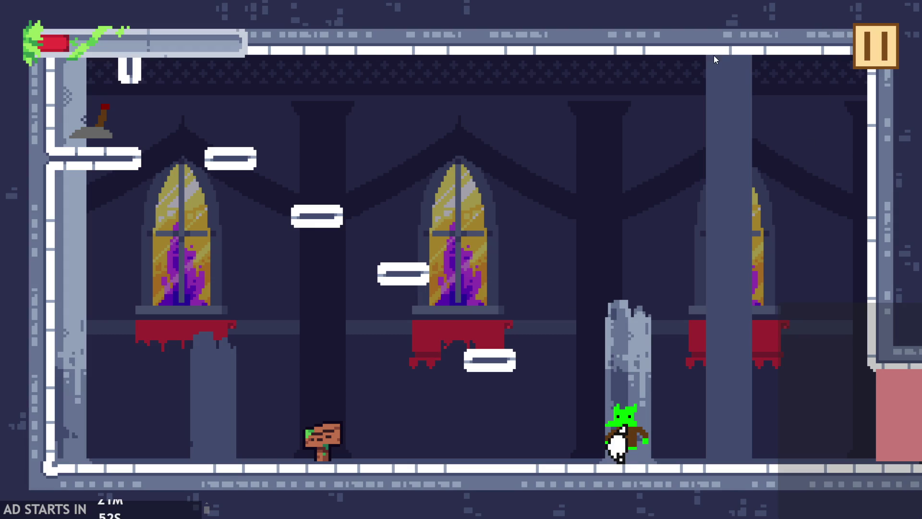
{"action": "left_click", "coordinate": [882, 46]}
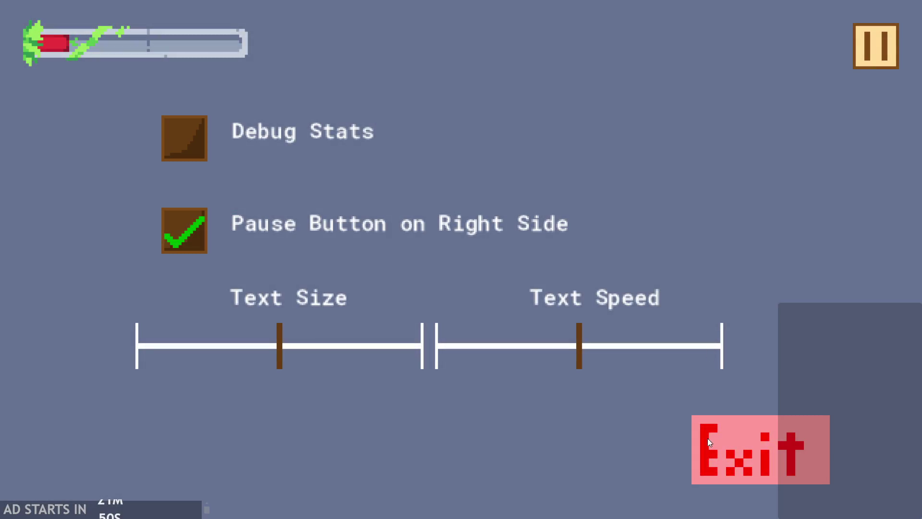
{"action": "left_click", "coordinate": [867, 53]}
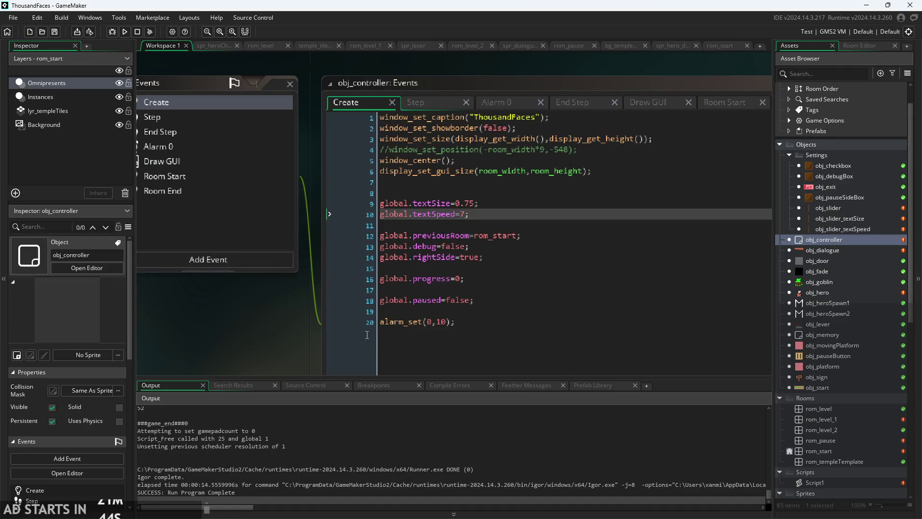
- Open obj_hero's Step code and pan to show the full camera shake line
{"action": "scroll", "coordinate": [360, 295], "scroll_direction": "down", "scroll_amount": 3}
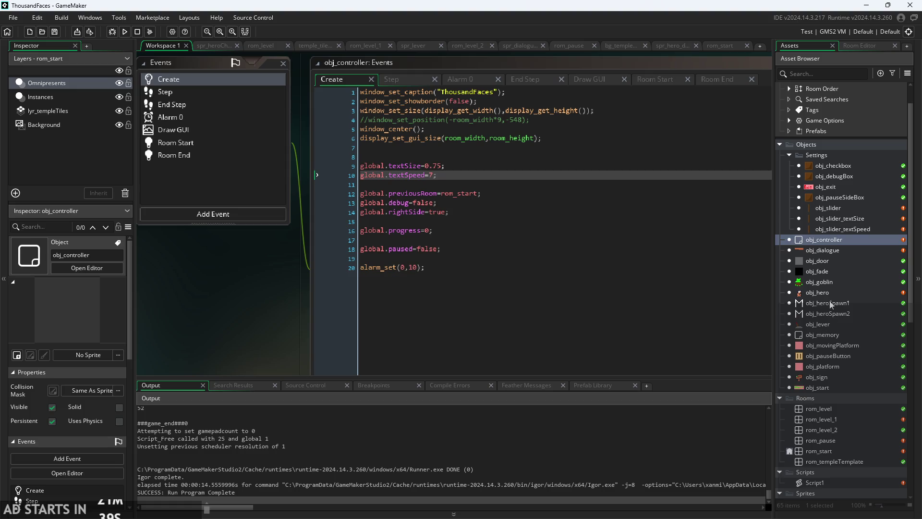
{"action": "double_click", "coordinate": [815, 293]}
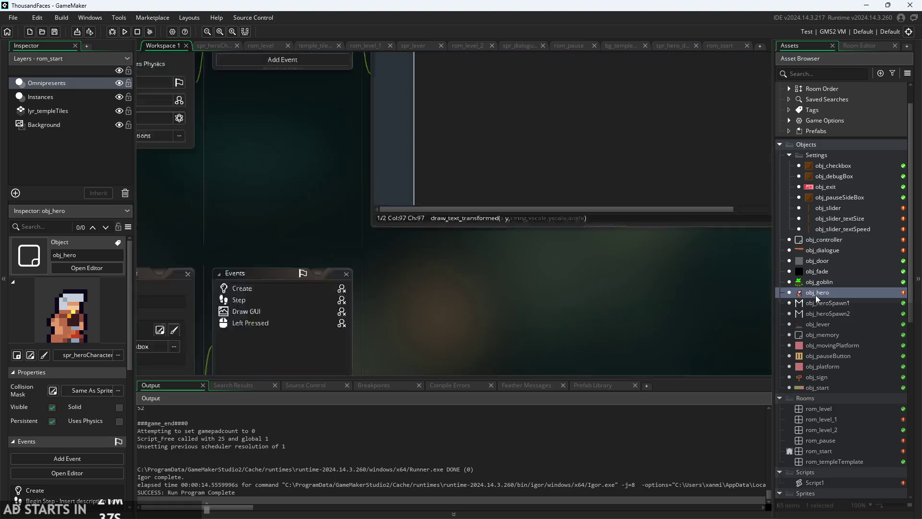
{"action": "scroll", "coordinate": [195, 298], "scroll_direction": "up", "scroll_amount": 5}
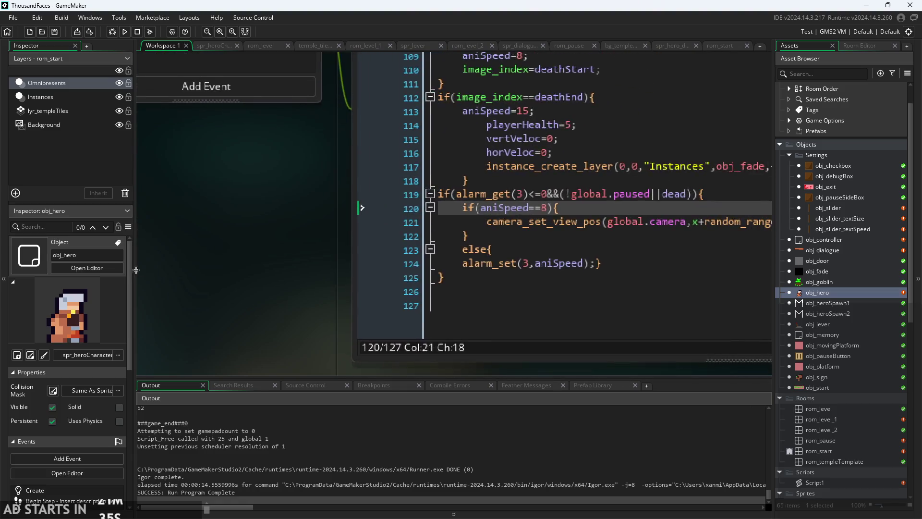
{"action": "left_click_drag", "start_coordinate": [622, 368], "coordinate": [402, 381]}
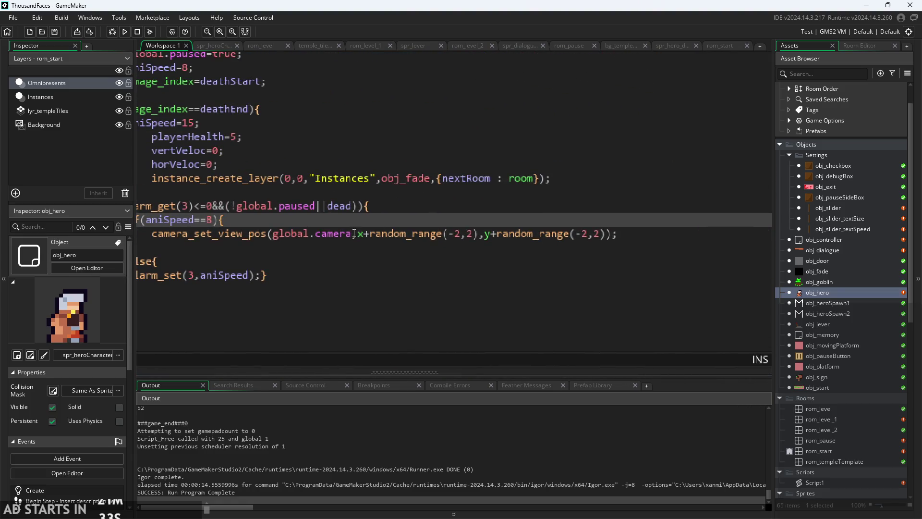
- Remove the x+ and y+ offsets so the shake call uses global.camera with random_range(-2,2) for both arguments
{"action": "left_click_drag", "start_coordinate": [357, 233], "coordinate": [479, 235]}
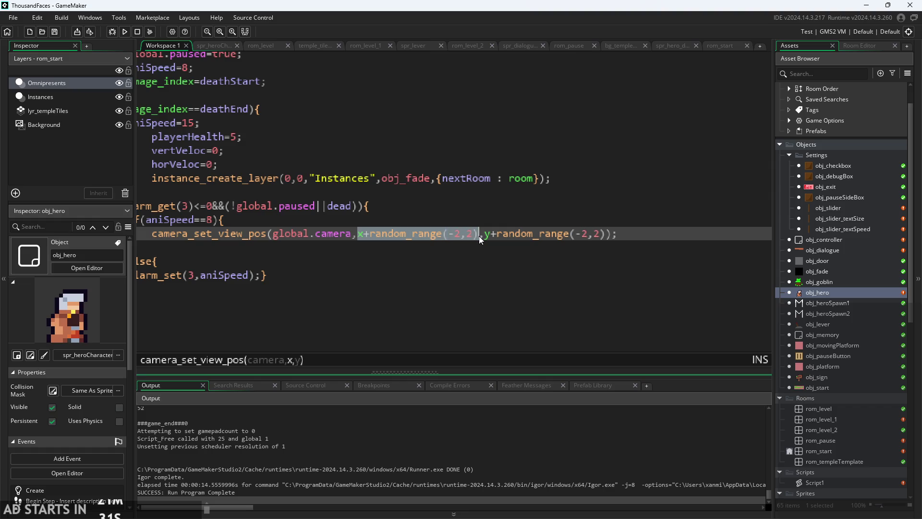
{"action": "left_click", "coordinate": [365, 238]}
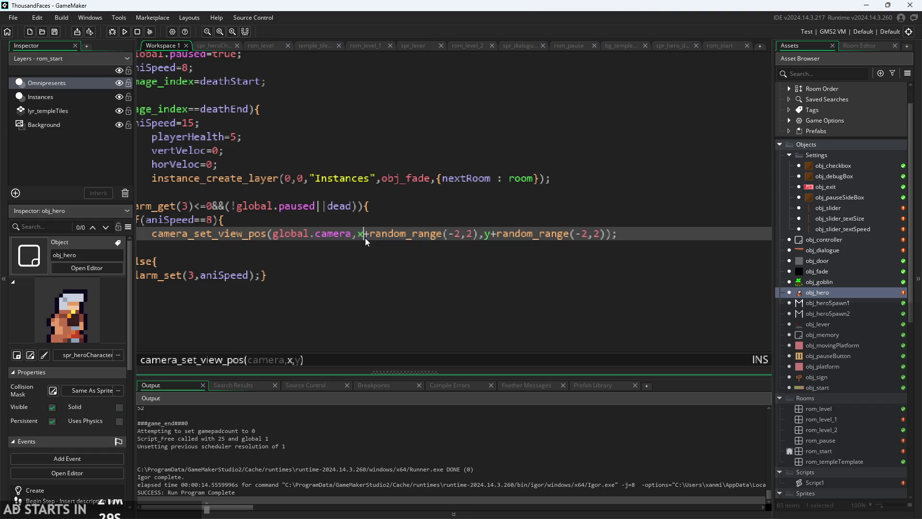
{"action": "mouse_move", "coordinate": [365, 238]}
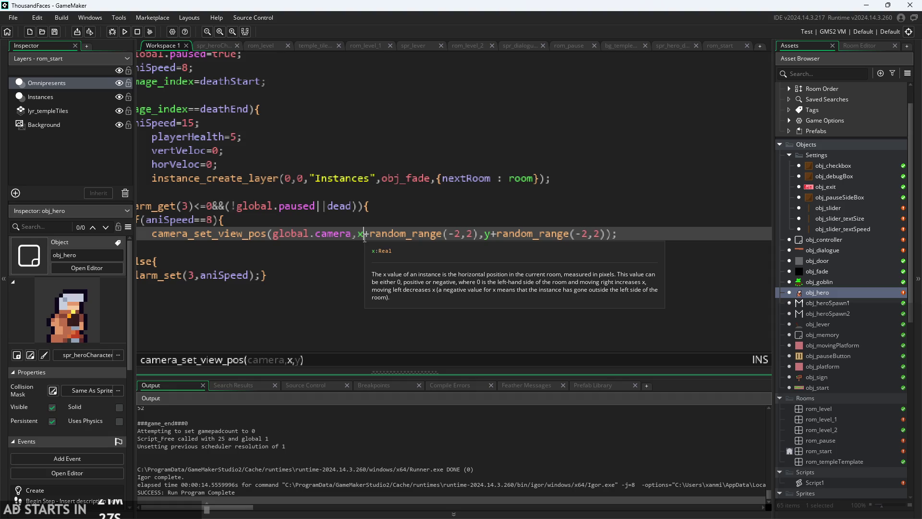
{"action": "key", "text": "BackSpace"}
{"action": "type", "text": "cam"}
{"action": "key", "text": "BackSpace"}
{"action": "key", "text": "BackSpace"}
{"action": "key", "text": "BackSpace"}
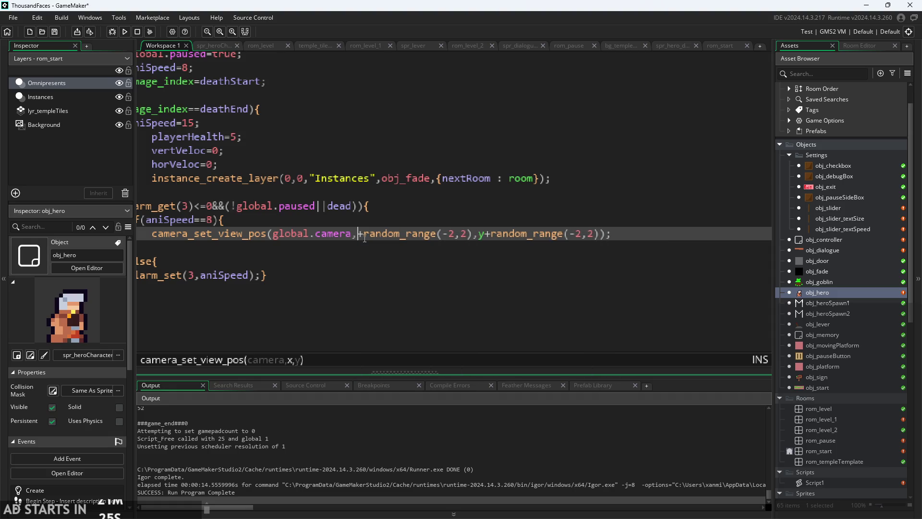
{"action": "key", "text": "Delete"}
{"action": "left_click", "coordinate": [488, 246]}
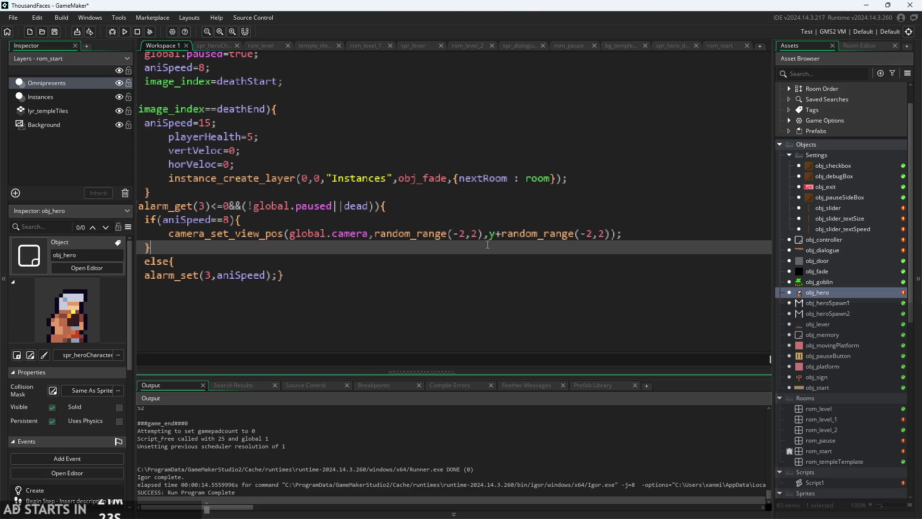
{"action": "left_click", "coordinate": [500, 235]}
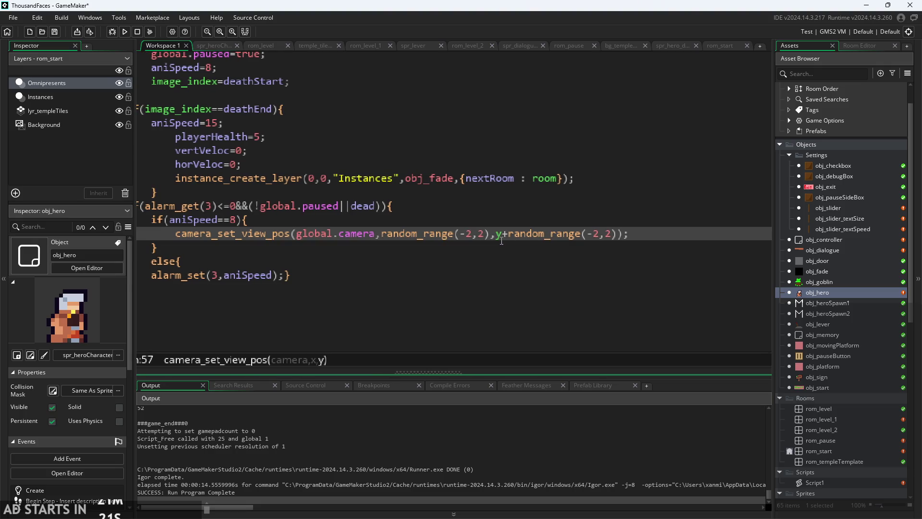
{"action": "key", "text": "BackSpace"}
{"action": "key", "text": "Delete"}
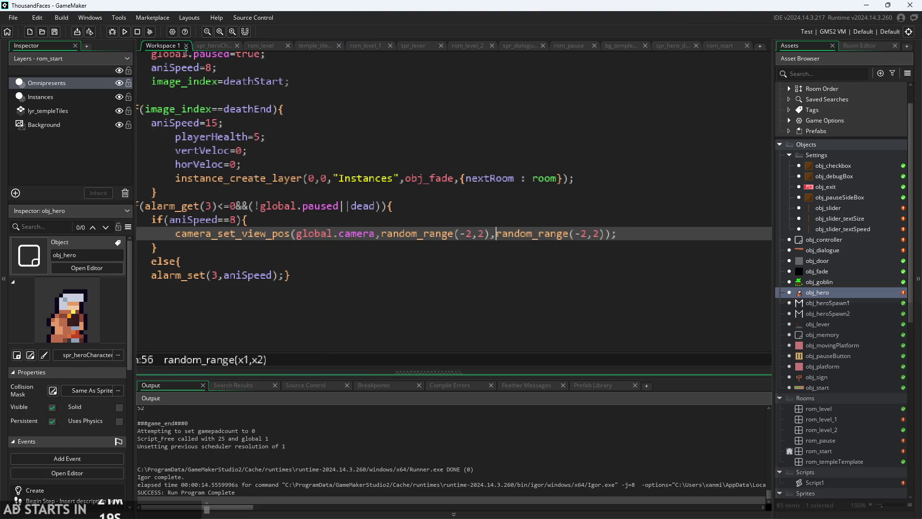
- Run the game again and start it from the Start screen to test the shake
{"action": "left_click", "coordinate": [124, 31]}
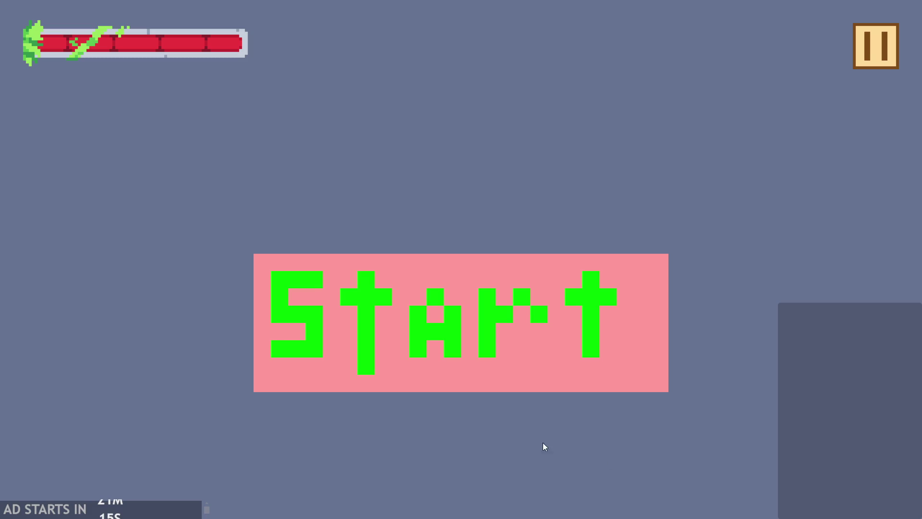
{"action": "left_click", "coordinate": [533, 336]}
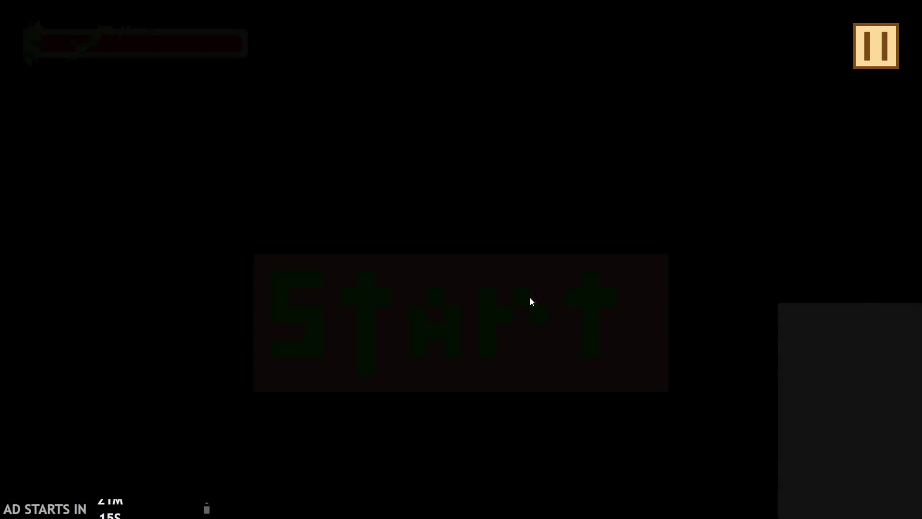
{"action": "left_click", "coordinate": [515, 303]}
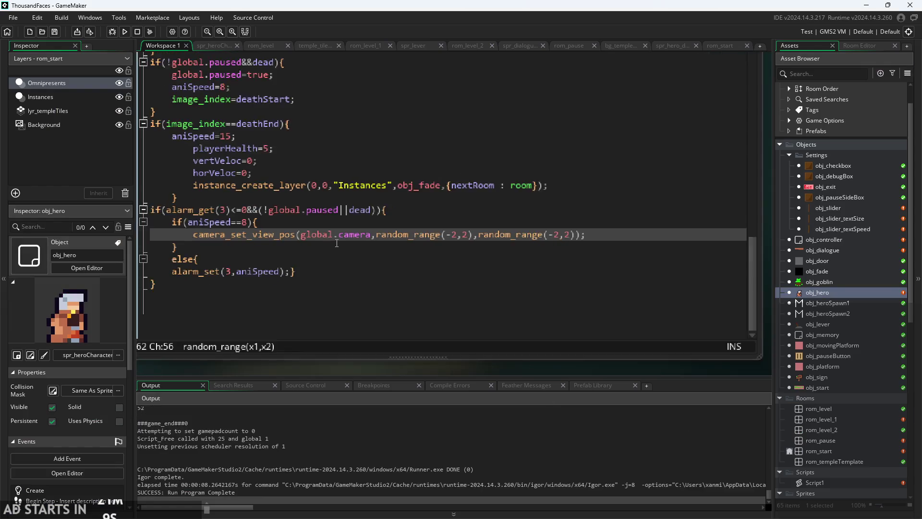
- Replace both random_range(-2,2) arguments in the camera call with 0,0
{"action": "scroll", "coordinate": [368, 273], "scroll_direction": "down", "scroll_amount": 1}
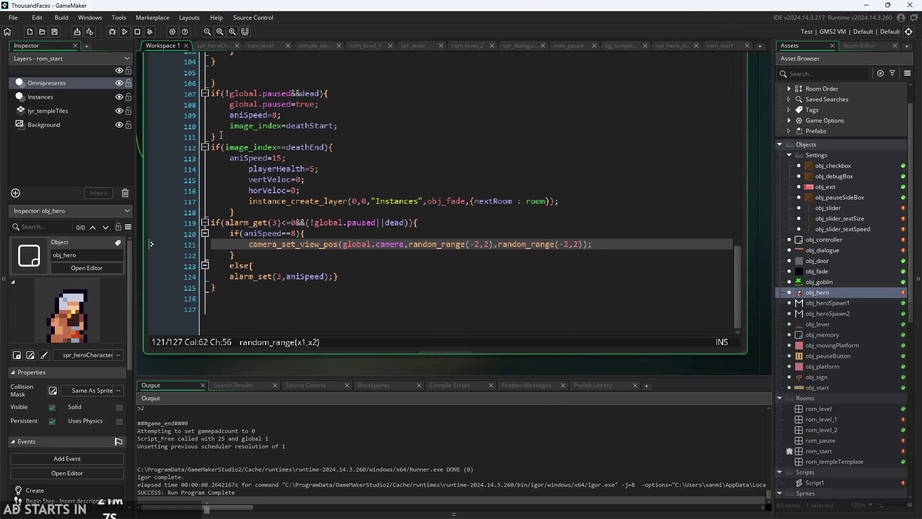
{"action": "scroll", "coordinate": [333, 206], "scroll_direction": "up", "scroll_amount": 3}
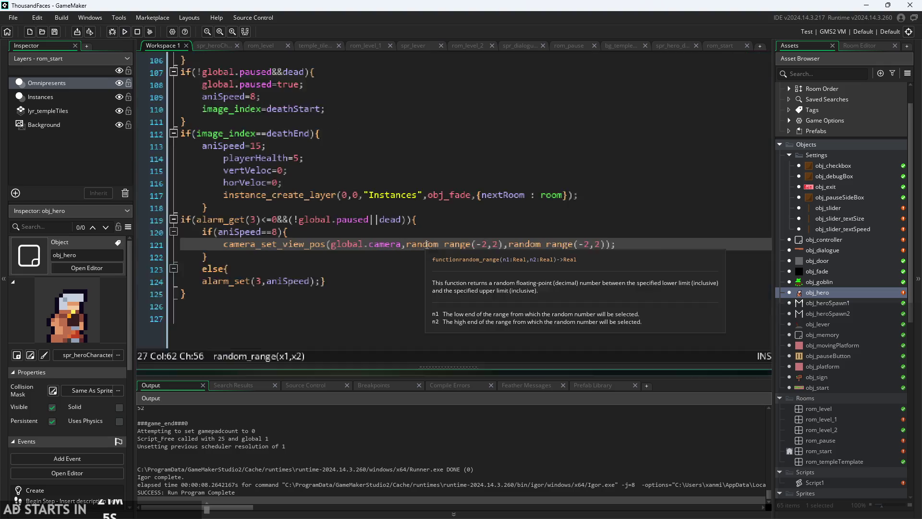
{"action": "left_click_drag", "start_coordinate": [402, 245], "coordinate": [651, 248]}
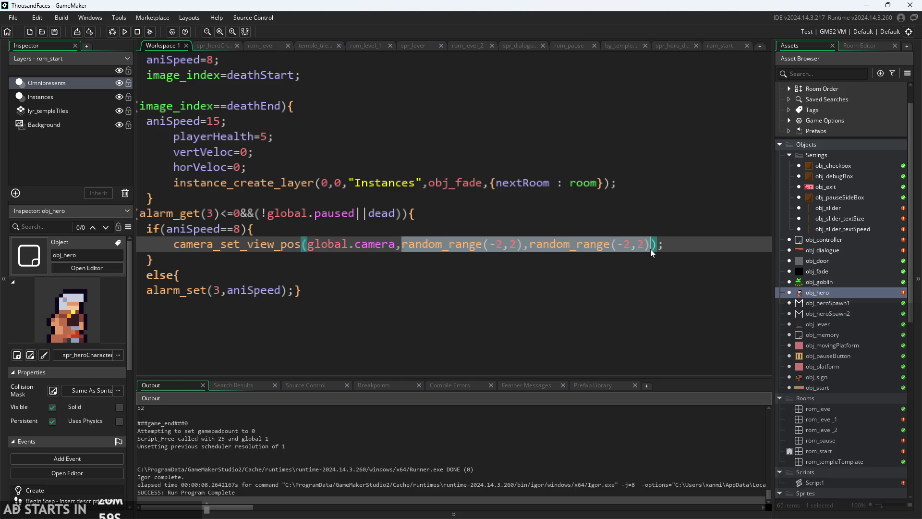
{"action": "type", "text": "0,0"}
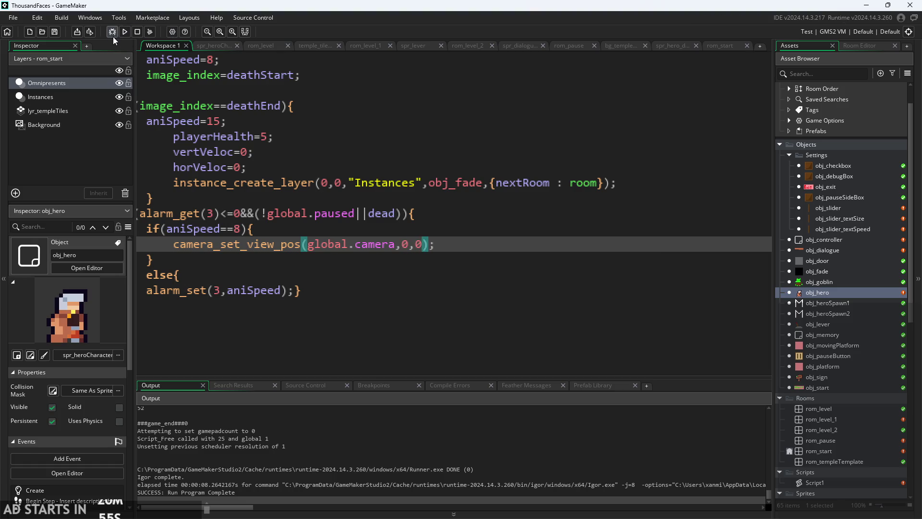
- Run the game, start the level, and quit with Alt+F4
{"action": "left_click", "coordinate": [125, 32]}
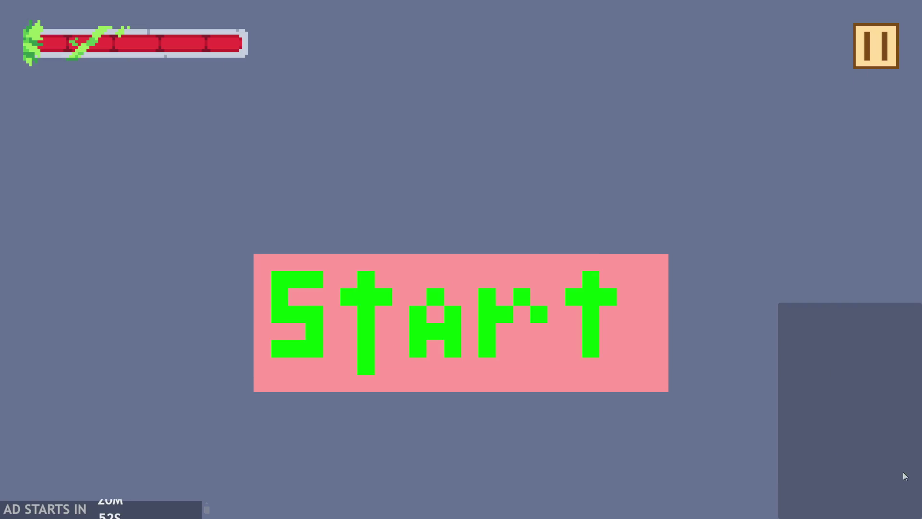
{"action": "left_click", "coordinate": [386, 311]}
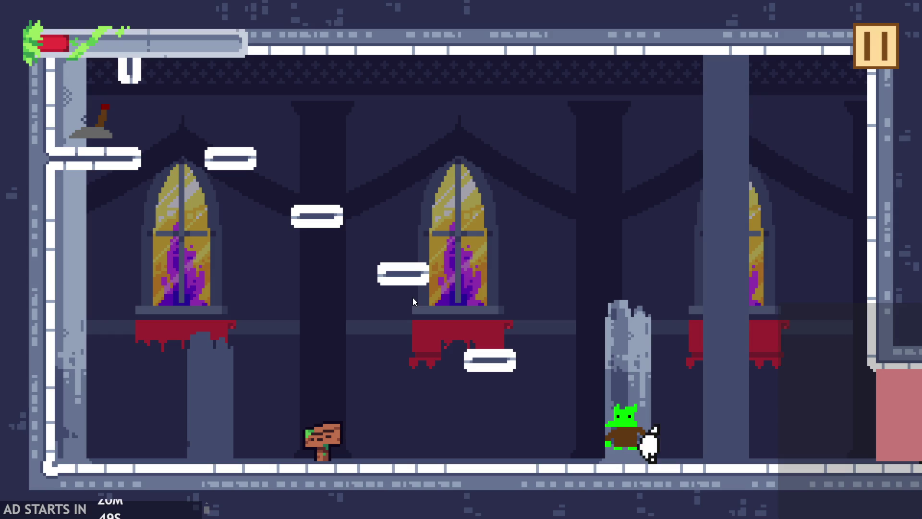
{"action": "key", "text": "alt+F4"}
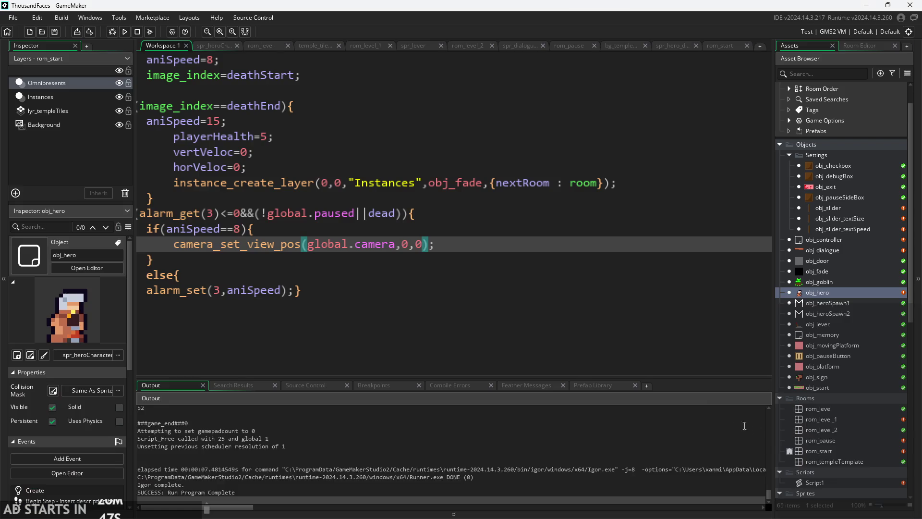
- Review the camera_set_view_pos(global.camera,0,0) line 121 in obj_hero's Step code
{"action": "left_click", "coordinate": [484, 243]}
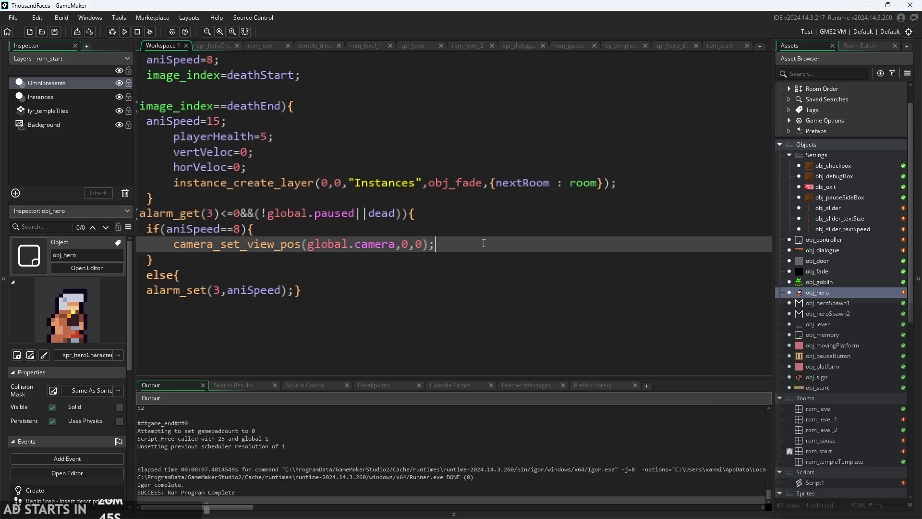
{"action": "left_click", "coordinate": [408, 249]}
{"action": "key", "text": "Up"}
{"action": "left_click", "coordinate": [295, 254]}
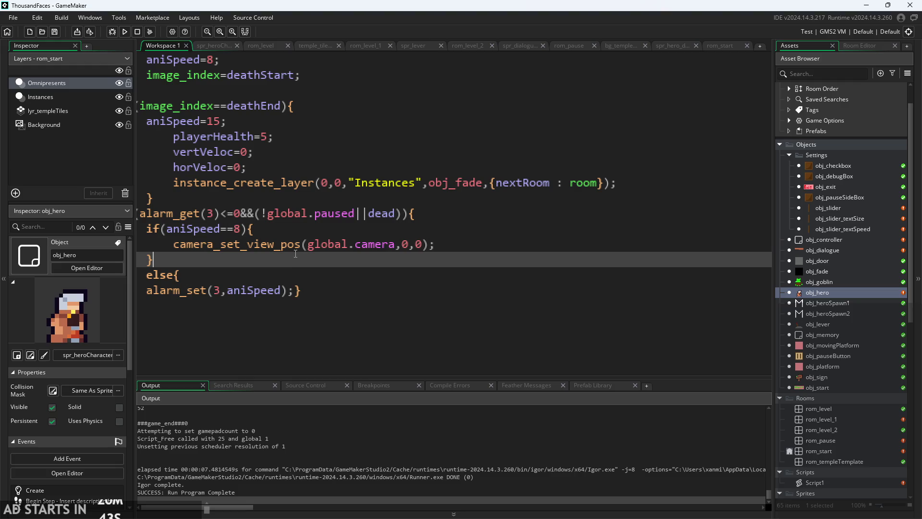
{"action": "left_click", "coordinate": [395, 243]}
{"action": "key", "text": "Down"}
{"action": "left_click", "coordinate": [395, 244]}
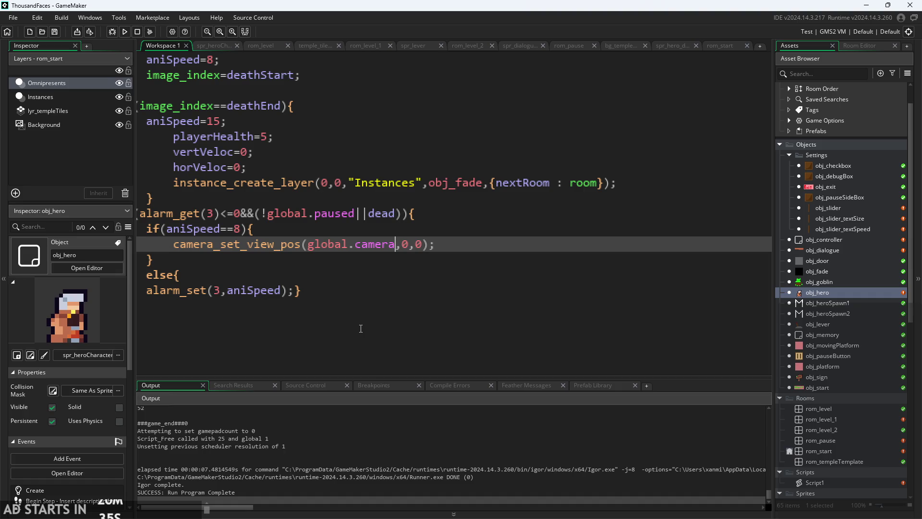
{"action": "scroll", "coordinate": [361, 329], "scroll_direction": "down", "scroll_amount": 3}
{"action": "scroll", "coordinate": [298, 225], "scroll_direction": "up", "scroll_amount": 5}
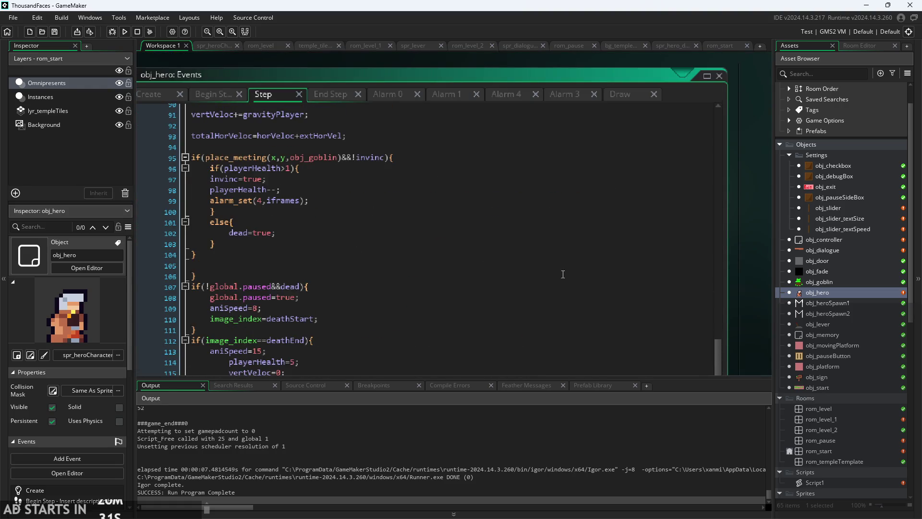
{"action": "scroll", "coordinate": [753, 247], "scroll_direction": "down", "scroll_amount": 3}
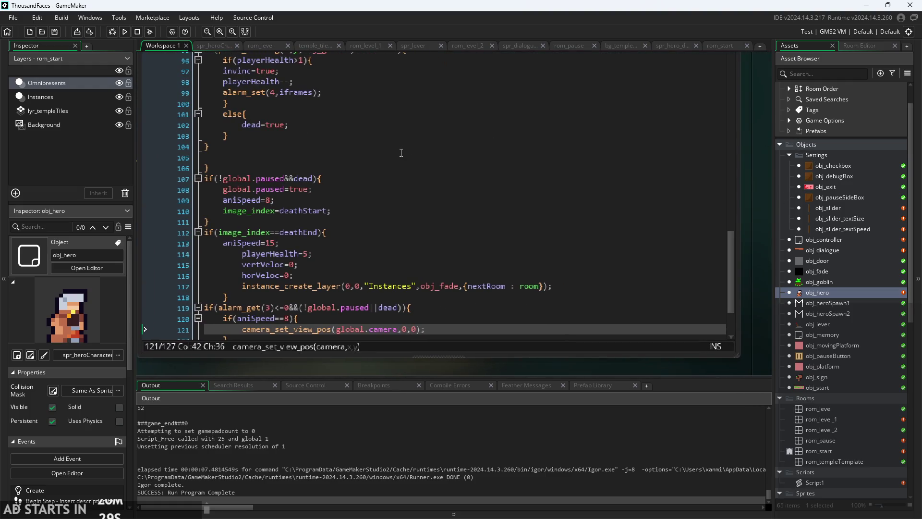
{"action": "scroll", "coordinate": [401, 152], "scroll_direction": "up", "scroll_amount": 1}
{"action": "scroll", "coordinate": [365, 158], "scroll_direction": "down", "scroll_amount": 3}
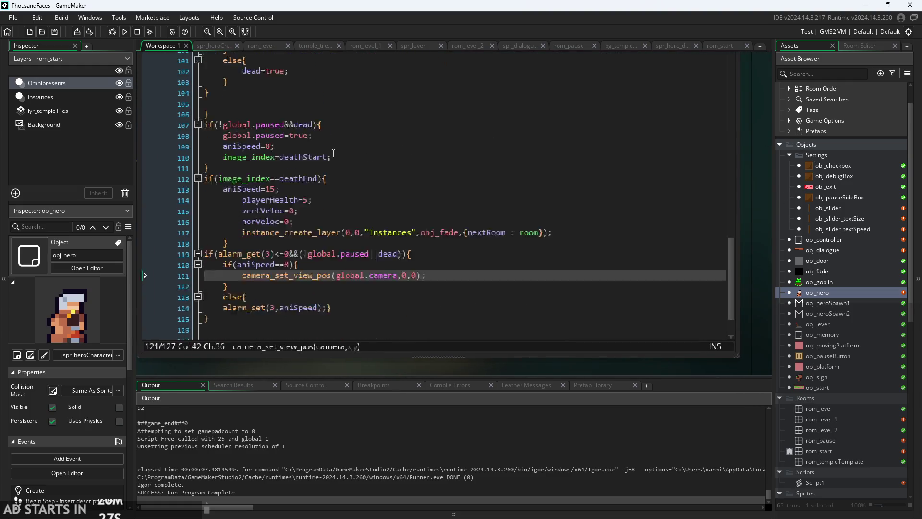
{"action": "scroll", "coordinate": [321, 228], "scroll_direction": "up", "scroll_amount": 4}
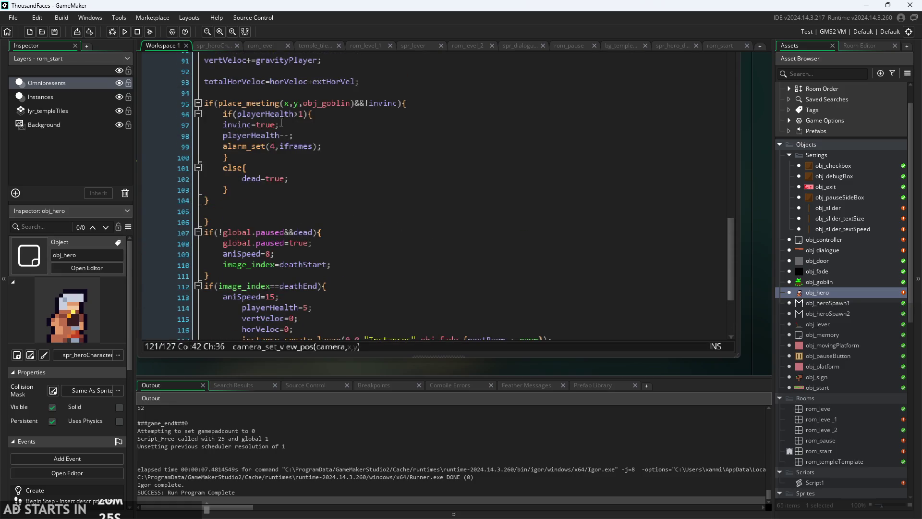
- Make the goblin-hit check on line 96 read playerHealth>=1
{"action": "left_click", "coordinate": [300, 114]}
{"action": "type", "text": "="}
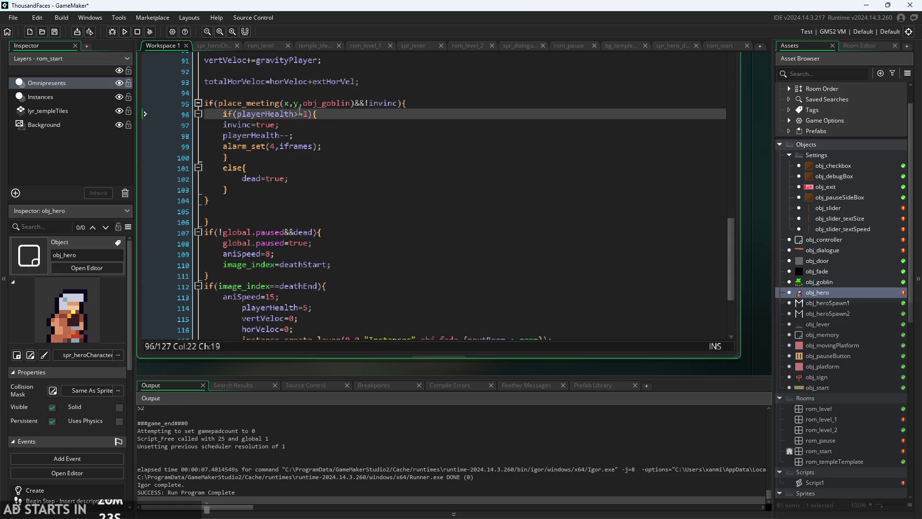
{"action": "left_click", "coordinate": [338, 168]}
{"action": "scroll", "coordinate": [301, 119], "scroll_direction": "down", "scroll_amount": 3}
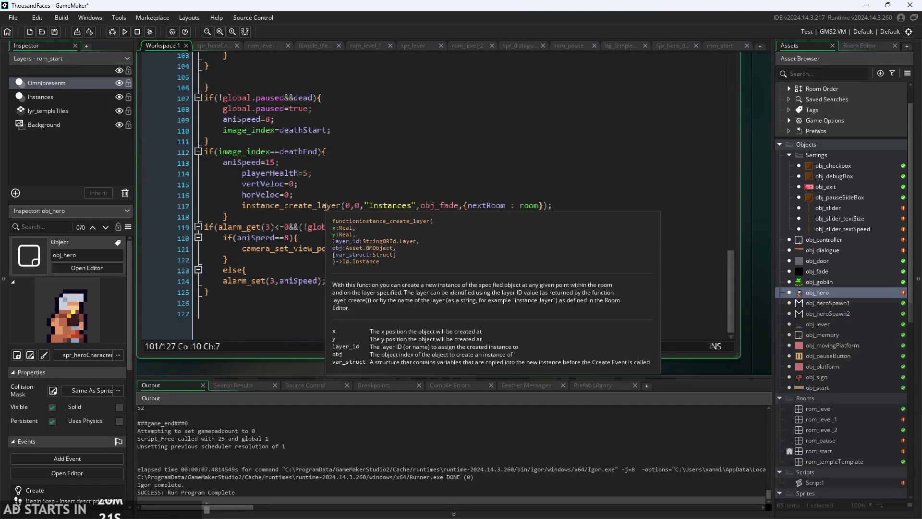
{"action": "scroll", "coordinate": [303, 300], "scroll_direction": "up", "scroll_amount": 3, "text": "ctrl"}
{"action": "scroll", "coordinate": [303, 300], "scroll_direction": "down", "scroll_amount": 3, "text": "ctrl"}
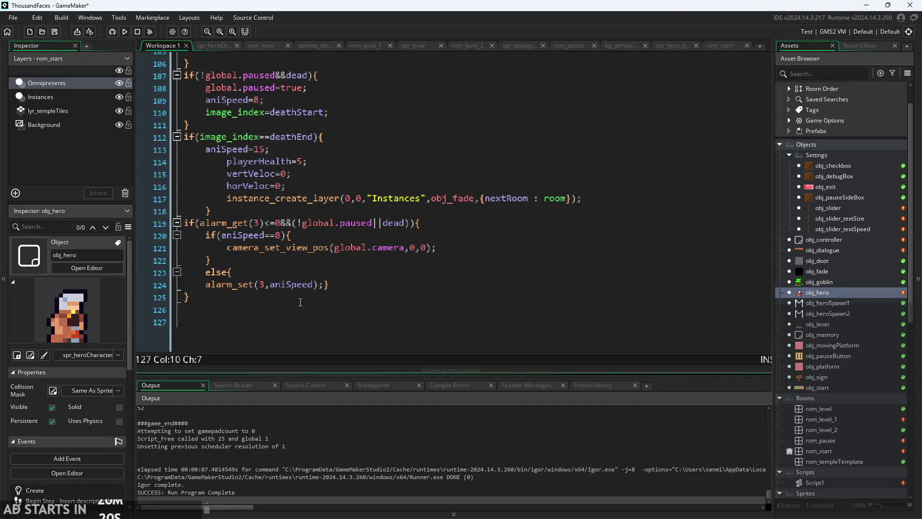
- Inspect the aniSpeed=8, deathStart, deathEnd and global.paused lines around the camera call
{"action": "left_click", "coordinate": [288, 235]}
{"action": "left_click", "coordinate": [290, 270]}
{"action": "left_click", "coordinate": [312, 247]}
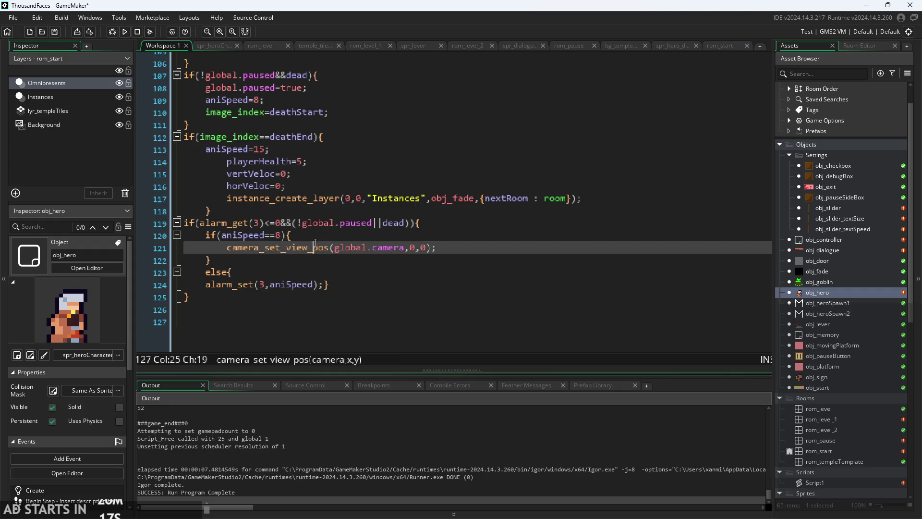
{"action": "left_click", "coordinate": [273, 235]}
{"action": "scroll", "coordinate": [328, 226], "scroll_direction": "up", "scroll_amount": 2}
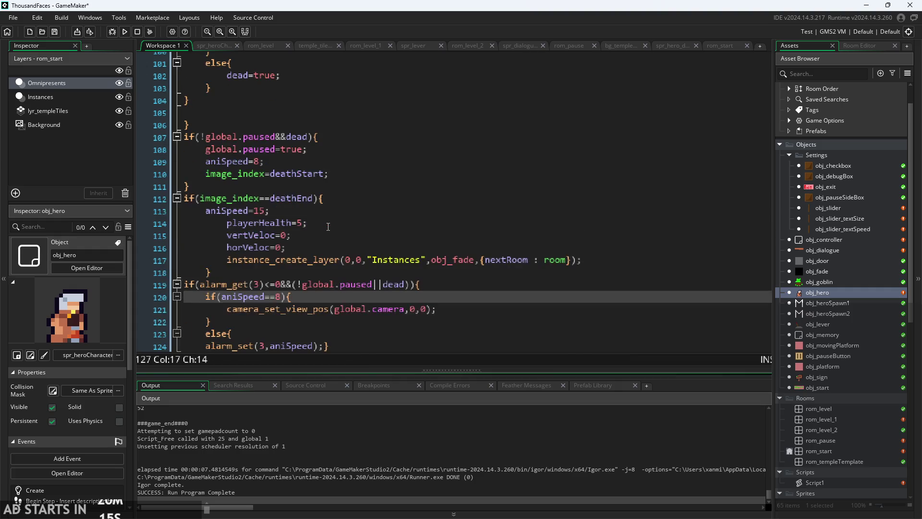
{"action": "left_click", "coordinate": [292, 157]}
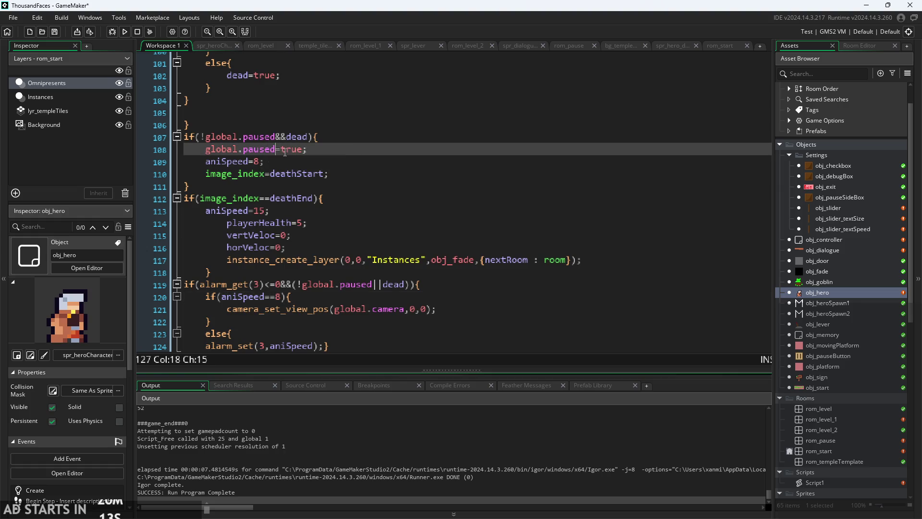
{"action": "left_click", "coordinate": [309, 174]}
{"action": "left_click", "coordinate": [309, 198]}
{"action": "left_click", "coordinate": [309, 173]}
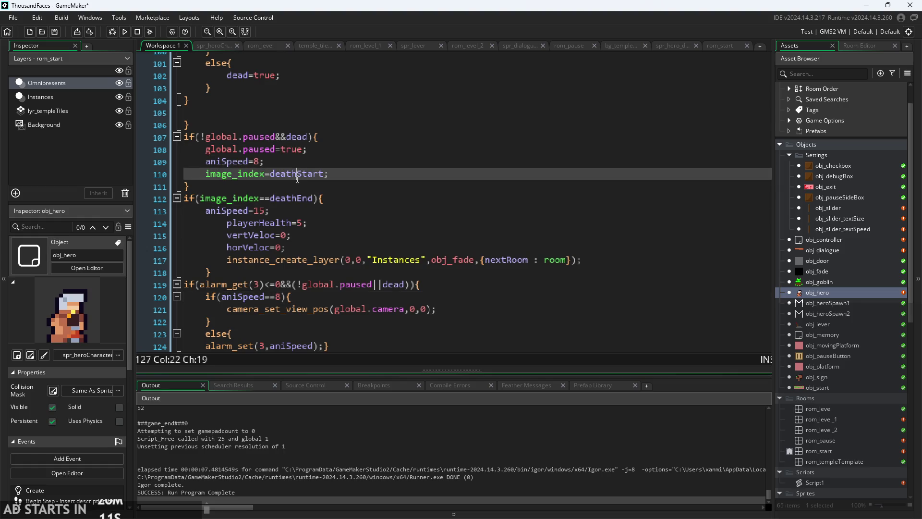
{"action": "left_click", "coordinate": [307, 149]}
{"action": "left_click", "coordinate": [307, 137]}
{"action": "left_click", "coordinate": [307, 161]}
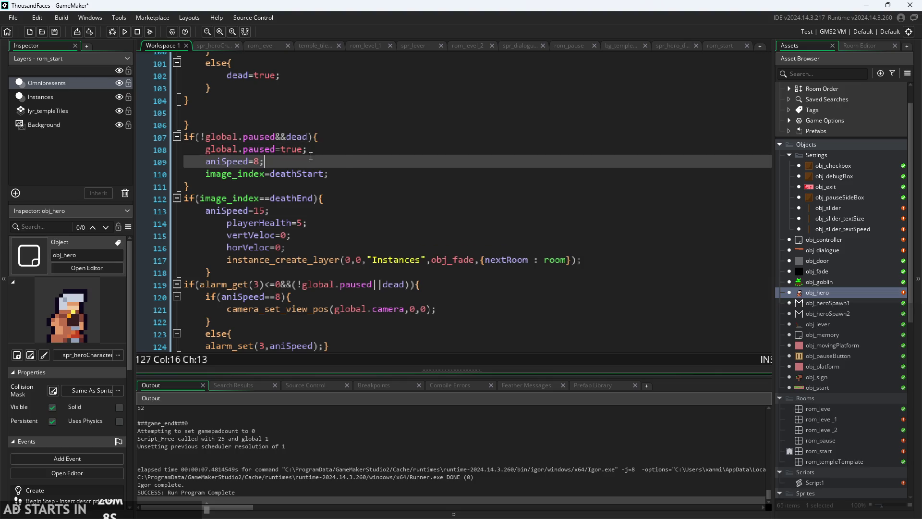
{"action": "scroll", "coordinate": [300, 210], "scroll_direction": "down", "scroll_amount": 2}
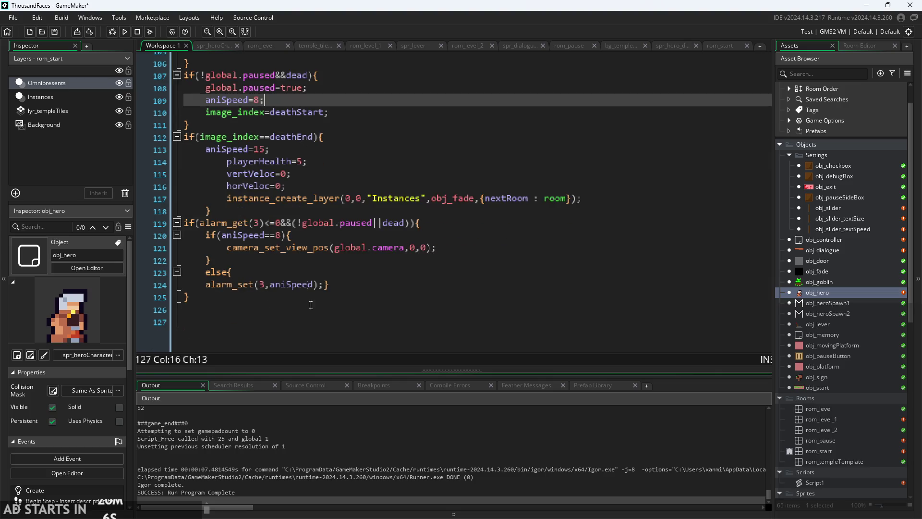
{"action": "scroll", "coordinate": [310, 231], "scroll_direction": "up", "scroll_amount": 1}
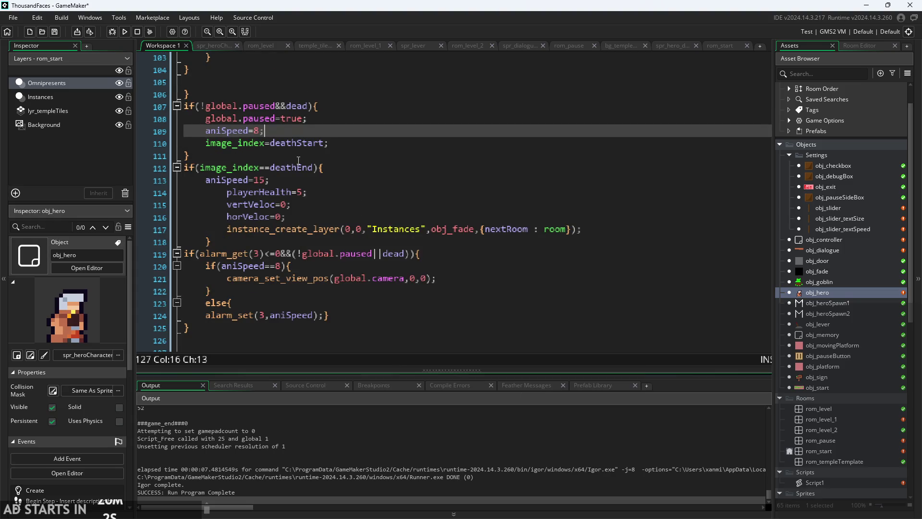
- Select the aniSpeed==8 condition and place the caret in line 121's global.camera
{"action": "left_click", "coordinate": [342, 145]}
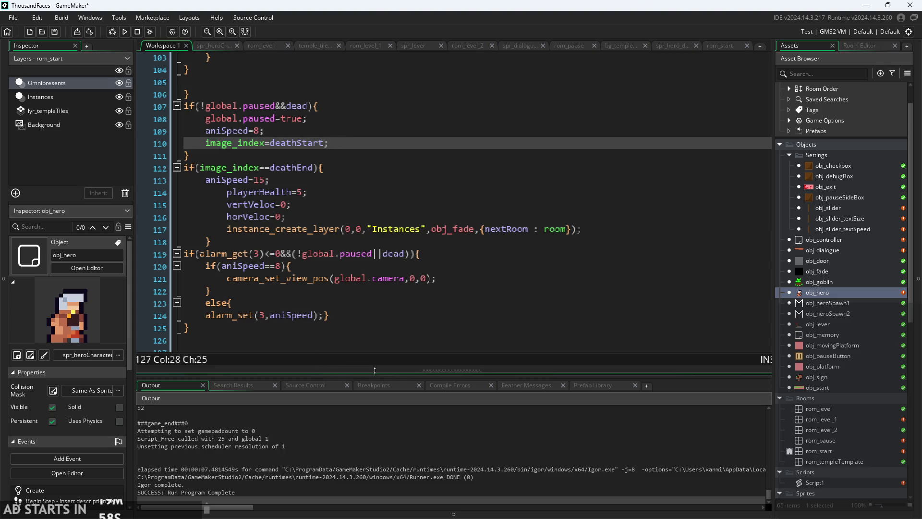
{"action": "scroll", "coordinate": [495, 321], "scroll_direction": "down", "scroll_amount": 2}
{"action": "scroll", "coordinate": [709, 252], "scroll_direction": "up", "scroll_amount": 2}
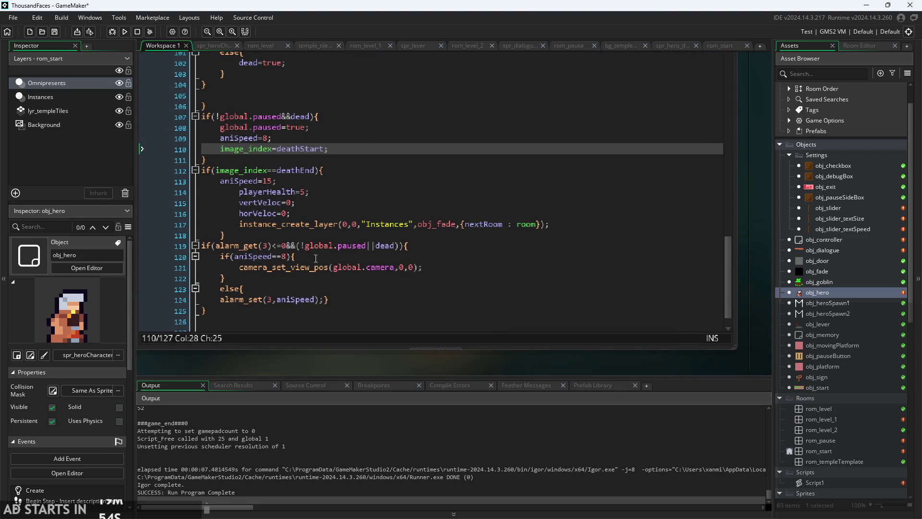
{"action": "left_click", "coordinate": [393, 246]}
{"action": "key", "text": "Down"}
{"action": "left_click", "coordinate": [394, 246]}
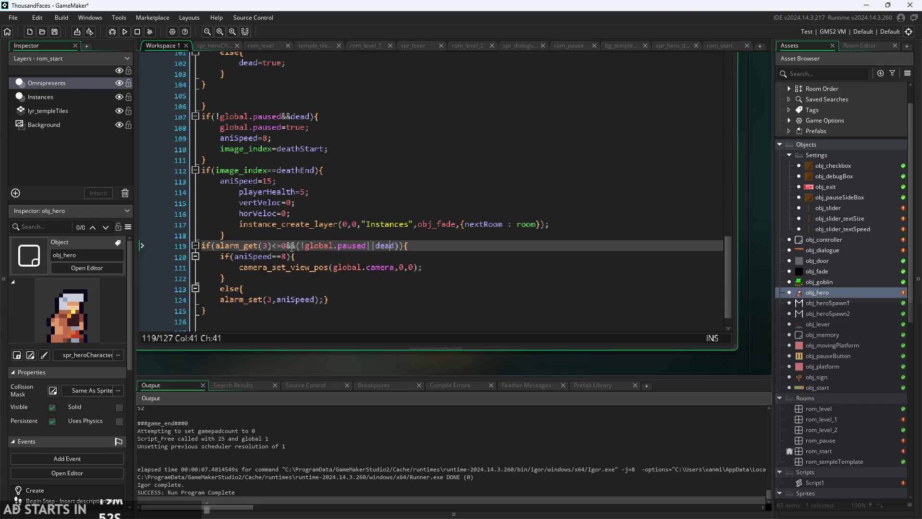
{"action": "left_click_drag", "start_coordinate": [288, 256], "coordinate": [235, 263]}
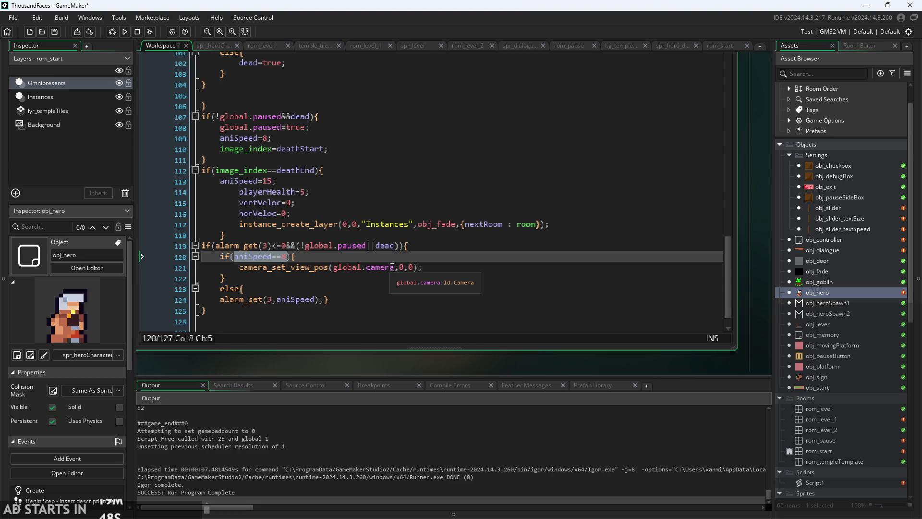
{"action": "left_click", "coordinate": [439, 267]}
- Replace the first 0 argument on line 121 with camera_get_view_x from autocomplete
{"action": "left_click", "coordinate": [400, 267]}
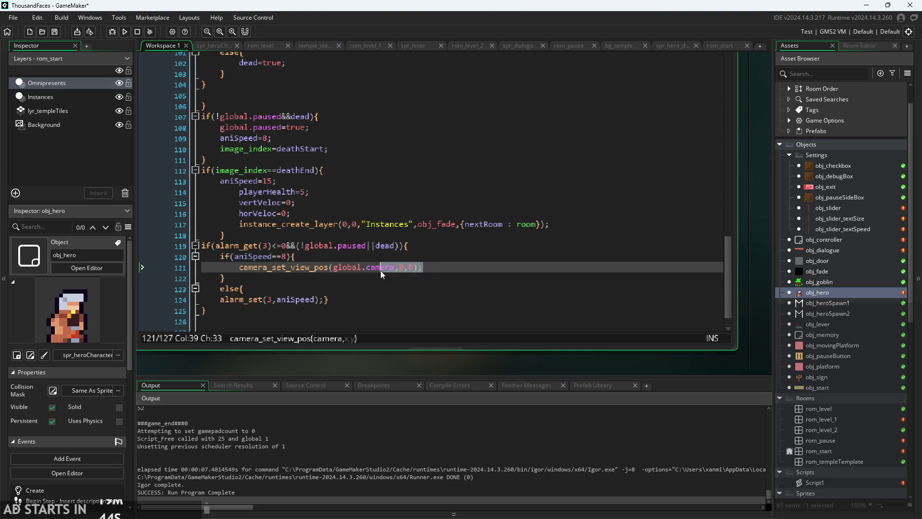
{"action": "left_click", "coordinate": [402, 267]}
{"action": "key", "text": "BackSpace"}
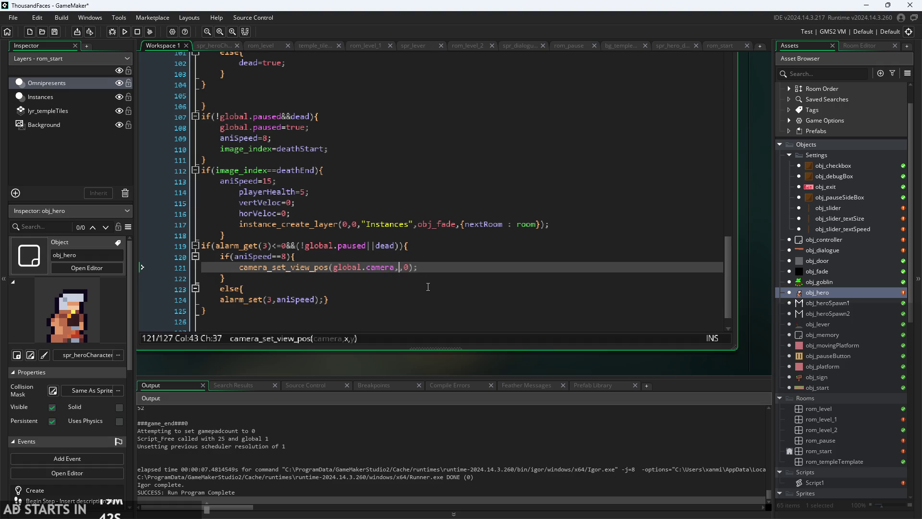
{"action": "type", "text": "camera"}
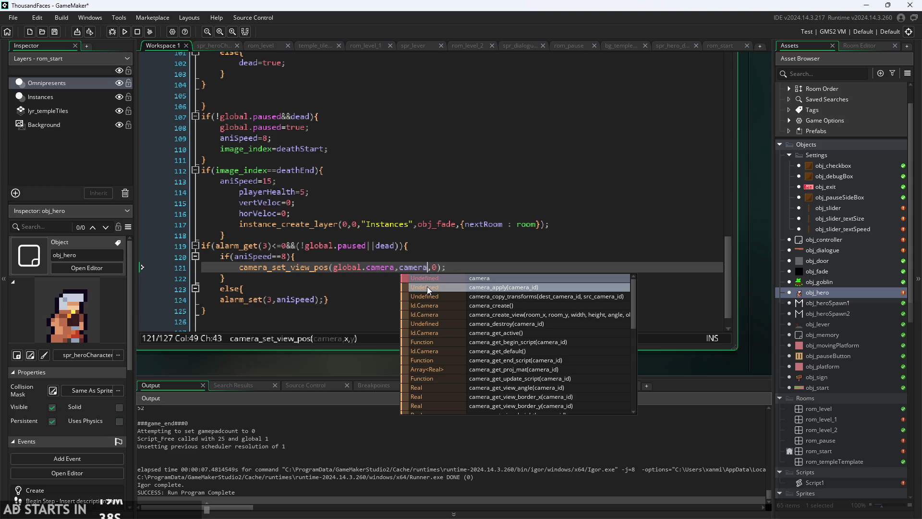
{"action": "key", "text": "BackSpace"}
{"action": "key", "text": "BackSpace"}
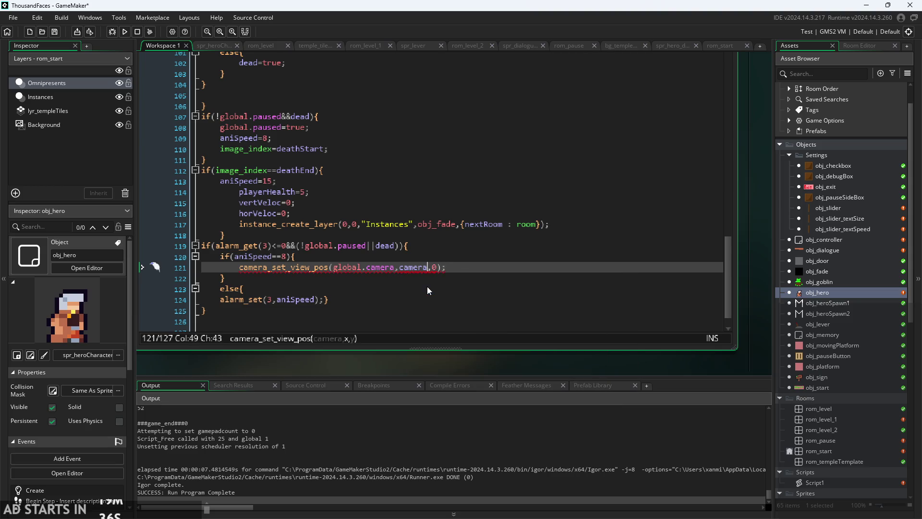
{"action": "type", "text": "ra"}
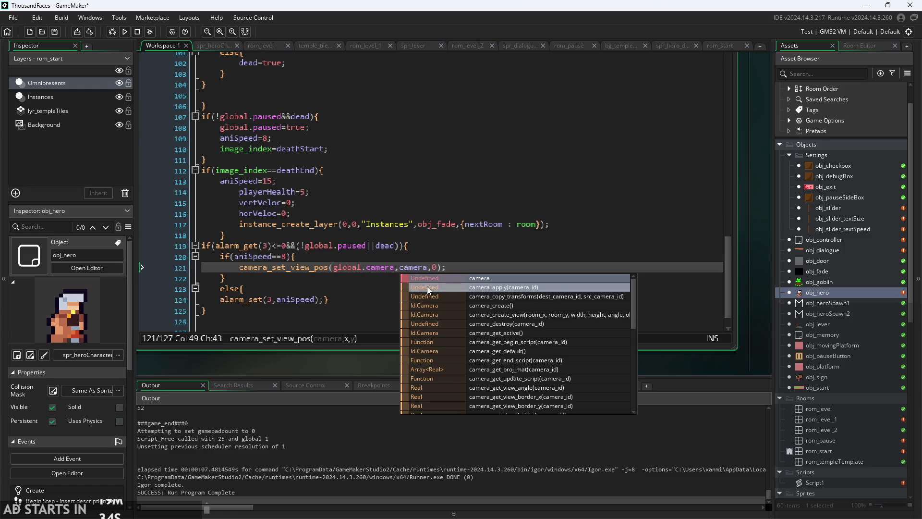
{"action": "scroll", "coordinate": [558, 322], "scroll_direction": "down", "scroll_amount": 3}
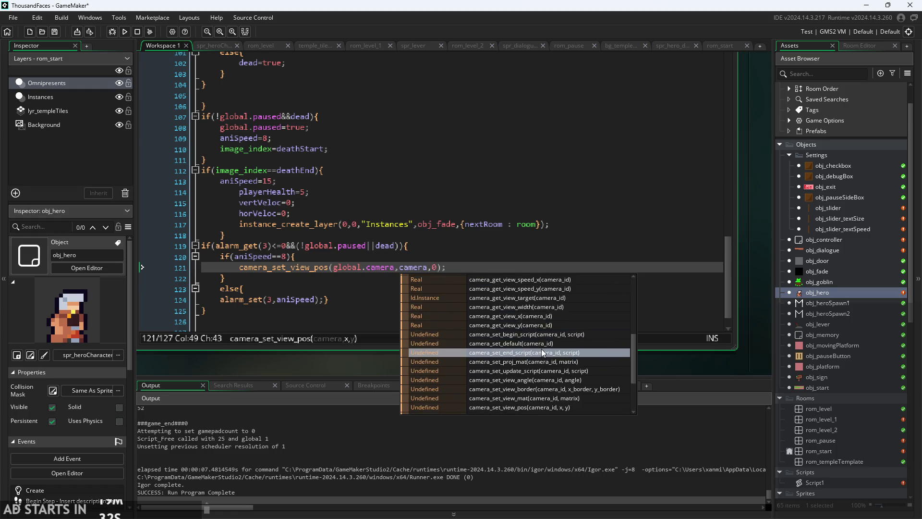
{"action": "type", "text": "_gw"}
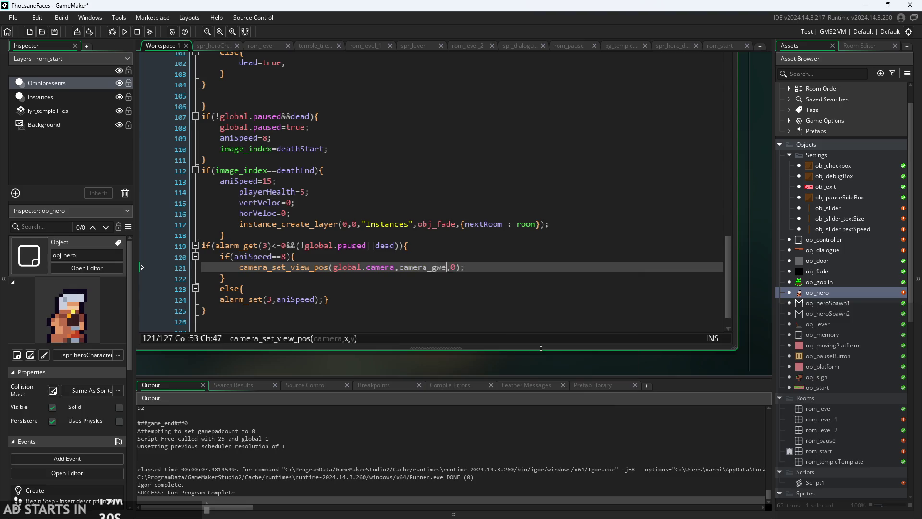
{"action": "key", "text": "BackSpace"}
{"action": "type", "text": "et"}
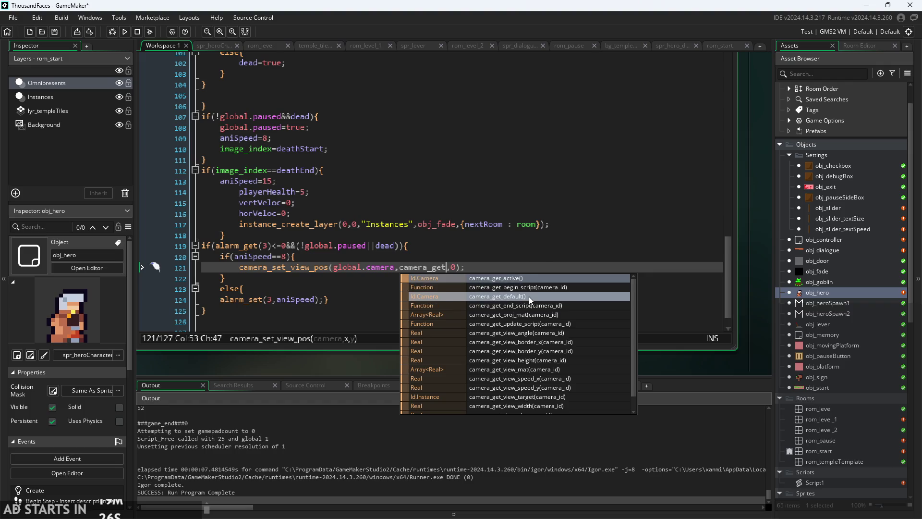
{"action": "scroll", "coordinate": [527, 308], "scroll_direction": "down", "scroll_amount": 1}
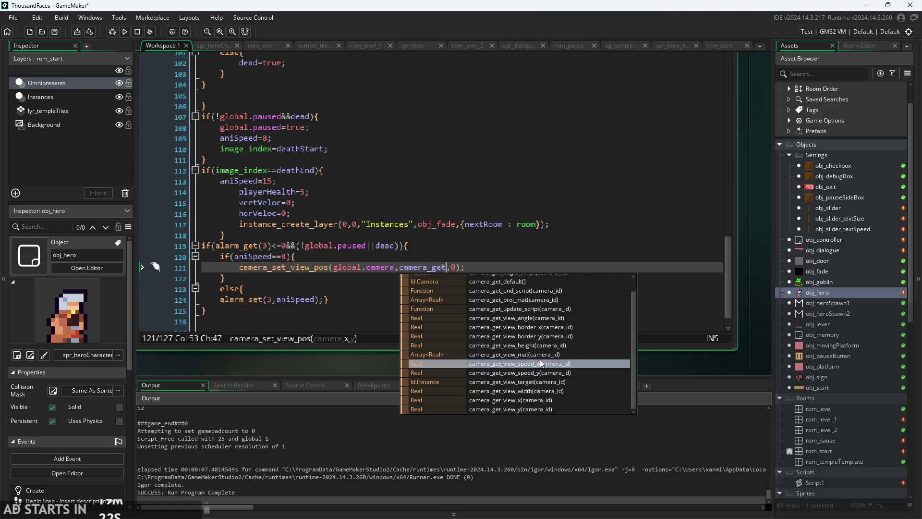
{"action": "left_click", "coordinate": [540, 400]}
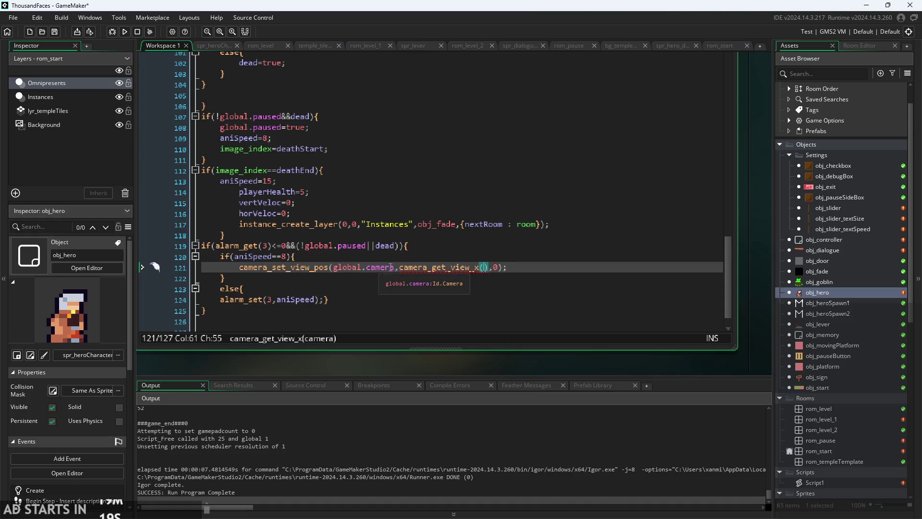
- Pass global.camera to camera_get_view_x, paste it as camera_get_view_y for the second argument, and run
{"action": "left_click_drag", "start_coordinate": [394, 267], "coordinate": [334, 270]}
{"action": "key", "text": "ctrl+c"}
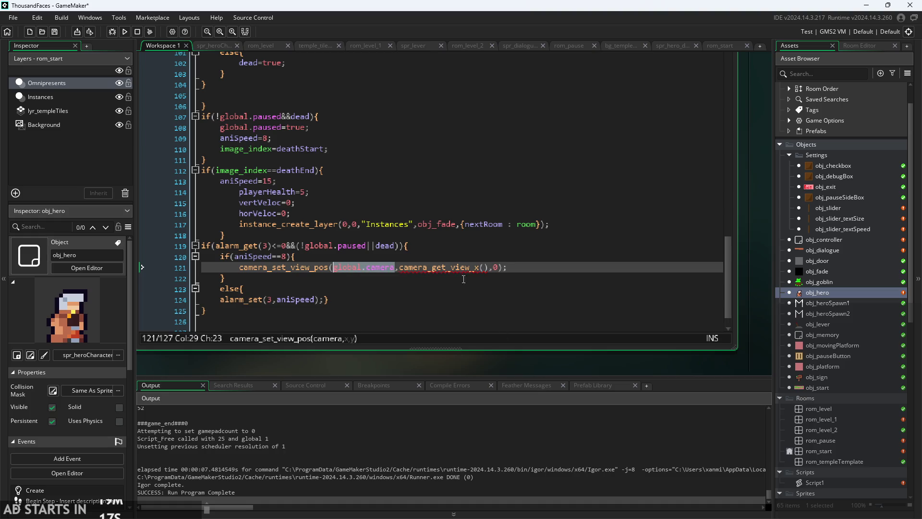
{"action": "left_click", "coordinate": [484, 267]}
{"action": "key", "text": "ctrl+v"}
{"action": "left_click_drag", "start_coordinate": [550, 268], "coordinate": [405, 271]}
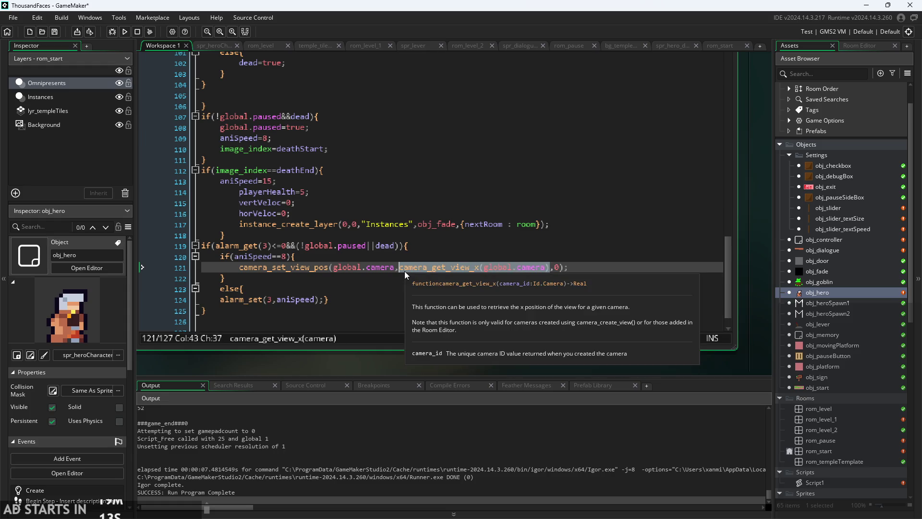
{"action": "double_click", "coordinate": [557, 267]}
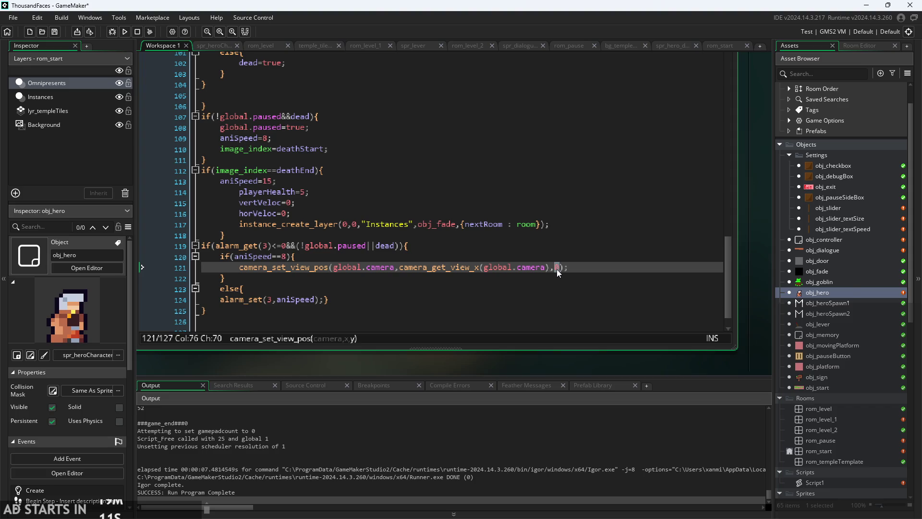
{"action": "key", "text": "ctrl+v"}
{"action": "left_click", "coordinate": [632, 267]}
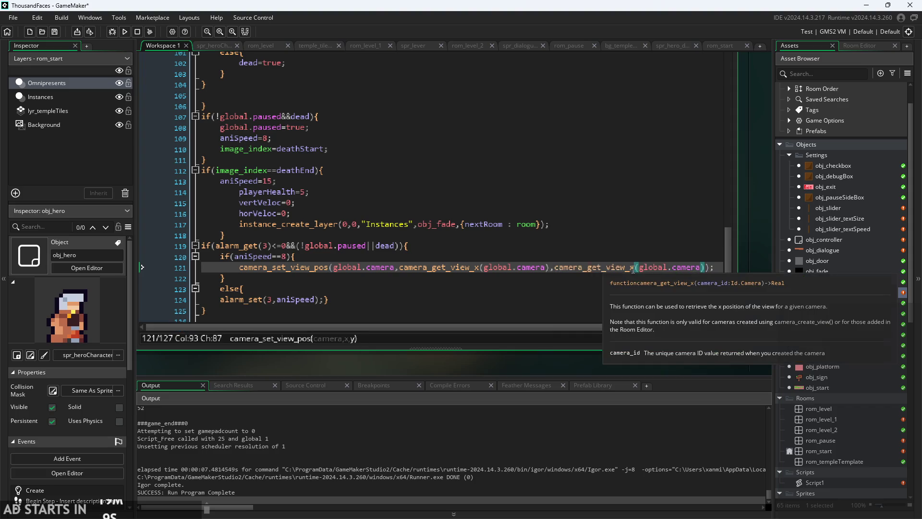
{"action": "key", "text": "BackSpace"}
{"action": "type", "text": "y"}
{"action": "left_click", "coordinate": [127, 32]}
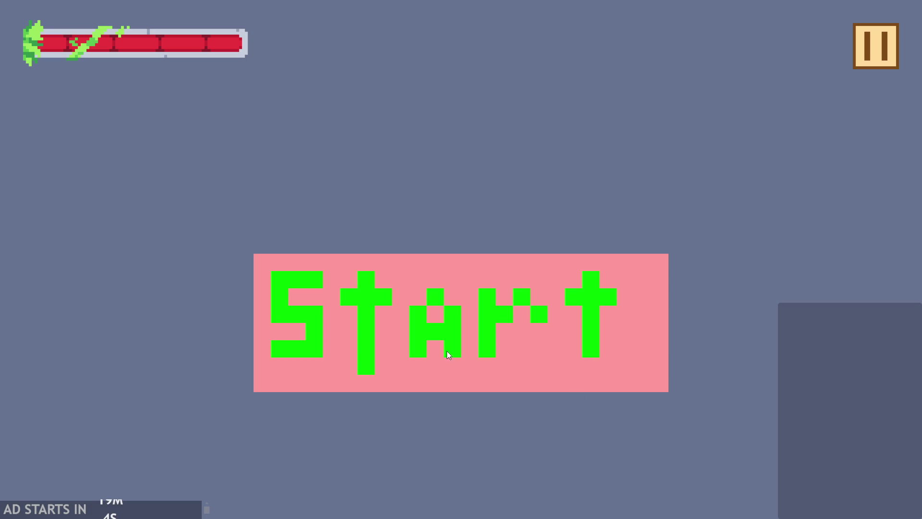
- Start the game, move the hero right and jump, then exit via the pause menu
{"action": "left_click", "coordinate": [446, 354]}
{"action": "key", "text": "Right"}
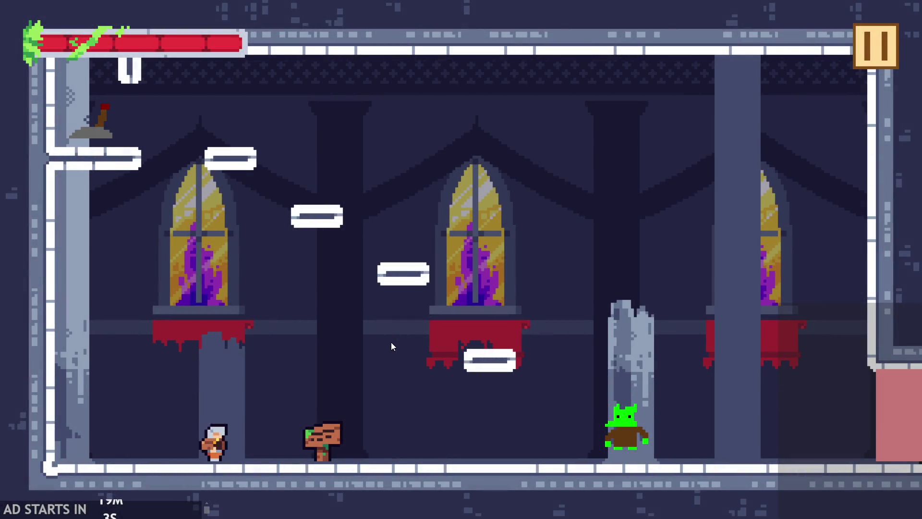
{"action": "key", "text": "space"}
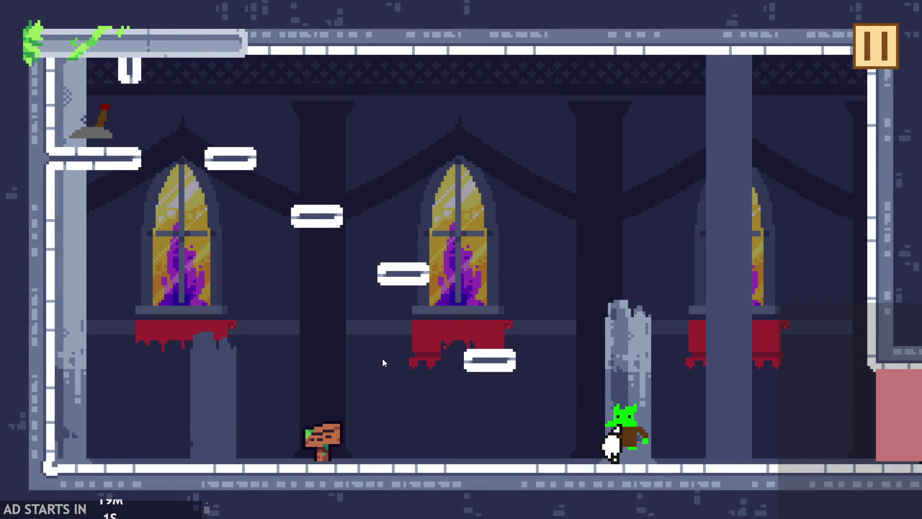
{"action": "left_click", "coordinate": [877, 48]}
{"action": "left_click", "coordinate": [799, 440]}
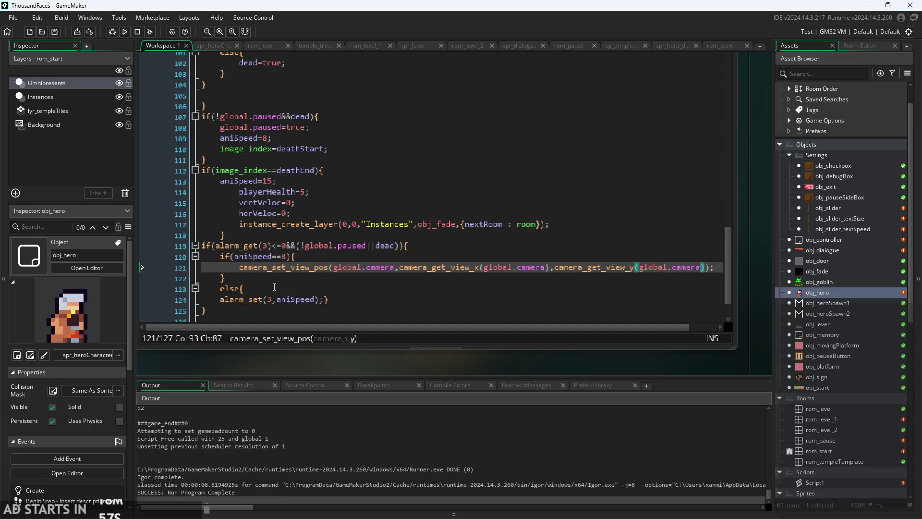
- Comment out the camera_set_view_pos line 121 with Ctrl+K
{"action": "left_click_drag", "start_coordinate": [269, 277], "coordinate": [164, 260]}
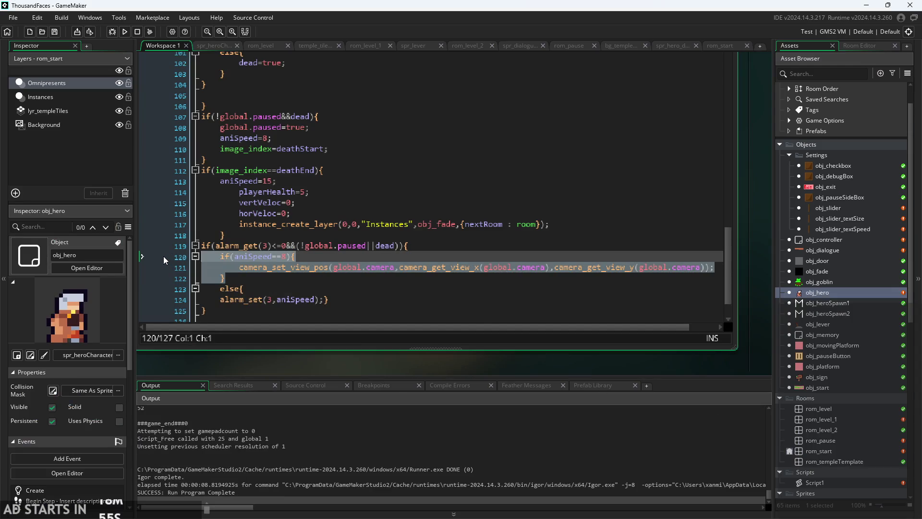
{"action": "left_click", "coordinate": [215, 266]}
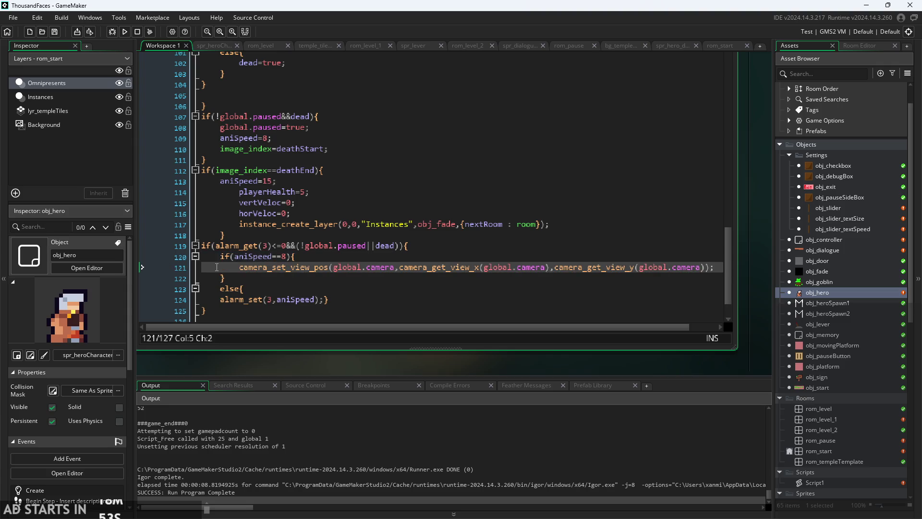
{"action": "key", "text": "ctrl+k"}
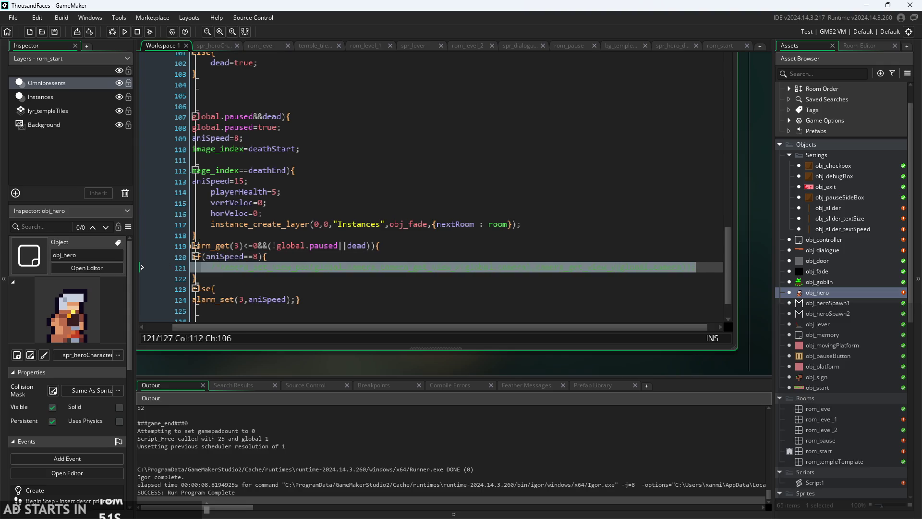
- Run the game again, start it, and exit through the pause menu
{"action": "left_click", "coordinate": [125, 31]}
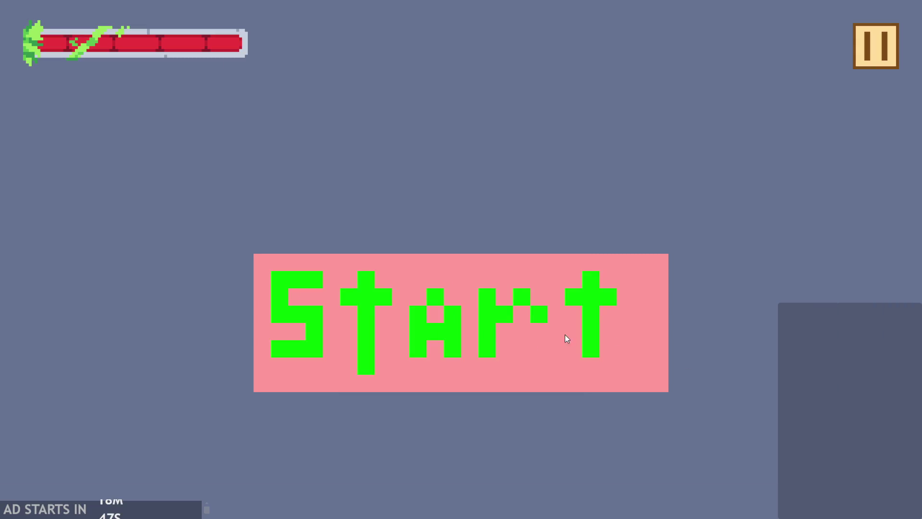
{"action": "left_click", "coordinate": [567, 339]}
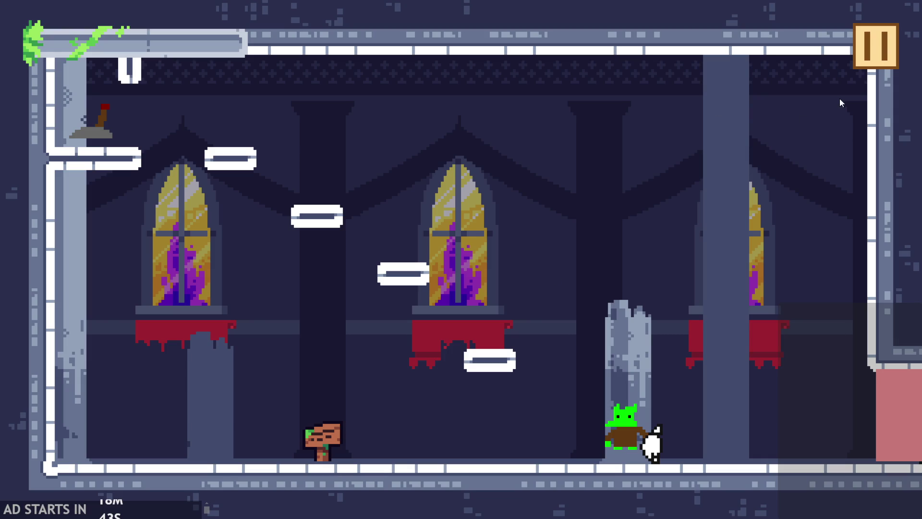
{"action": "key", "text": "Escape"}
{"action": "left_click", "coordinate": [754, 444]}
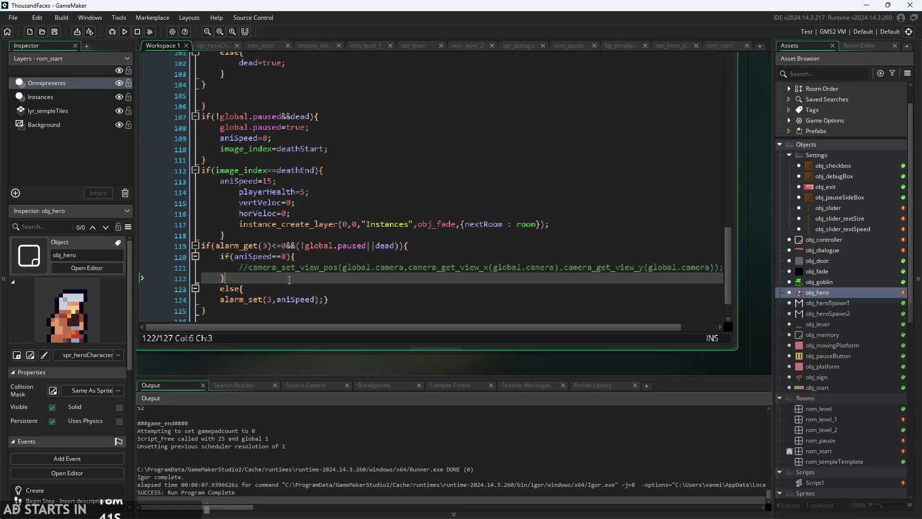
- Uncomment line 121 and change line 120's condition from ==8 to aniSpeed!=15
{"action": "left_click", "coordinate": [311, 267]}
{"action": "key", "text": "Home"}
{"action": "key", "text": "Delete"}
{"action": "key", "text": "Delete"}
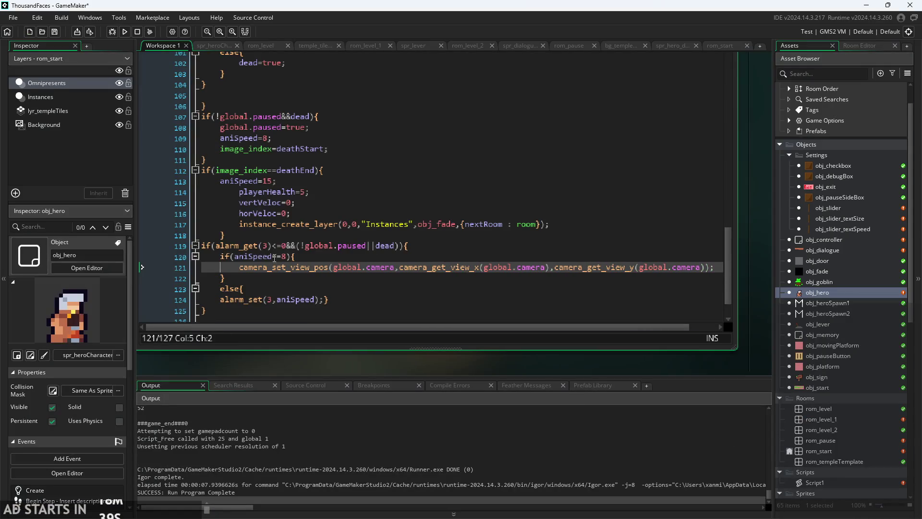
{"action": "left_click", "coordinate": [300, 255]}
{"action": "key", "text": "Left"}
{"action": "key", "text": "Left"}
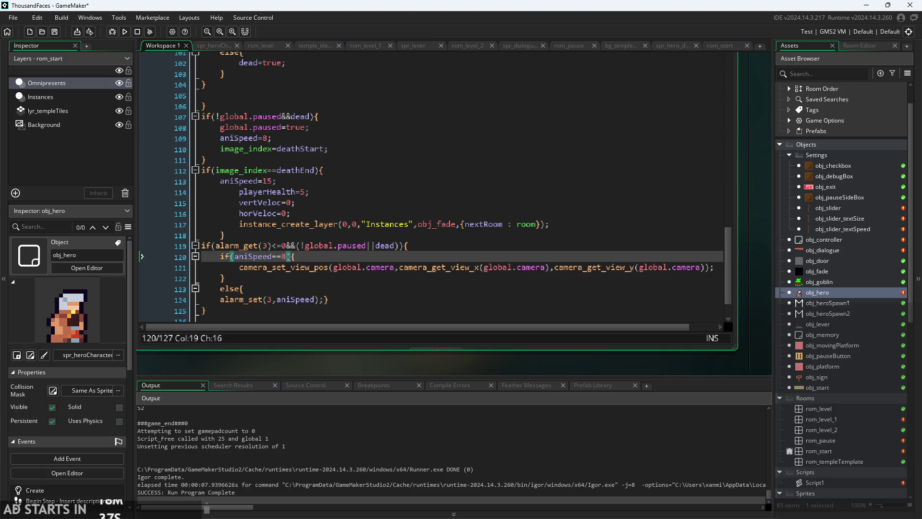
{"action": "key", "text": "BackSpace"}
{"action": "key", "text": "BackSpace"}
{"action": "key", "text": "BackSpace"}
{"action": "type", "text": "!"}
{"action": "type", "text": "=15"}
- Check where aniSpeed is set to 15 in the Create event, return to Step, and run
{"action": "key", "text": "ctrl+m"}
{"action": "left_click", "coordinate": [284, 205]}
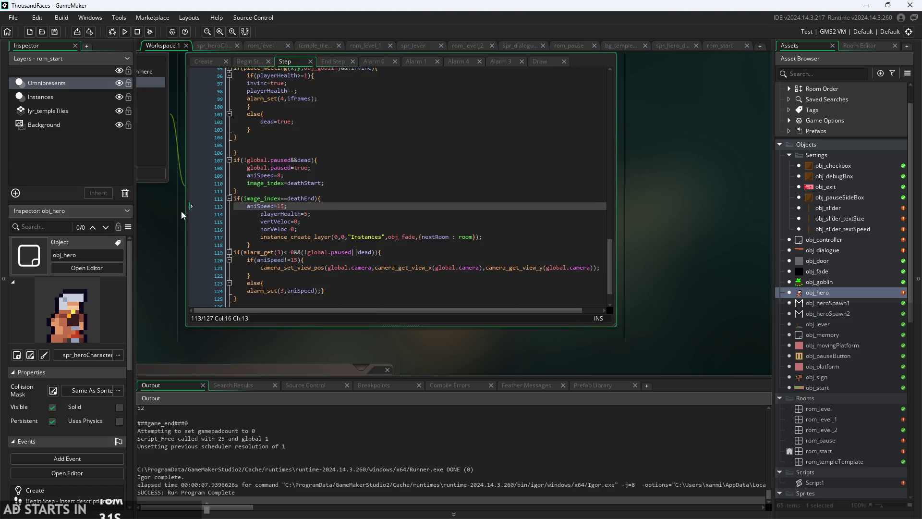
{"action": "left_click", "coordinate": [232, 114]}
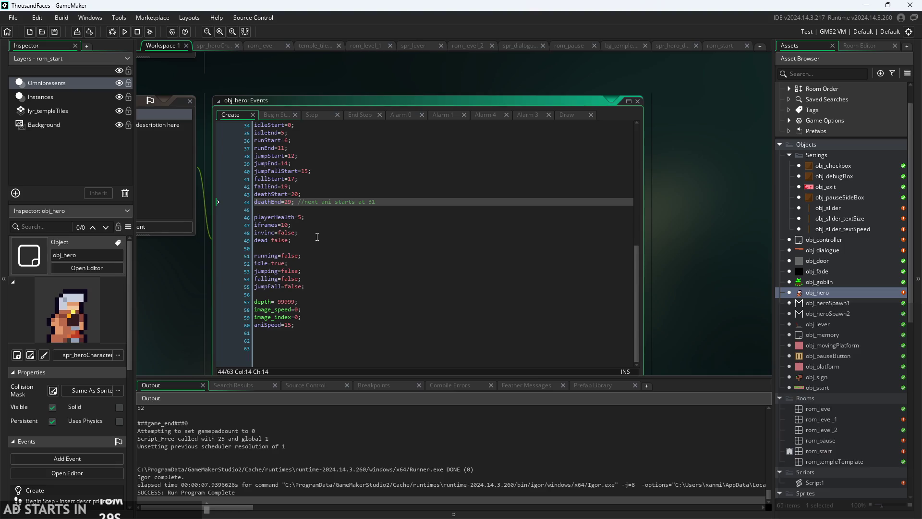
{"action": "left_click", "coordinate": [312, 115]}
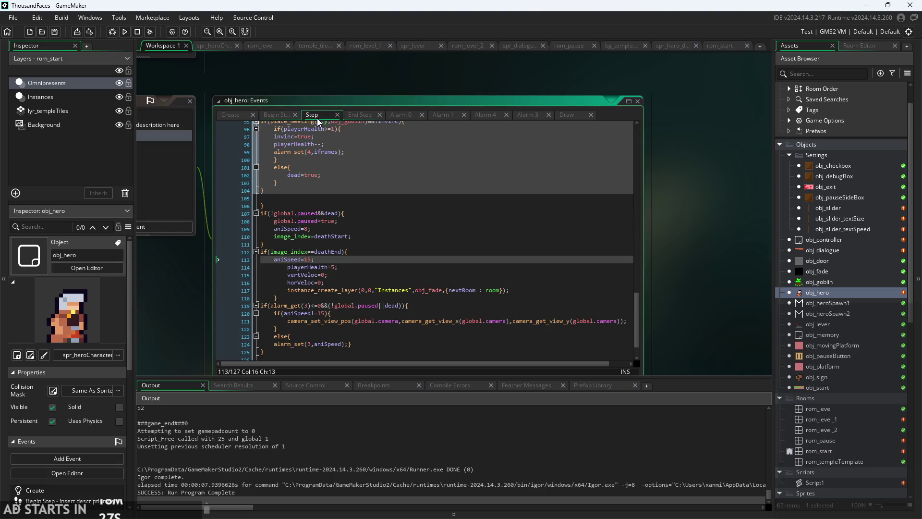
{"action": "key", "text": "ctrl+m"}
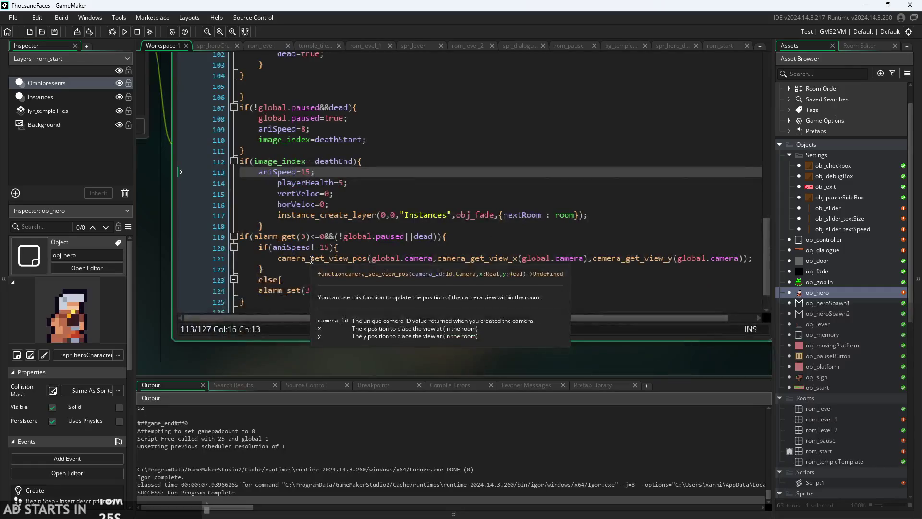
{"action": "key", "text": "F5"}
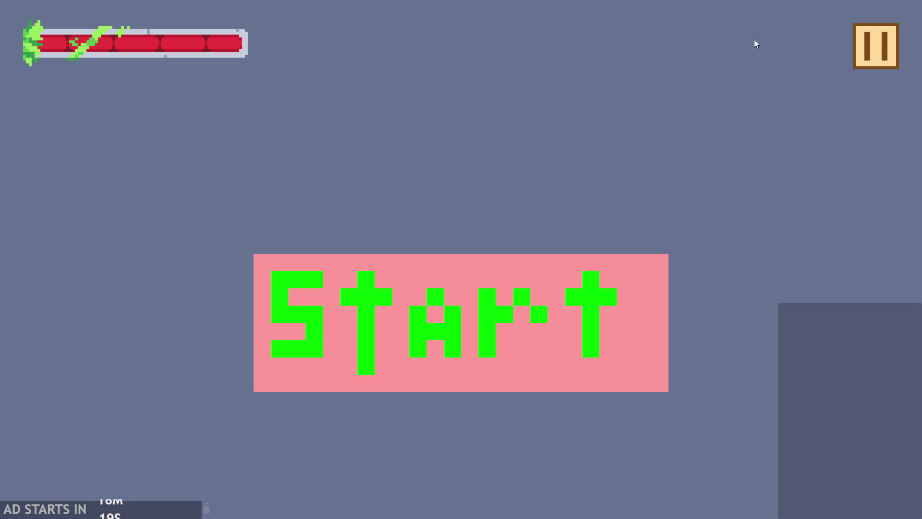
- Pause and resume, start the level, move the hero toward the goblin, then exit to the editor
{"action": "left_click", "coordinate": [874, 32]}
{"action": "left_click", "coordinate": [874, 46]}
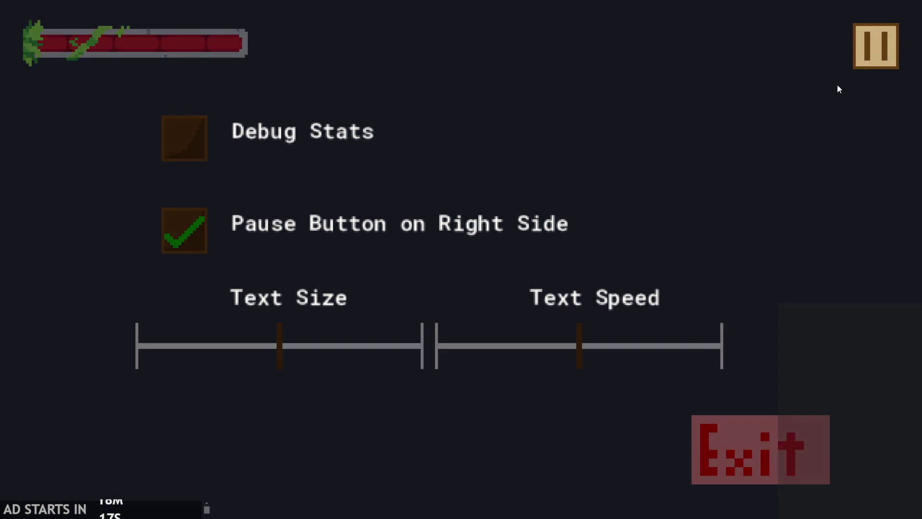
{"action": "left_click", "coordinate": [508, 340]}
{"action": "key", "text": "Right"}
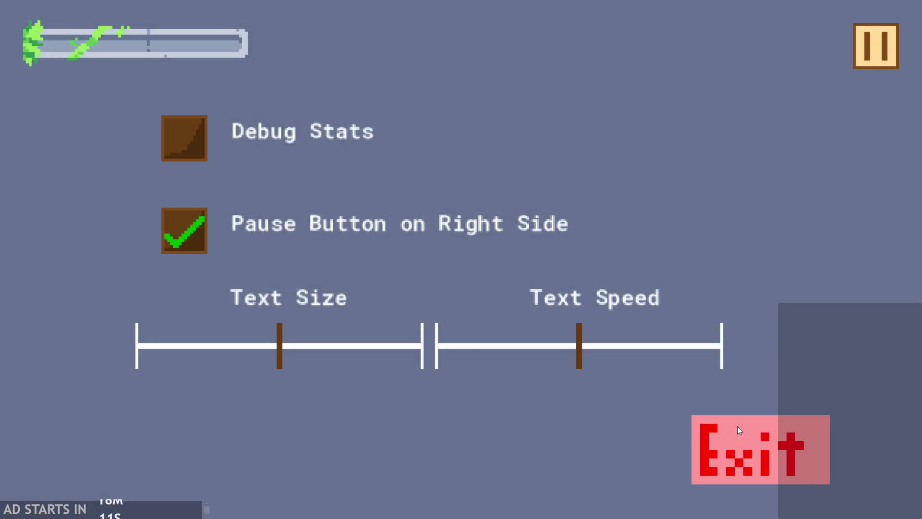
{"action": "left_click", "coordinate": [737, 426]}
{"action": "left_click", "coordinate": [307, 290]}
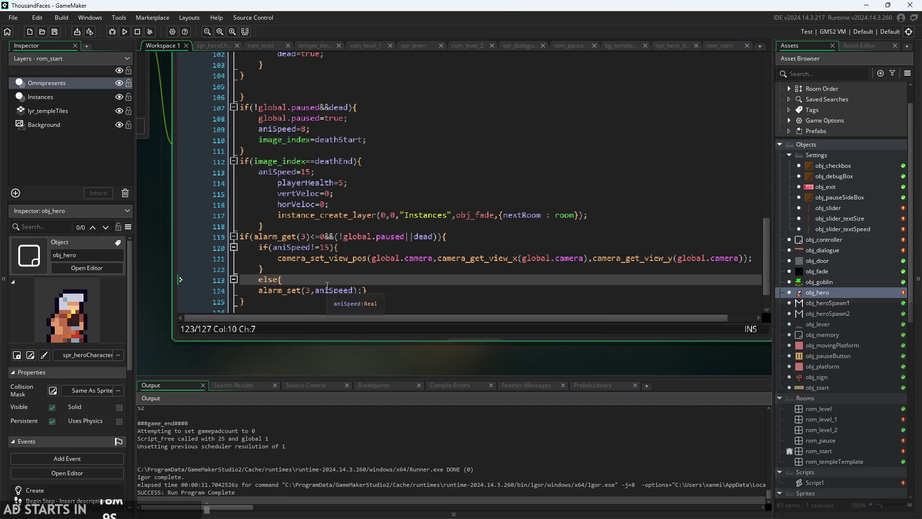
- Copy alarm_set(3,aniSpeed); onto a new line right after the camera_set_view_pos call
{"action": "left_click", "coordinate": [348, 274]}
{"action": "left_click", "coordinate": [307, 290]}
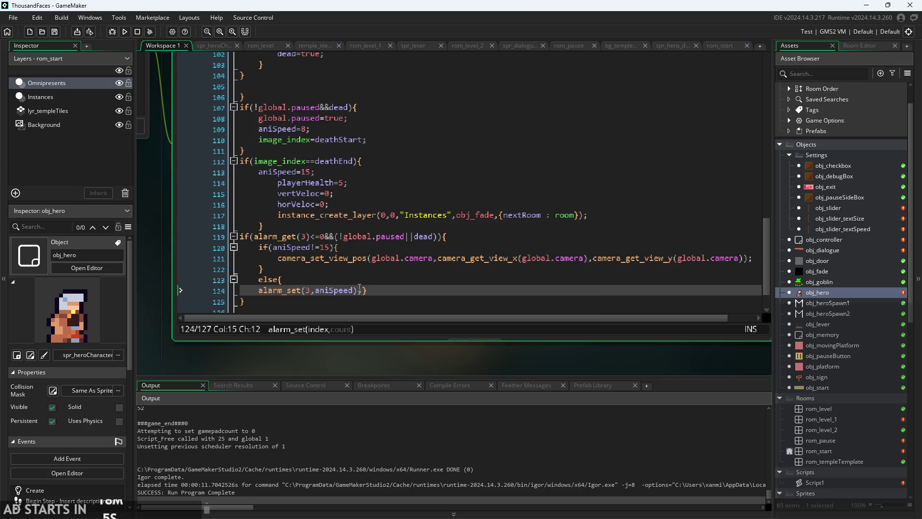
{"action": "left_click_drag", "start_coordinate": [364, 290], "coordinate": [256, 294]}
{"action": "key", "text": "ctrl+c"}
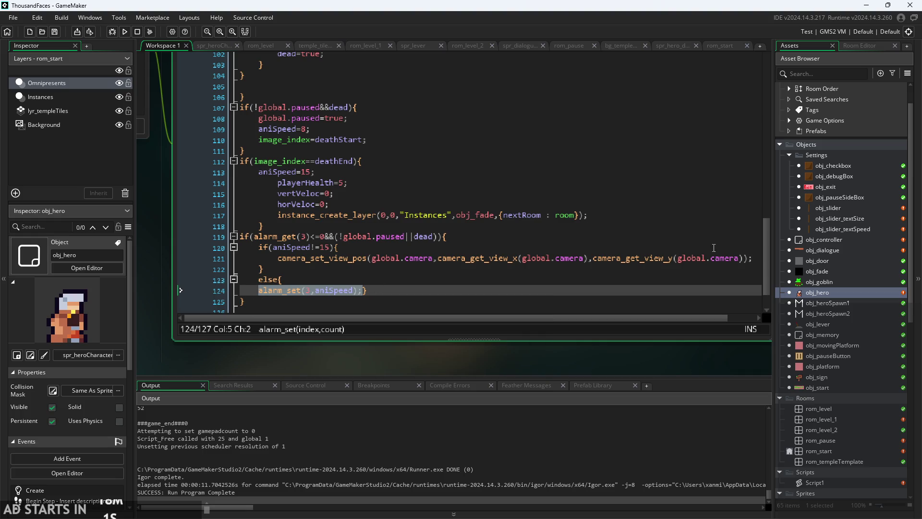
{"action": "left_click", "coordinate": [759, 258]}
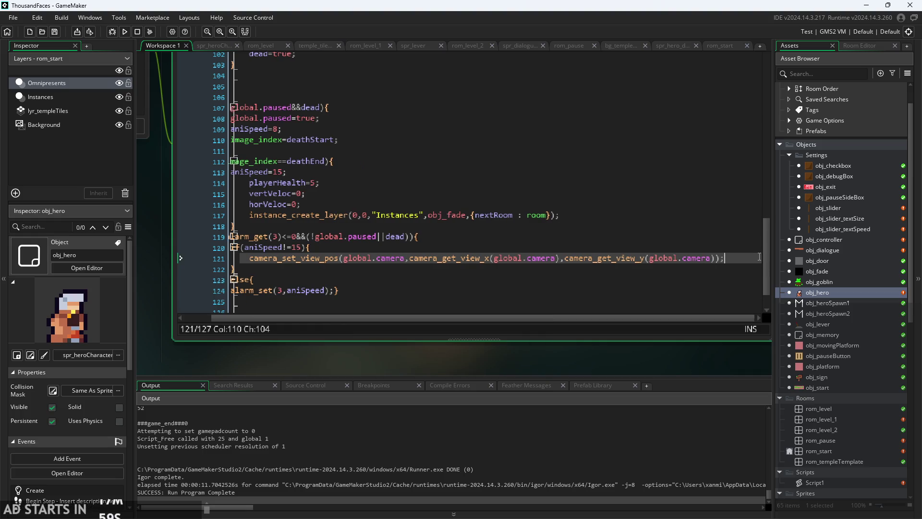
{"action": "key", "text": "Return"}
{"action": "key", "text": "ctrl+v"}
- Delete the else branch, close the if block with a brace, and run a test build
{"action": "scroll", "coordinate": [488, 248], "scroll_direction": "up", "scroll_amount": 2}
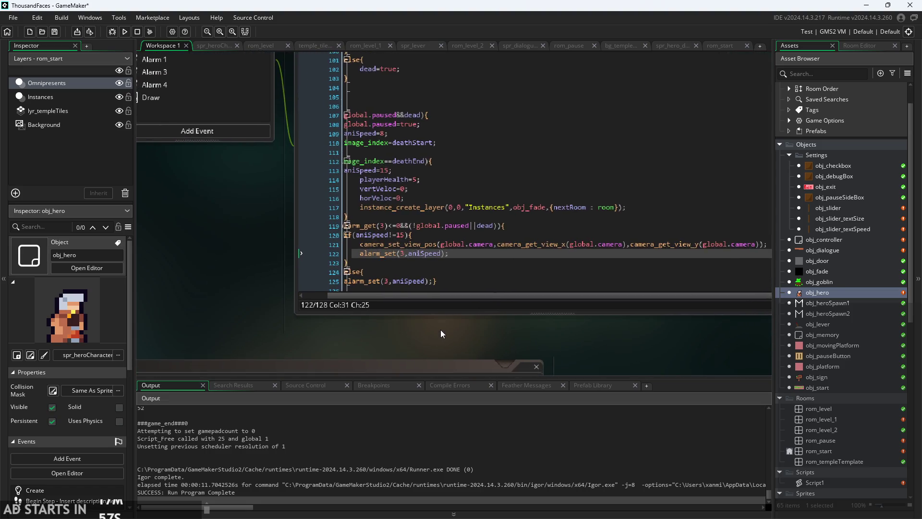
{"action": "left_click_drag", "start_coordinate": [414, 306], "coordinate": [359, 306]}
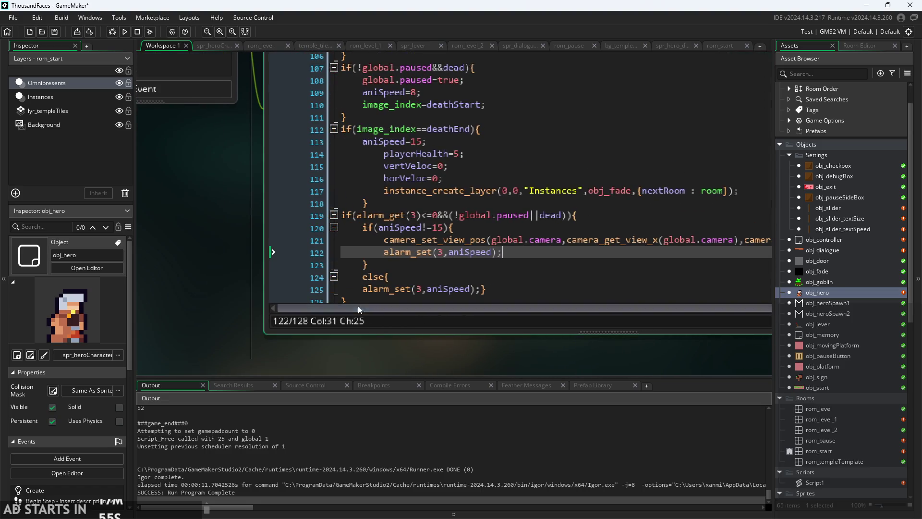
{"action": "left_click", "coordinate": [315, 273]}
{"action": "key", "text": "BackSpace"}
{"action": "left_click", "coordinate": [268, 246]}
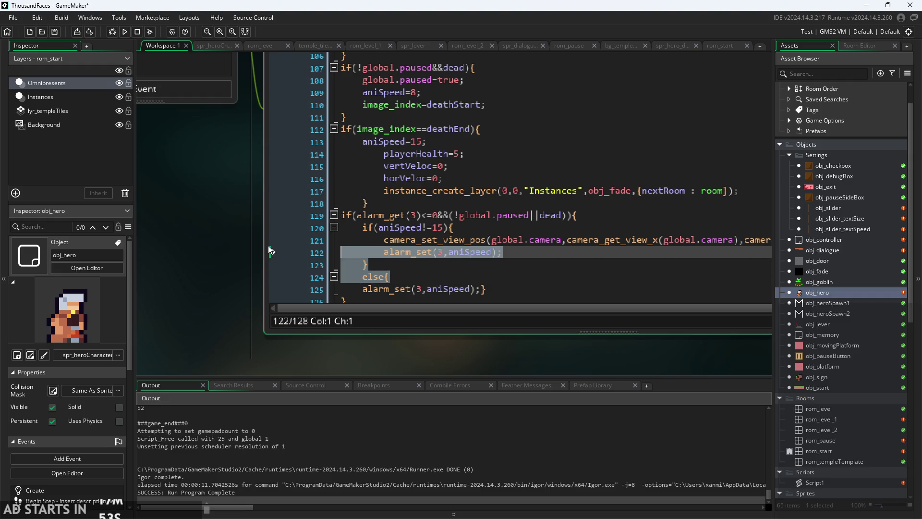
{"action": "key", "text": "BackSpace"}
{"action": "left_click", "coordinate": [488, 264]}
{"action": "key", "text": "Up"}
{"action": "key", "text": "BackSpace"}
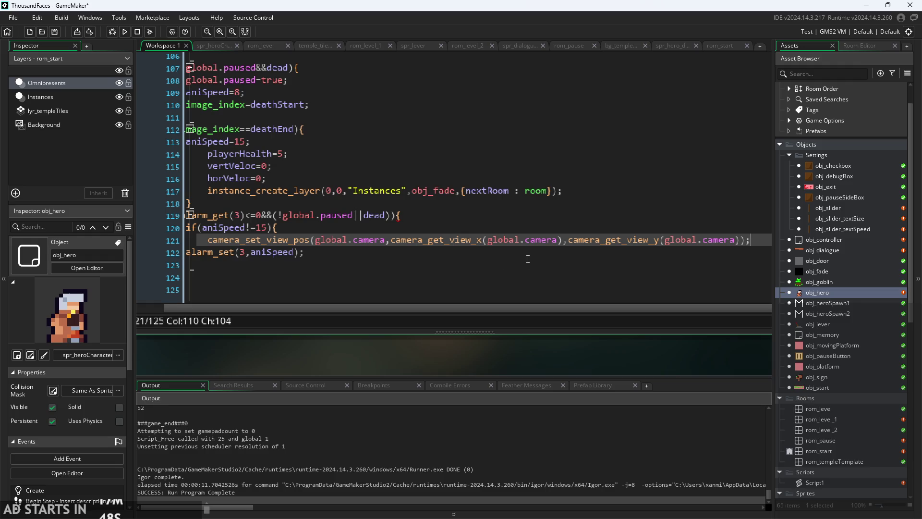
{"action": "key", "text": "Return"}
{"action": "type", "text": "}"}
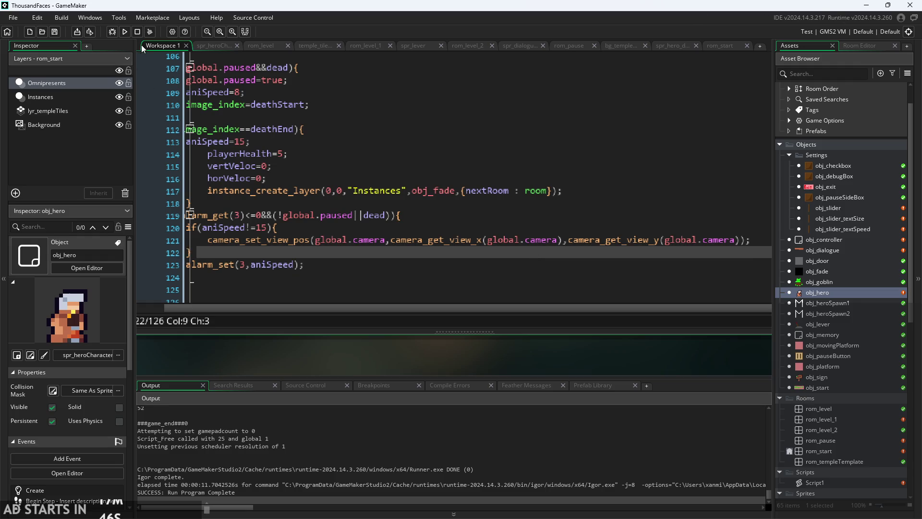
{"action": "left_click", "coordinate": [124, 32]}
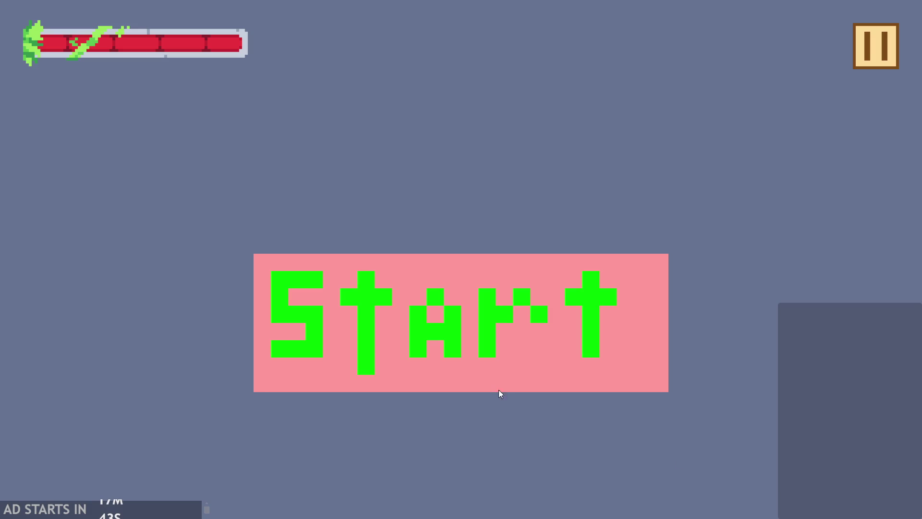
- Start the game, run and jump the hero into the goblin, then exit from the pause menu
{"action": "left_click", "coordinate": [498, 390]}
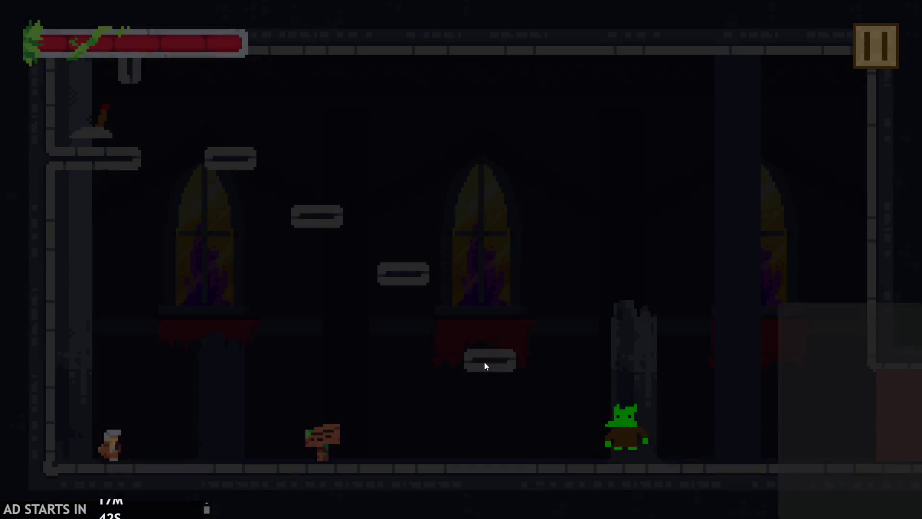
{"action": "key", "text": "Right"}
{"action": "key", "text": "space"}
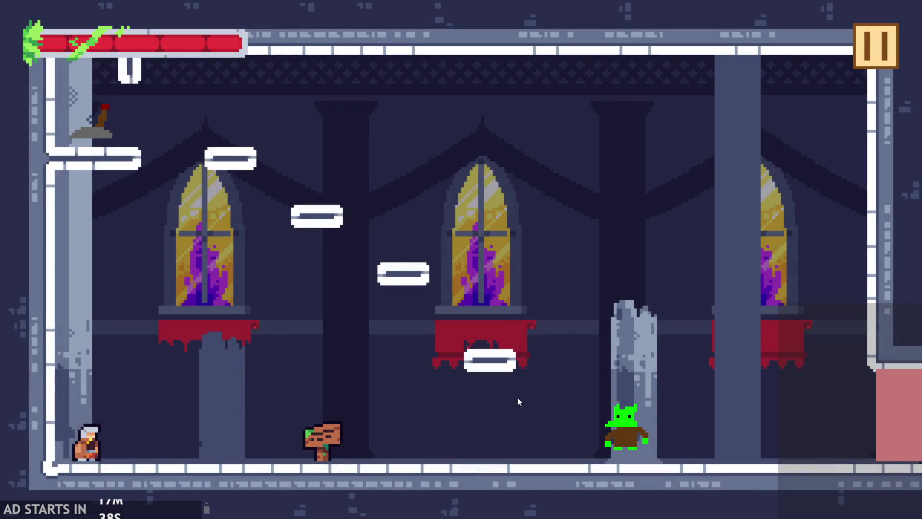
{"action": "key", "text": "Right"}
{"action": "key", "text": "space"}
{"action": "key", "text": "Right"}
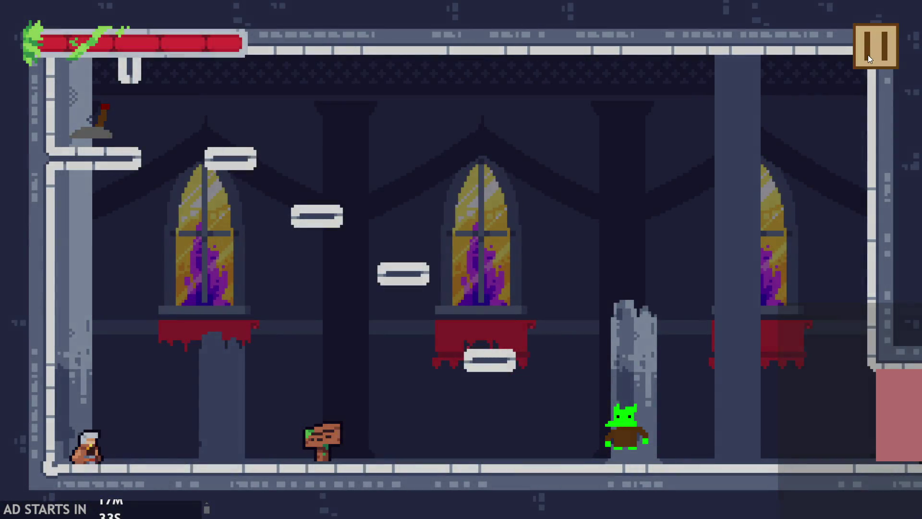
{"action": "left_click", "coordinate": [868, 54]}
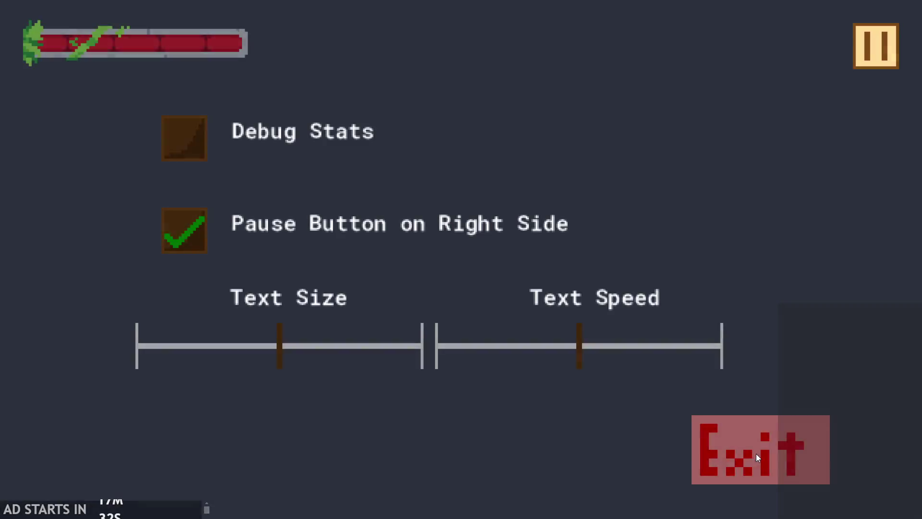
{"action": "left_click", "coordinate": [756, 453]}
{"action": "left_click_drag", "start_coordinate": [434, 316], "coordinate": [327, 324]}
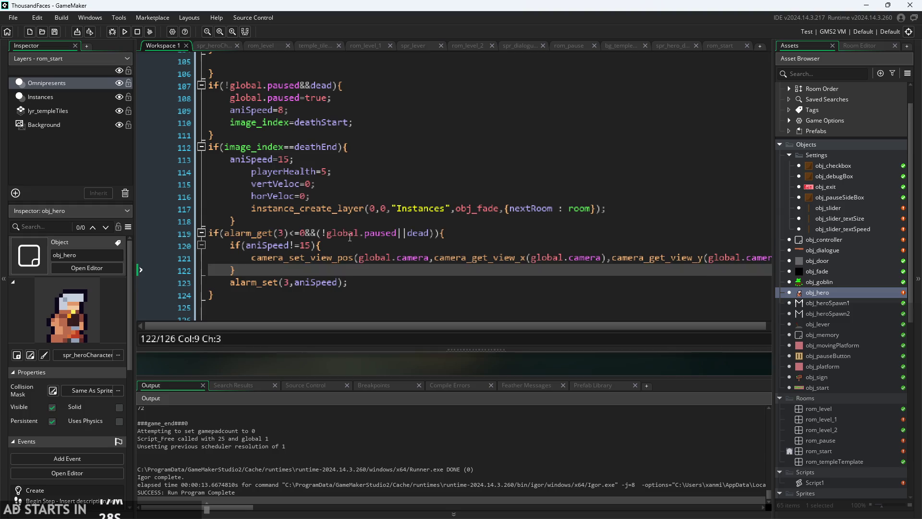
- Replace line 121's camera_get_view_x argument with random_range(-1,2)
{"action": "left_click", "coordinate": [382, 258]}
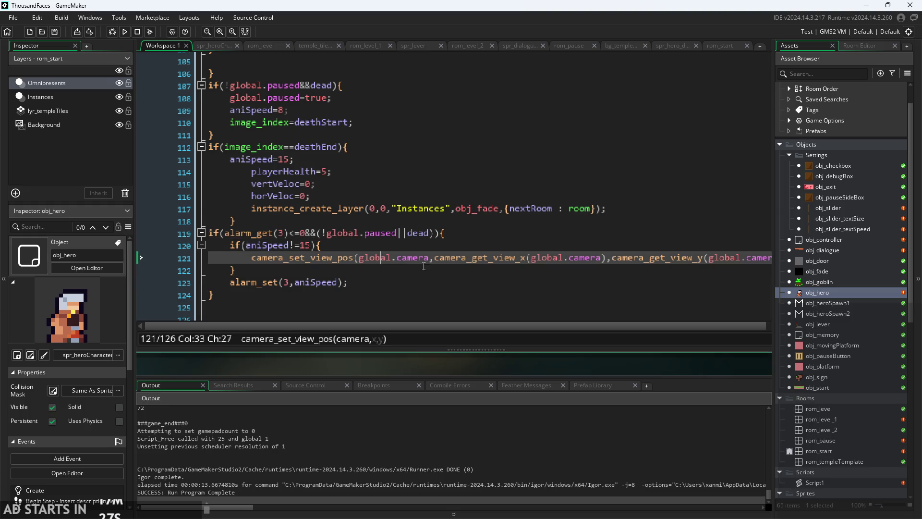
{"action": "left_click", "coordinate": [609, 260]}
{"action": "key", "text": "shift+Left"}
{"action": "key", "text": "shift+Left"}
{"action": "key", "text": "shift+Left"}
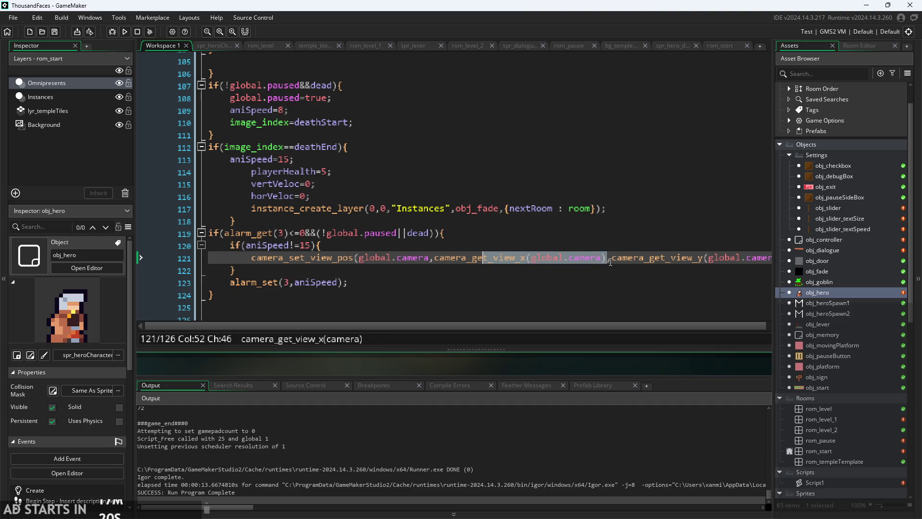
{"action": "key", "text": "shift+Left"}
{"action": "key", "text": "shift+Left"}
{"action": "key", "text": "shift+Left"}
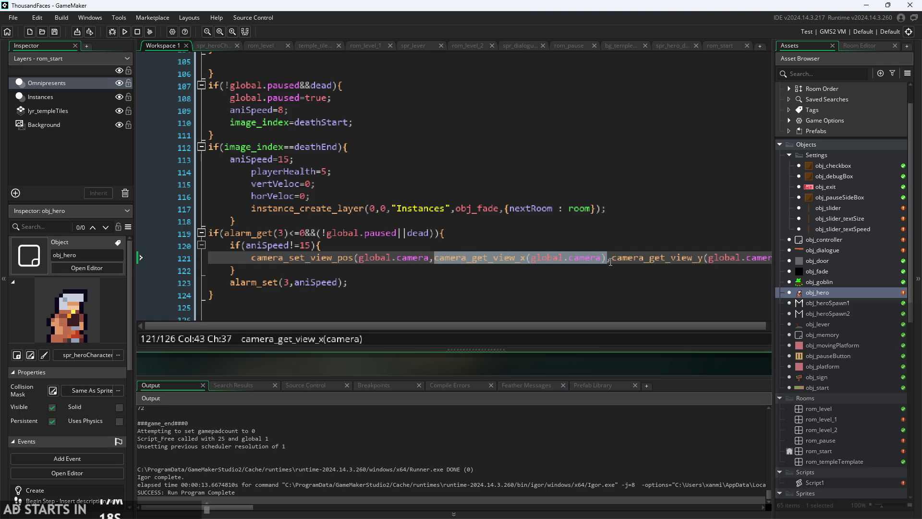
{"action": "key", "text": "BackSpace"}
{"action": "type", "text": "ch"}
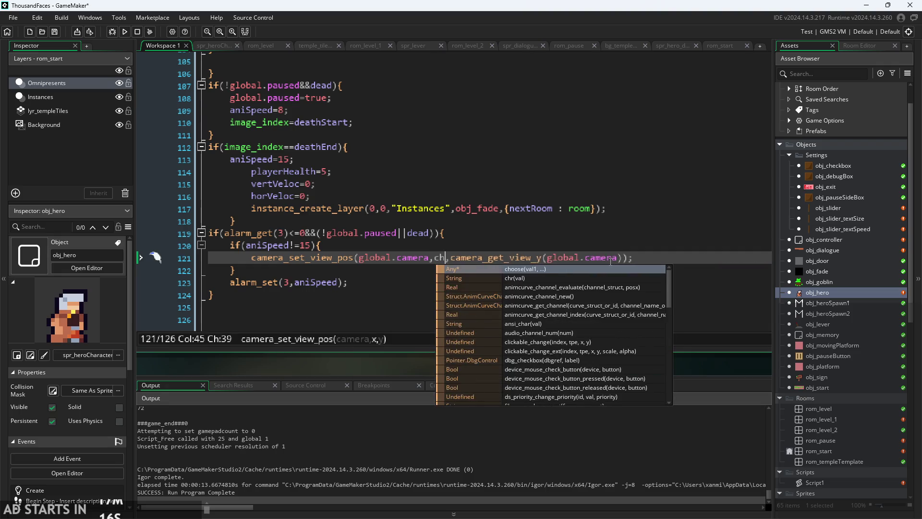
{"action": "key", "text": "BackSpace"}
{"action": "key", "text": "BackSpace"}
{"action": "type", "text": "r"}
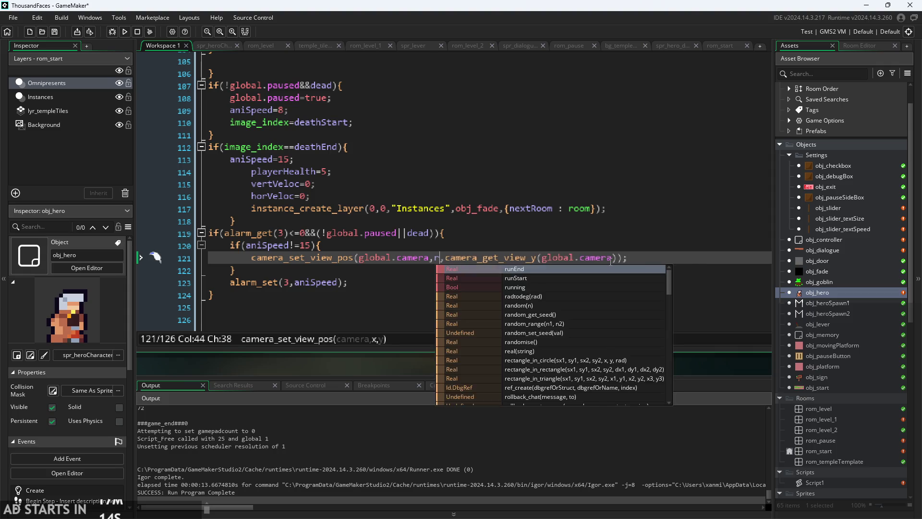
{"action": "type", "text": "andom"}
{"action": "key", "text": "Down"}
{"action": "key", "text": "Down"}
{"action": "key", "text": "Return"}
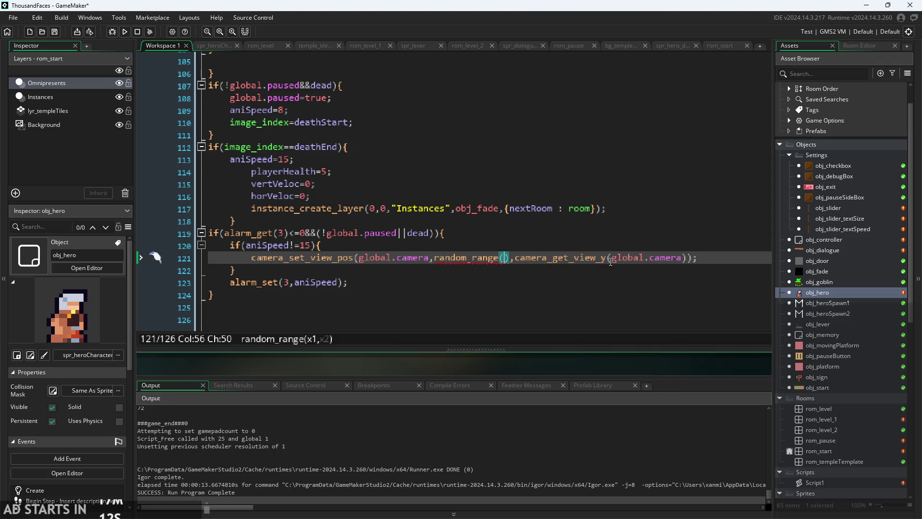
{"action": "type", "text": "-1,2"}
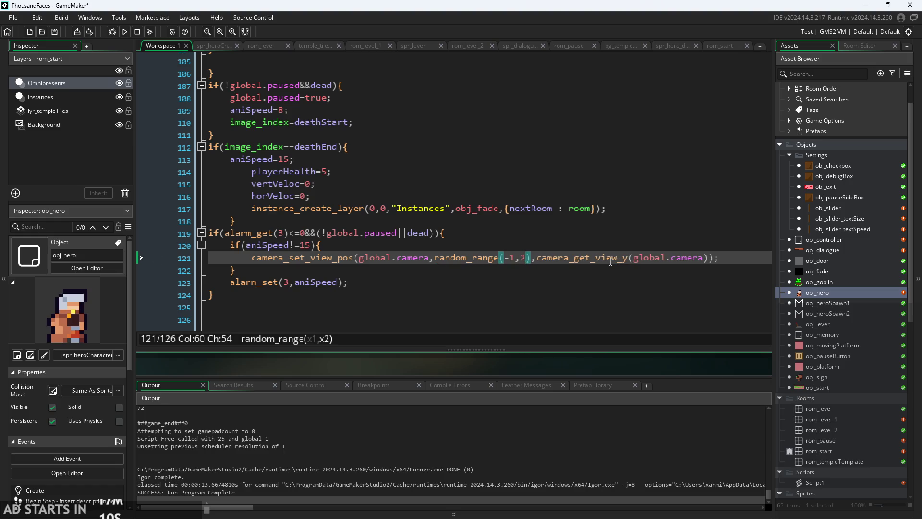
- Reuse random_range(-1,2) for the y argument, replacing camera_get_view_y, and run with F5
{"action": "key", "text": "shift+Left"}
{"action": "key", "text": "shift+Left"}
{"action": "key", "text": "shift+Left"}
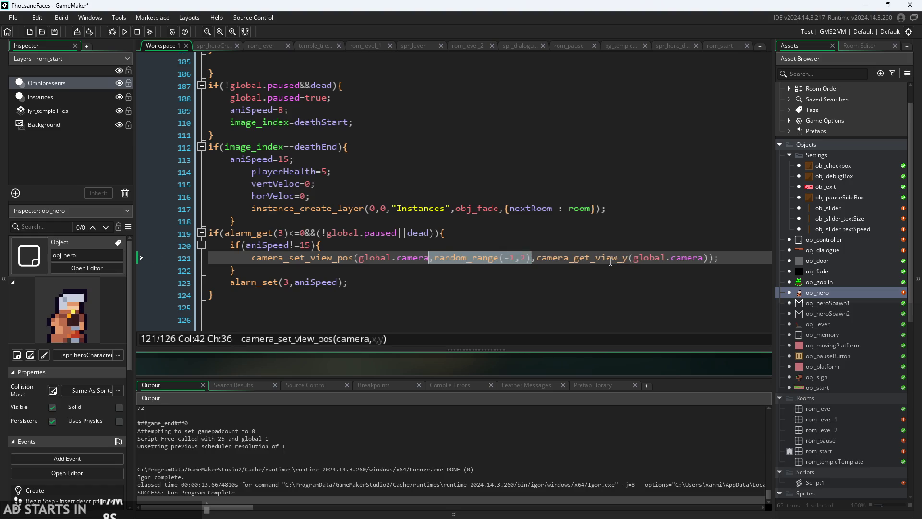
{"action": "key", "text": "shift+Right"}
{"action": "key", "text": "ctrl+x"}
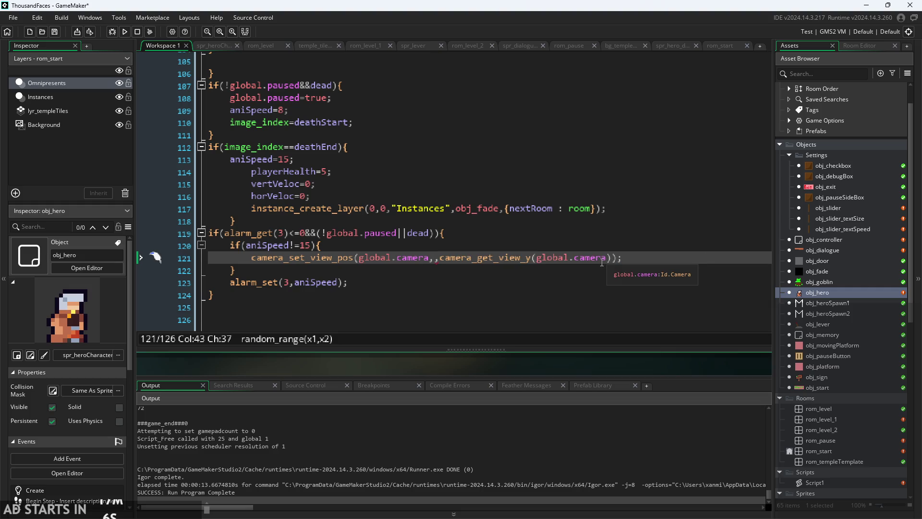
{"action": "key", "text": "ctrl+v"}
{"action": "left_click_drag", "start_coordinate": [536, 257], "coordinate": [705, 259]}
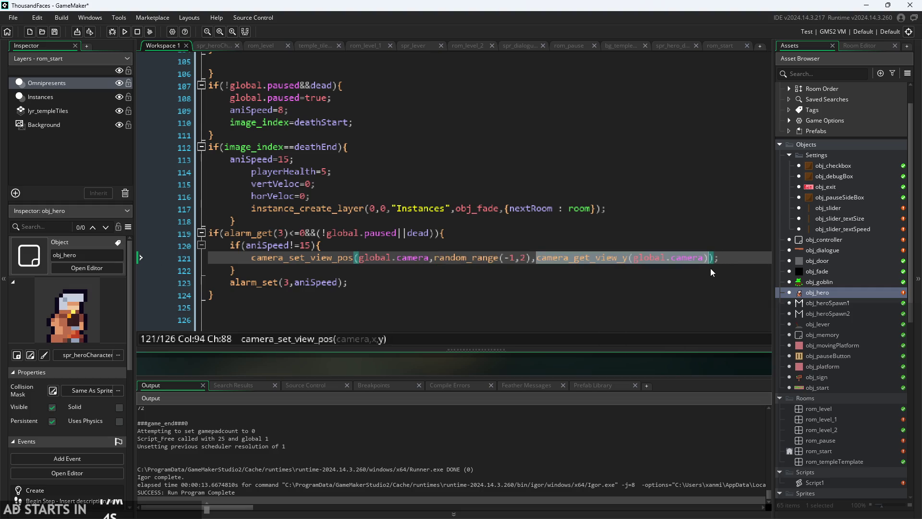
{"action": "key", "text": "ctrl+v"}
{"action": "key", "text": "F5"}
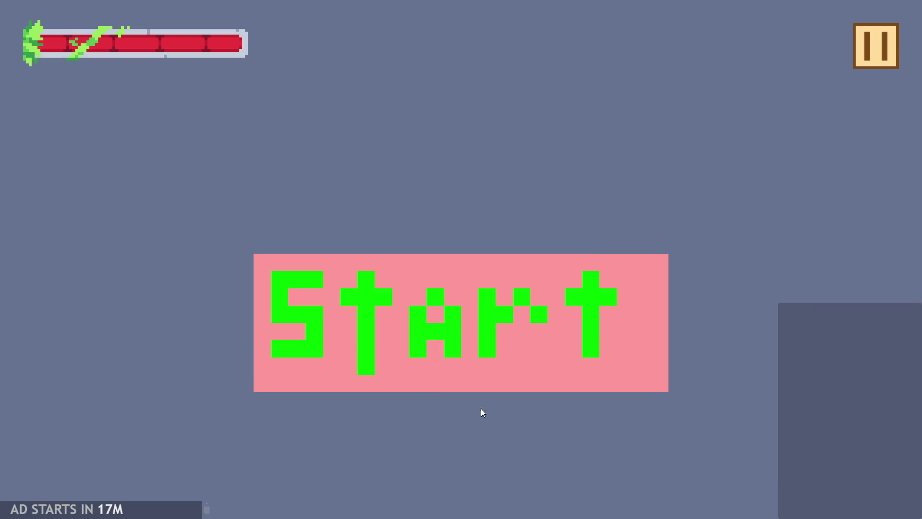
{"action": "left_click", "coordinate": [356, 342]}
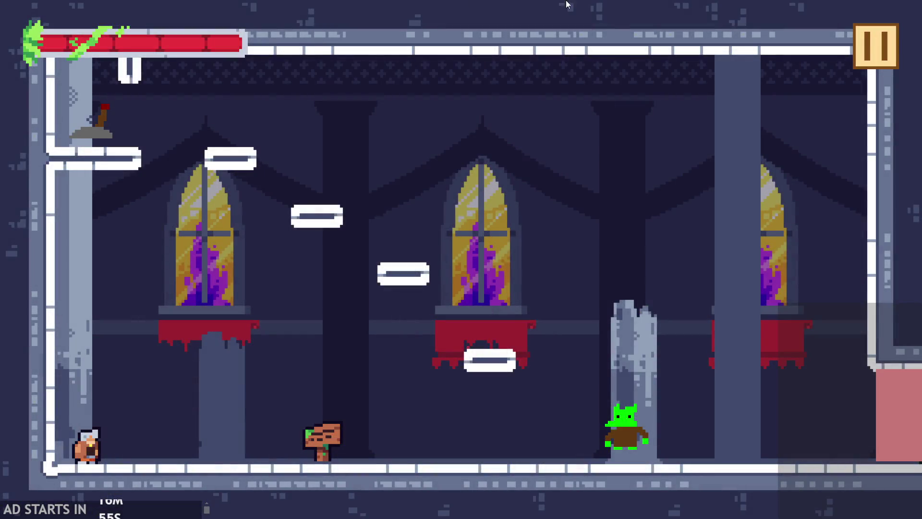
{"action": "key", "text": "Escape"}
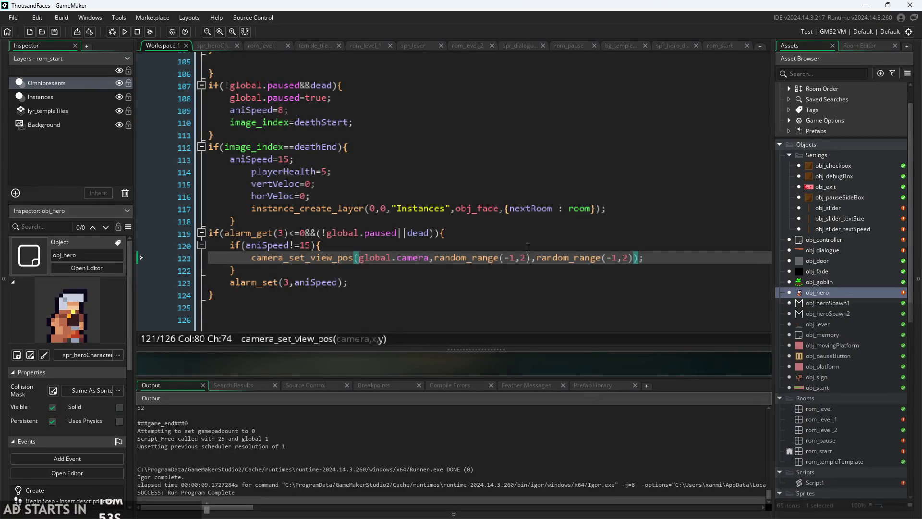
{"action": "left_click", "coordinate": [517, 262]}
{"action": "key", "text": "BackSpace"}
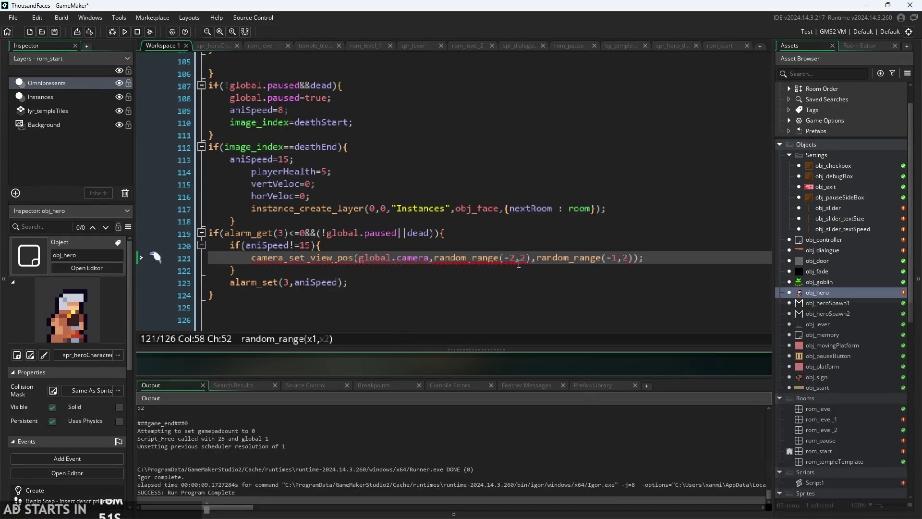
- Change the shake ranges to random_range(-6,2) and launch a test run
{"action": "type", "text": "6"}
{"action": "key", "text": "Right"}
{"action": "key", "text": "Right"}
{"action": "key", "text": "Right"}
{"action": "left_click", "coordinate": [124, 32]}
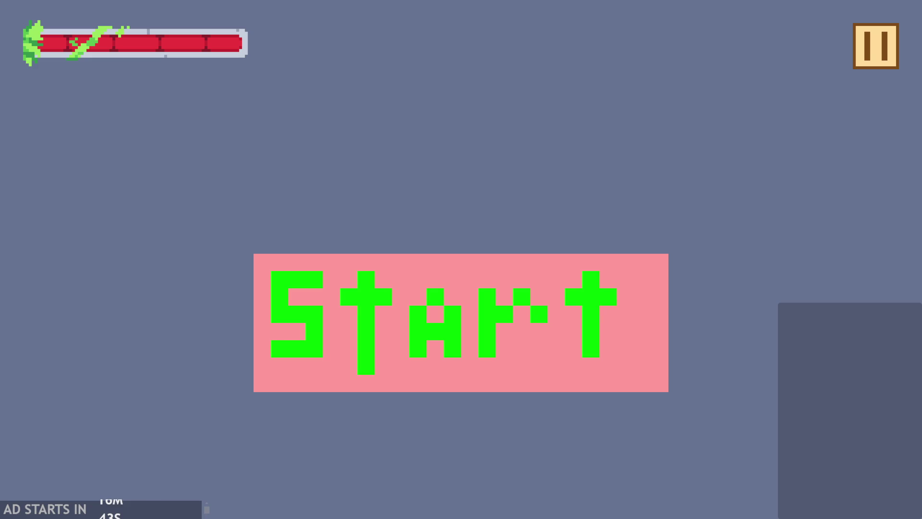
- Start the level, run and jump the hero, then exit back to the editor
{"action": "left_click", "coordinate": [315, 286]}
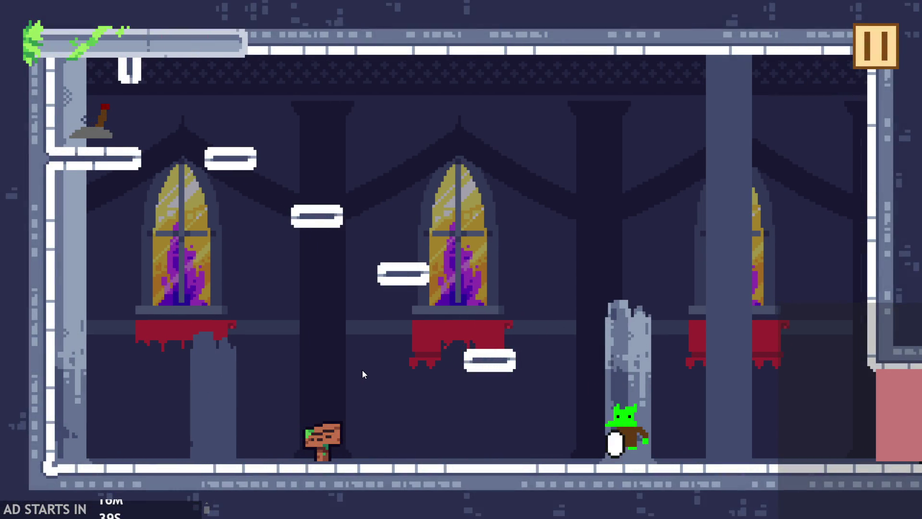
{"action": "key", "text": "Right"}
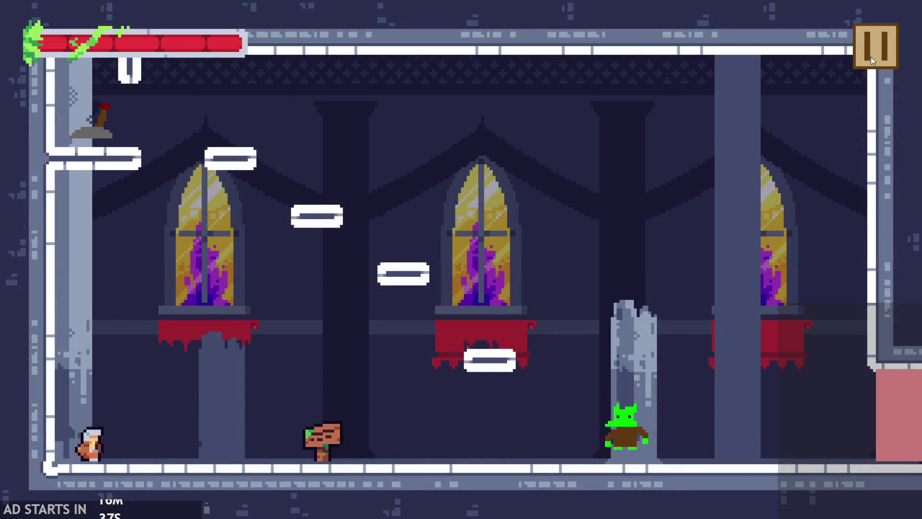
{"action": "key", "text": "Up"}
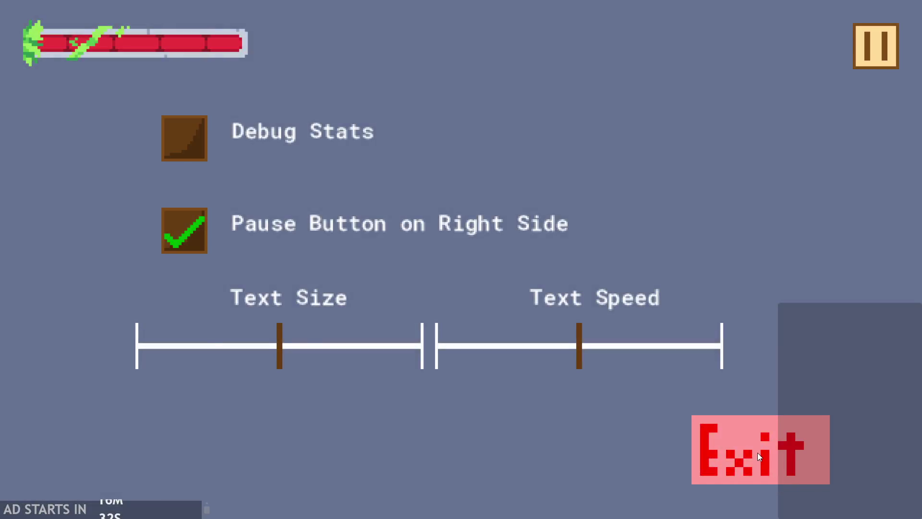
{"action": "left_click", "coordinate": [756, 452]}
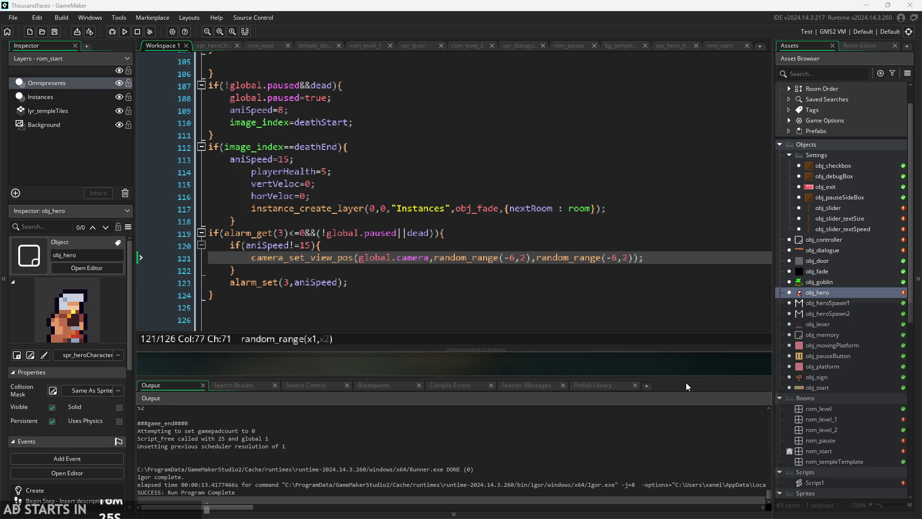
- Open obj_controller and show its Room Start event, where global.camera is created
{"action": "scroll", "coordinate": [753, 357], "scroll_direction": "down", "scroll_amount": 3}
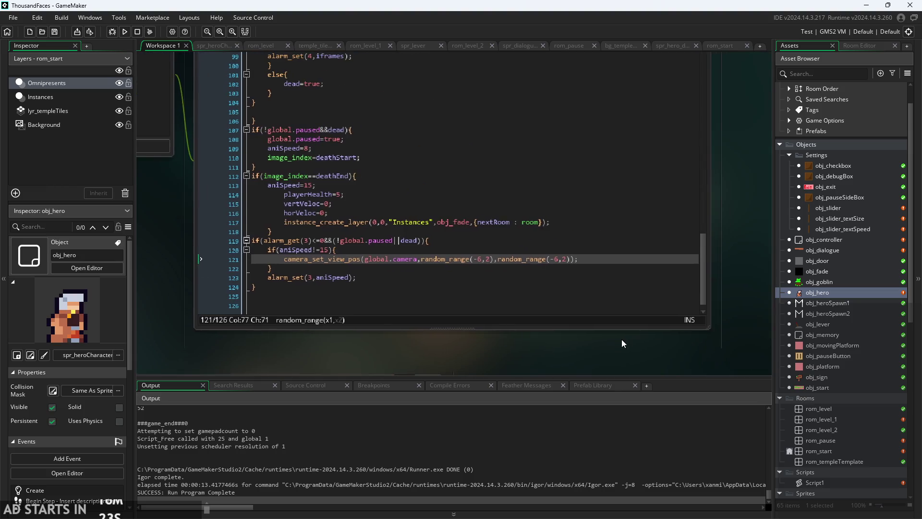
{"action": "scroll", "coordinate": [619, 341], "scroll_direction": "up", "scroll_amount": 2}
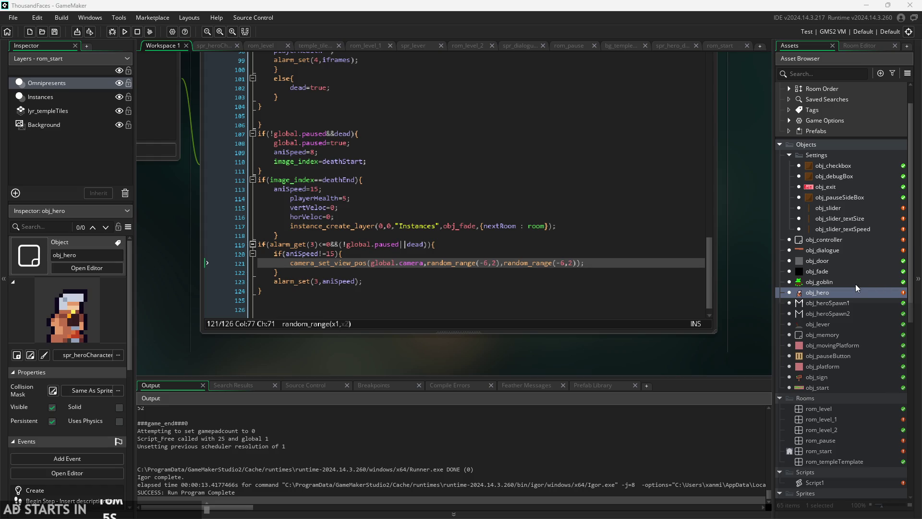
{"action": "double_click", "coordinate": [846, 303]}
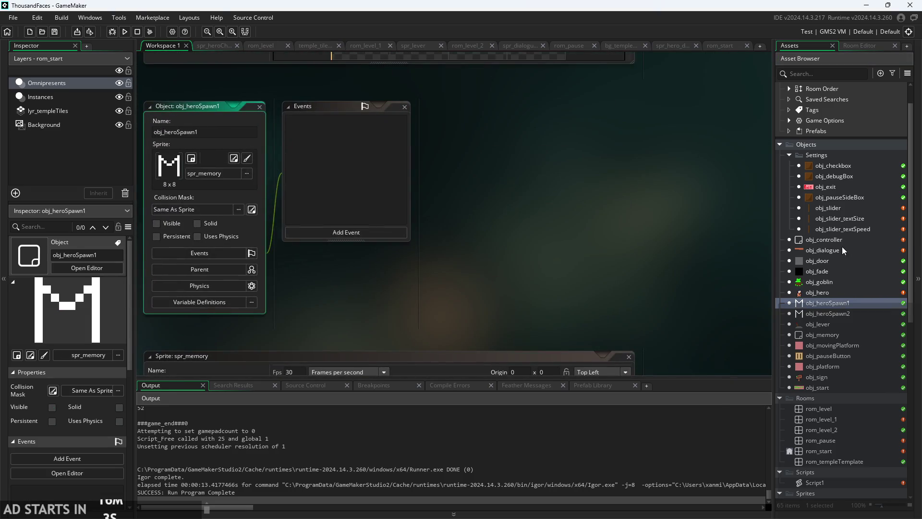
{"action": "double_click", "coordinate": [842, 240]}
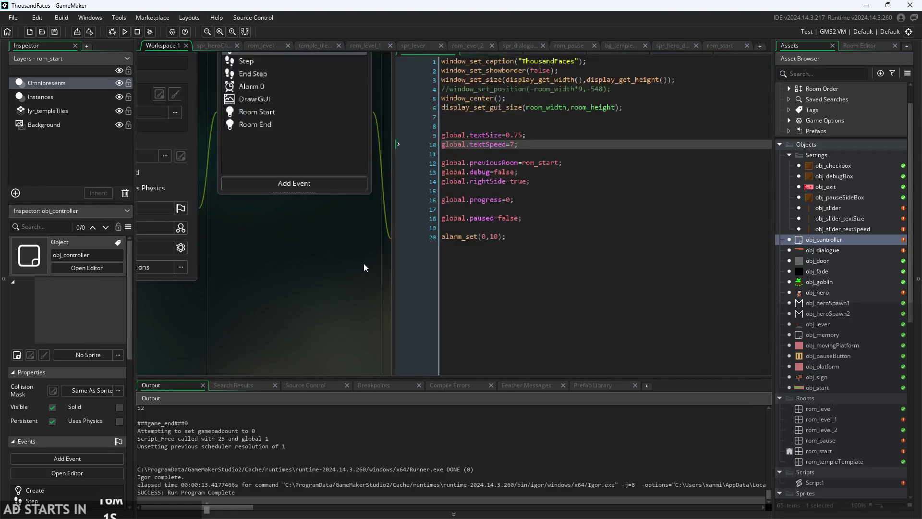
{"action": "left_click", "coordinate": [215, 173]}
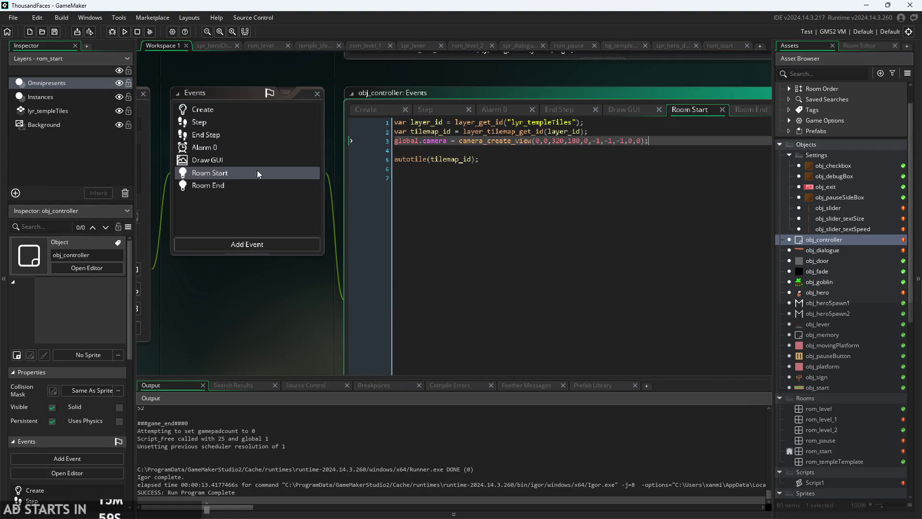
- Replace Room Start's global.camera line with an if (view_camera[0] == -1) camera_create_view block
{"action": "left_click_drag", "start_coordinate": [660, 144], "coordinate": [277, 145]}
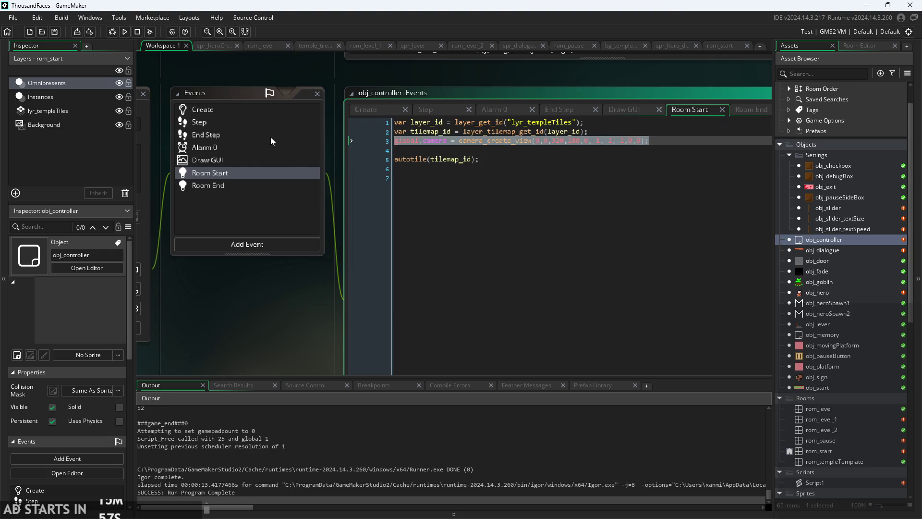
{"action": "key", "text": "ctrl+v"}
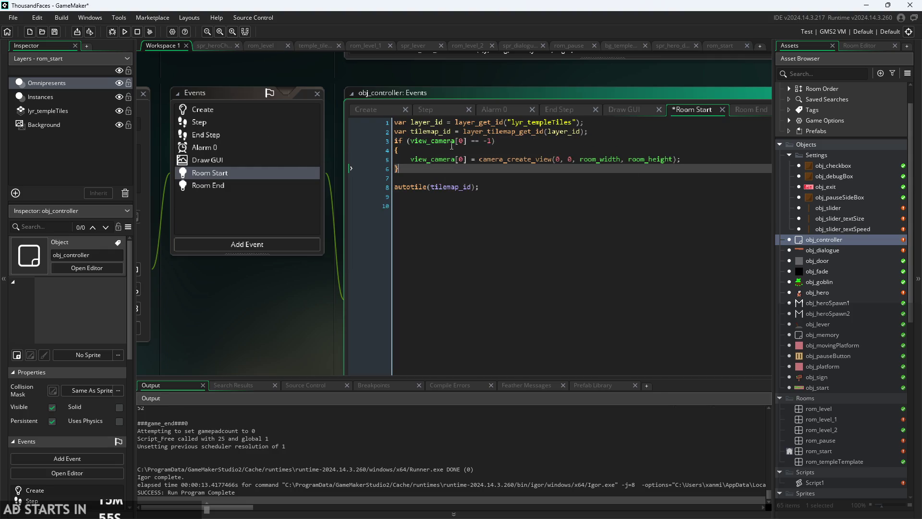
{"action": "left_click", "coordinate": [451, 146]}
{"action": "scroll", "coordinate": [557, 202], "scroll_direction": "up", "scroll_amount": 2}
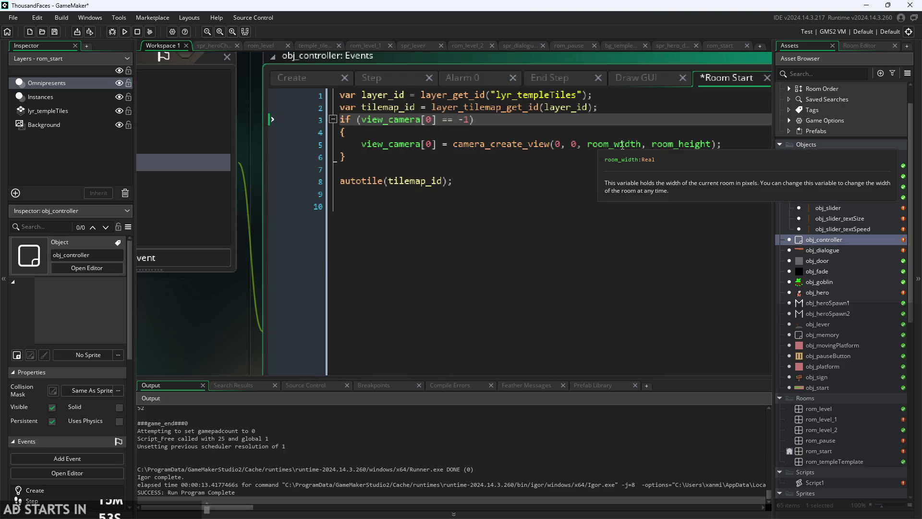
{"action": "mouse_move", "coordinate": [495, 143]}
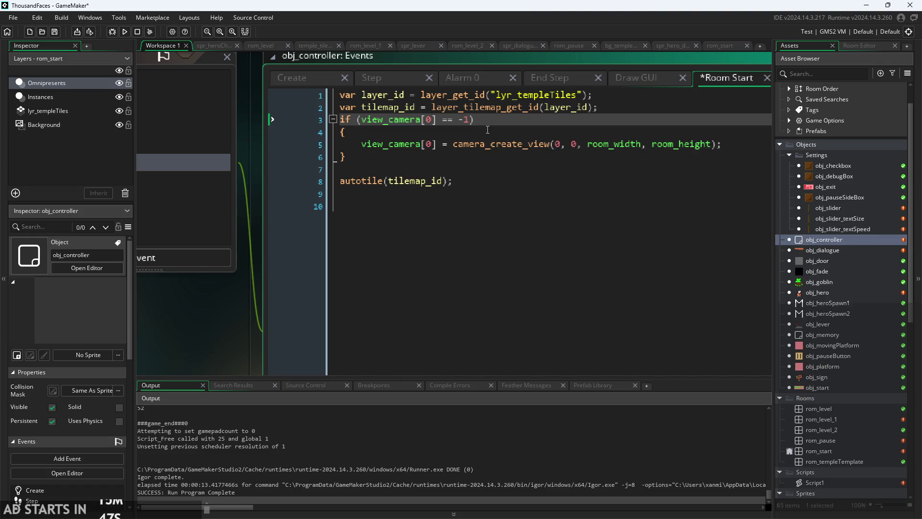
{"action": "scroll", "coordinate": [250, 293], "scroll_direction": "down", "scroll_amount": 2}
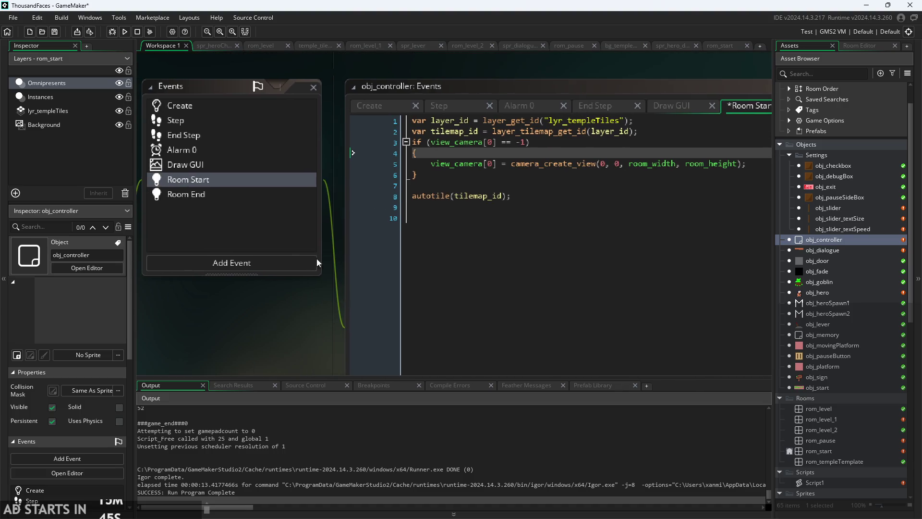
- In Room End, replace the camera_destroy line with view_camera[0]=-1;
{"action": "left_click", "coordinate": [206, 193]}
{"action": "left_click_drag", "start_coordinate": [566, 123], "coordinate": [344, 120]}
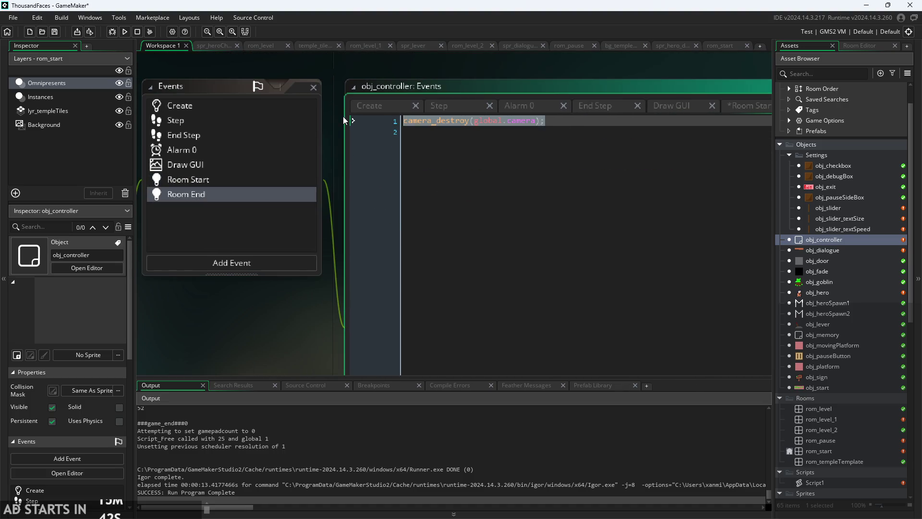
{"action": "type", "text": "view"}
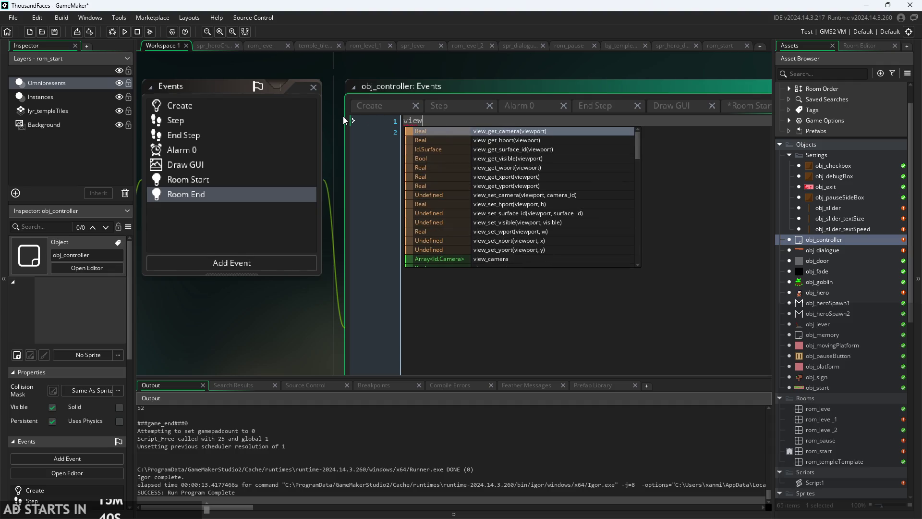
{"action": "type", "text": "_camera"}
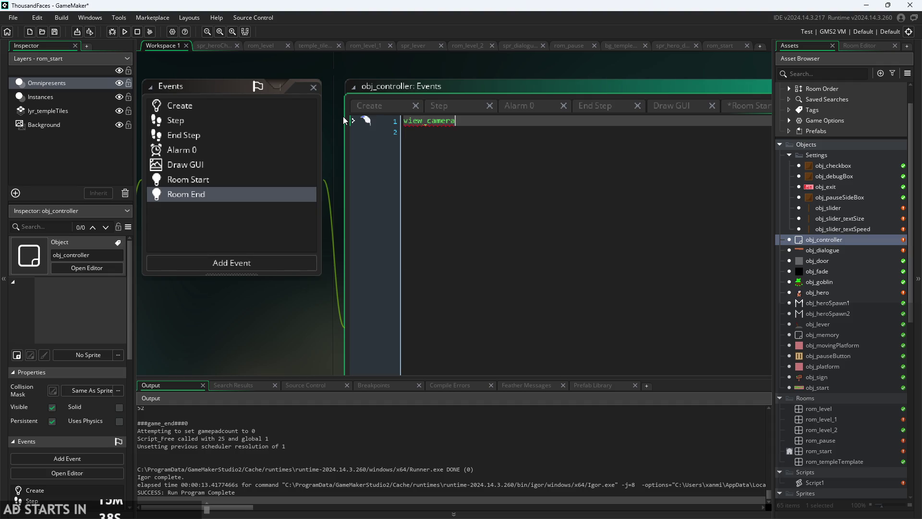
{"action": "type", "text": "[0]=-1;"}
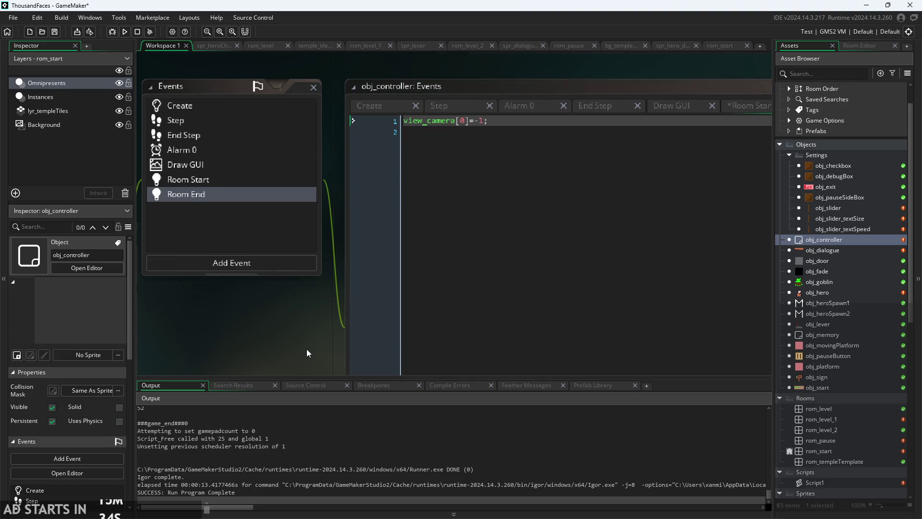
{"action": "scroll", "coordinate": [307, 348], "scroll_direction": "down", "scroll_amount": 2}
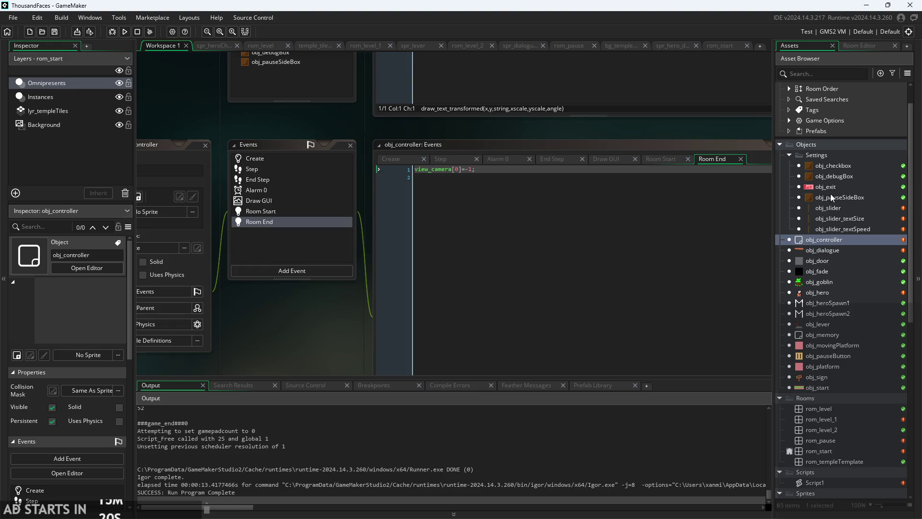
{"action": "double_click", "coordinate": [831, 290]}
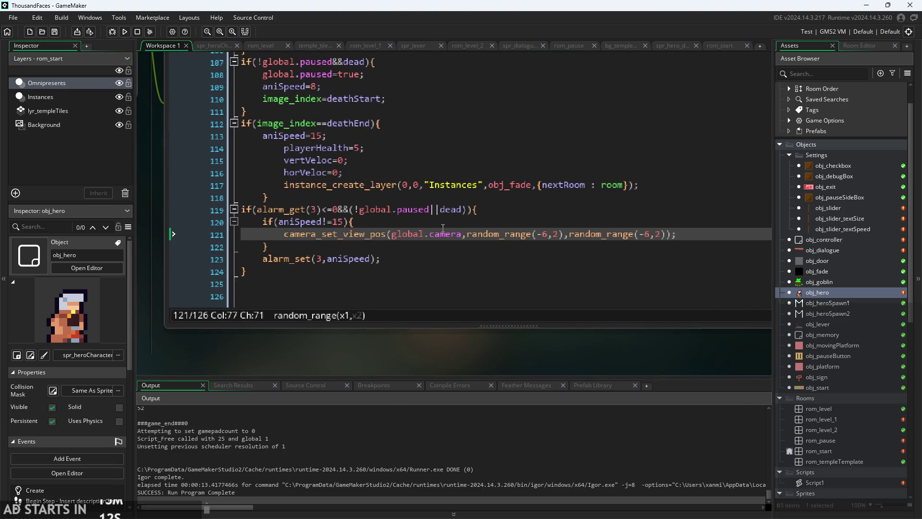
- Replace global.camera on line 121 with view_camera[0] and run the game with F5
{"action": "left_click_drag", "start_coordinate": [460, 239], "coordinate": [395, 241]}
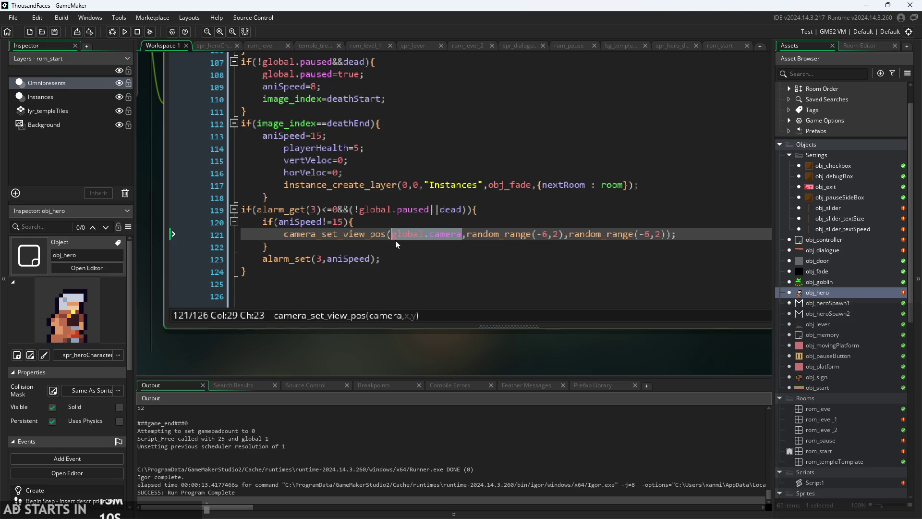
{"action": "type", "text": "view"}
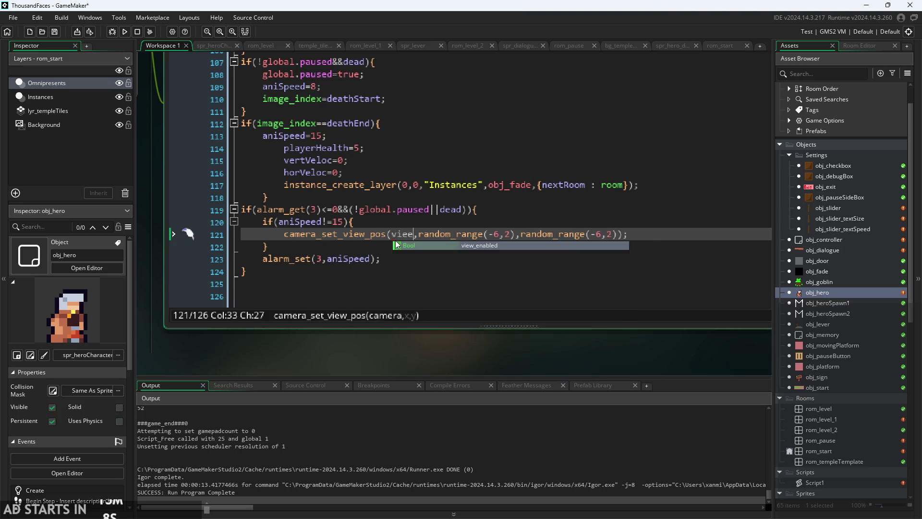
{"action": "key", "text": "Return"}
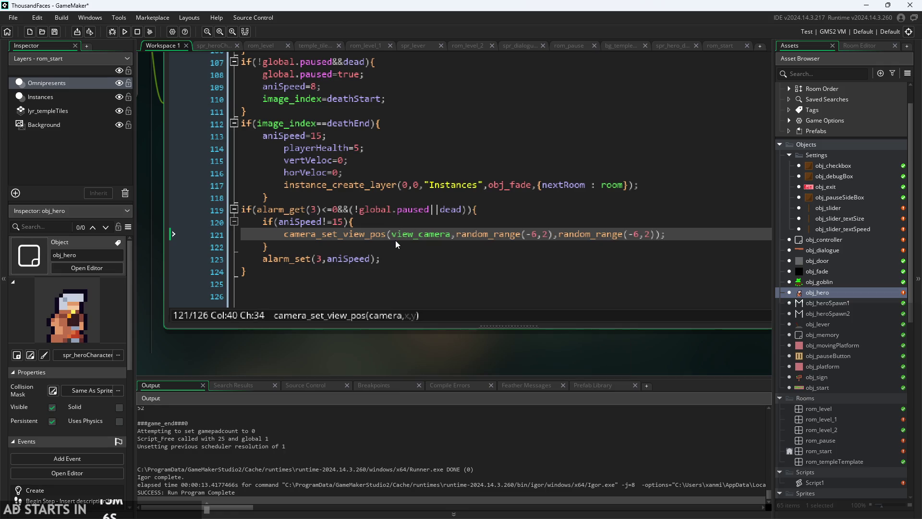
{"action": "type", "text": "[0]"}
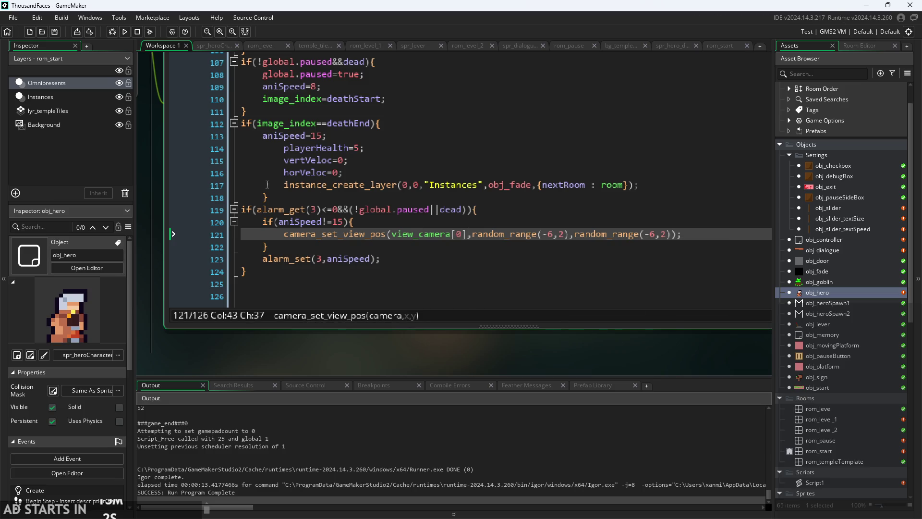
{"action": "key", "text": "F5"}
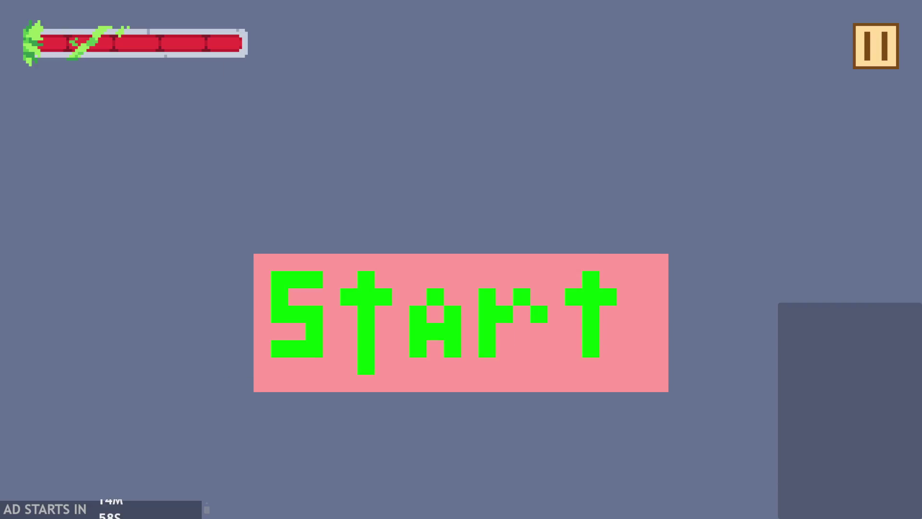
- Start the castle level, steer and jump the hero into the goblin, then pause and exit
{"action": "left_click", "coordinate": [655, 315]}
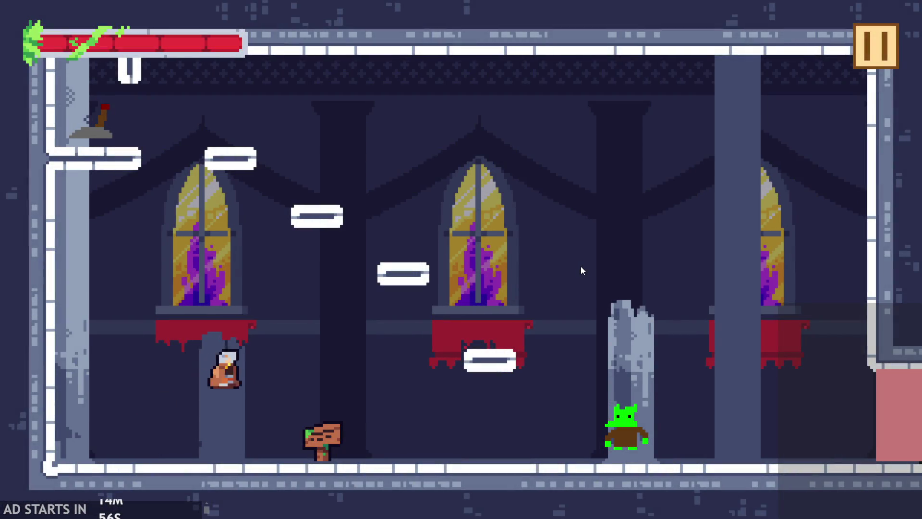
{"action": "key", "text": "Right"}
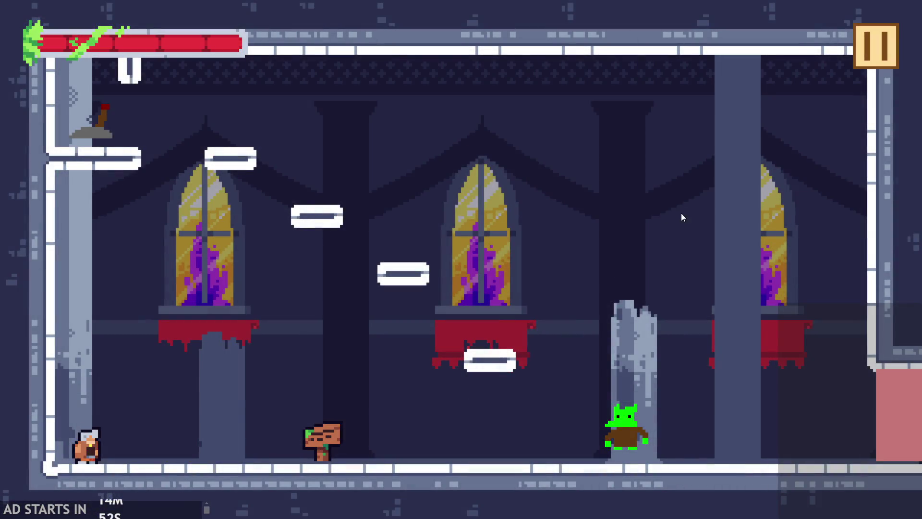
{"action": "key", "text": "Right"}
{"action": "key", "text": "Up"}
{"action": "key", "text": "Left"}
{"action": "key", "text": "Up"}
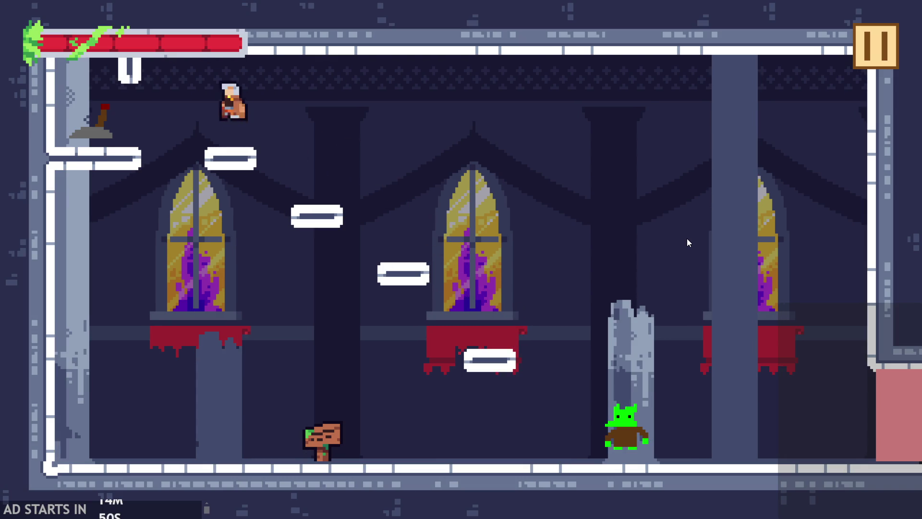
{"action": "key", "text": "Right"}
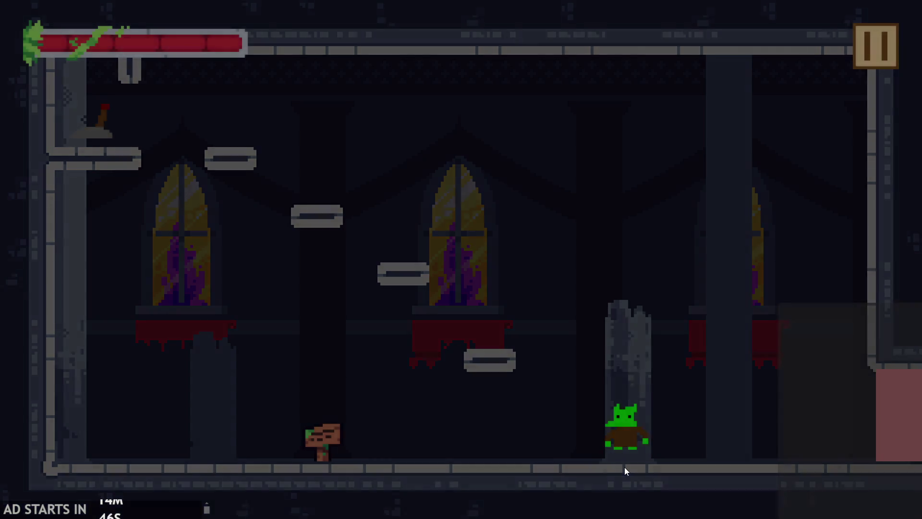
{"action": "key", "text": "Right"}
{"action": "key", "text": "Up"}
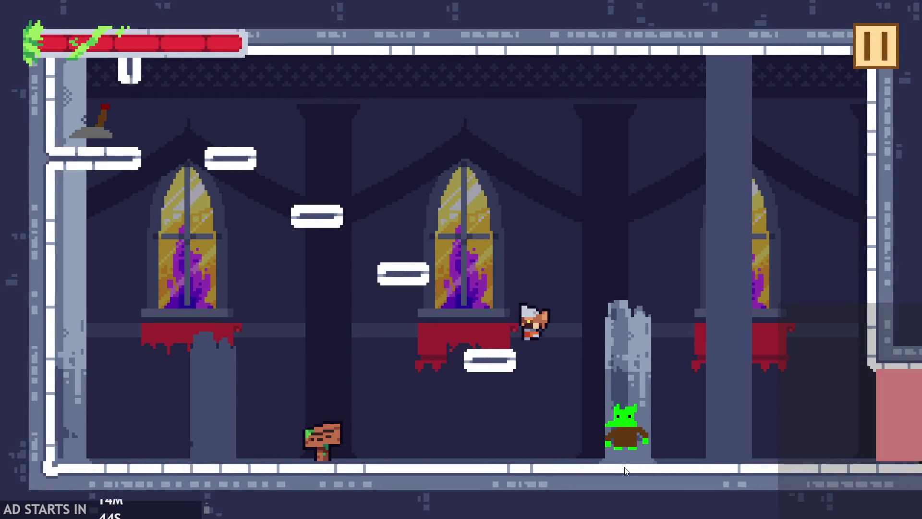
{"action": "key", "text": "Left"}
{"action": "key", "text": "Up"}
{"action": "key", "text": "Right"}
{"action": "key", "text": "Left"}
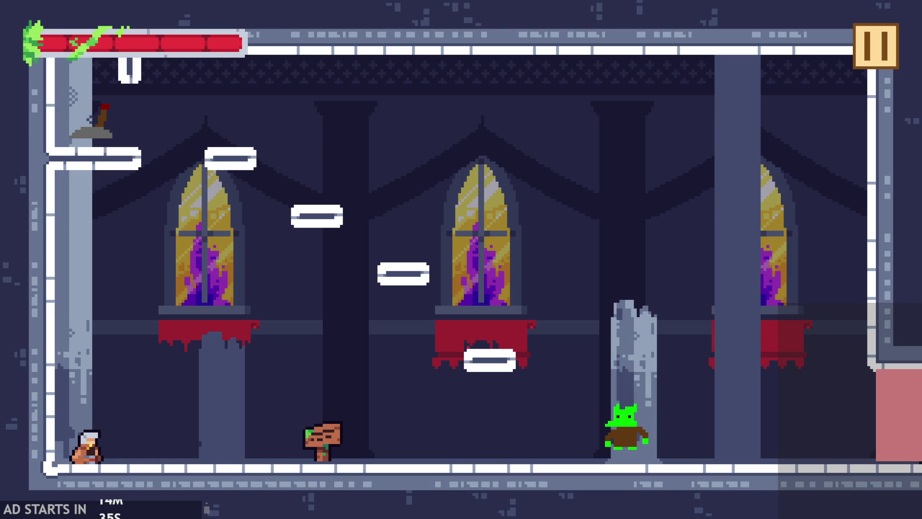
{"action": "left_click", "coordinate": [875, 45]}
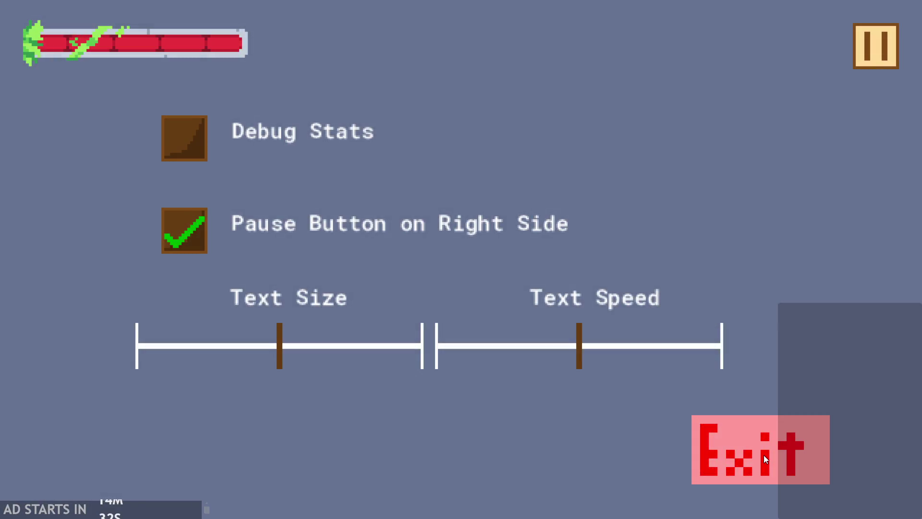
{"action": "left_click", "coordinate": [764, 454]}
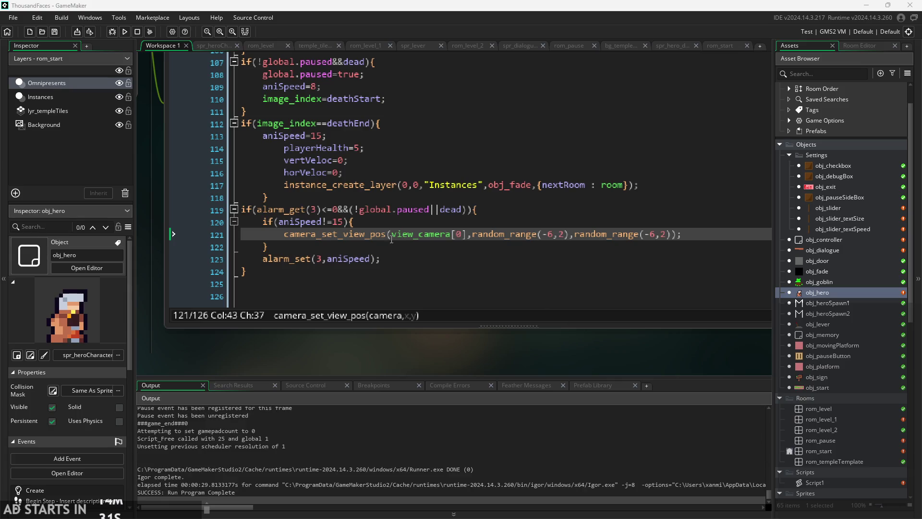
- Replace both random_range(-6,2) arguments on line 121 with a fixed 12
{"action": "left_click", "coordinate": [390, 242]}
{"action": "left_click", "coordinate": [384, 235]}
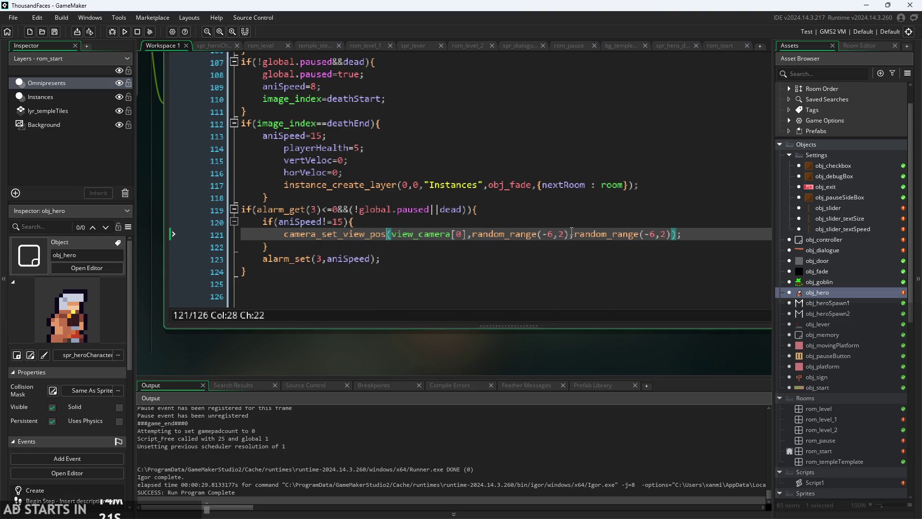
{"action": "left_click_drag", "start_coordinate": [571, 232], "coordinate": [473, 239]}
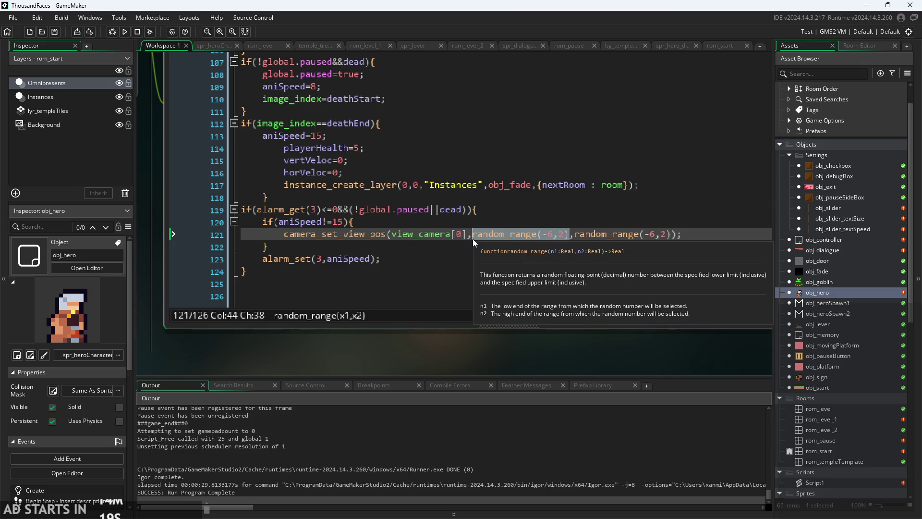
{"action": "type", "text": "12"}
{"action": "left_click", "coordinate": [490, 234]}
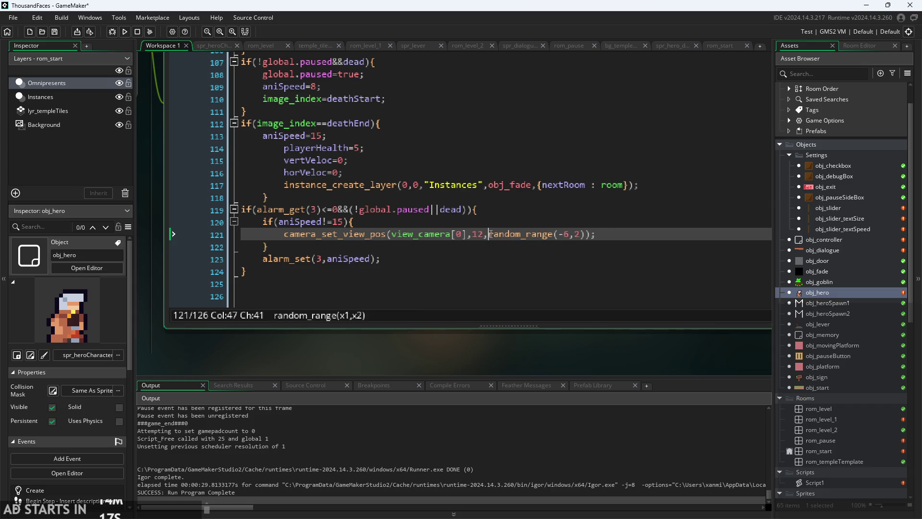
{"action": "left_click_drag", "start_coordinate": [489, 235], "coordinate": [586, 238]}
{"action": "type", "text": "12"}
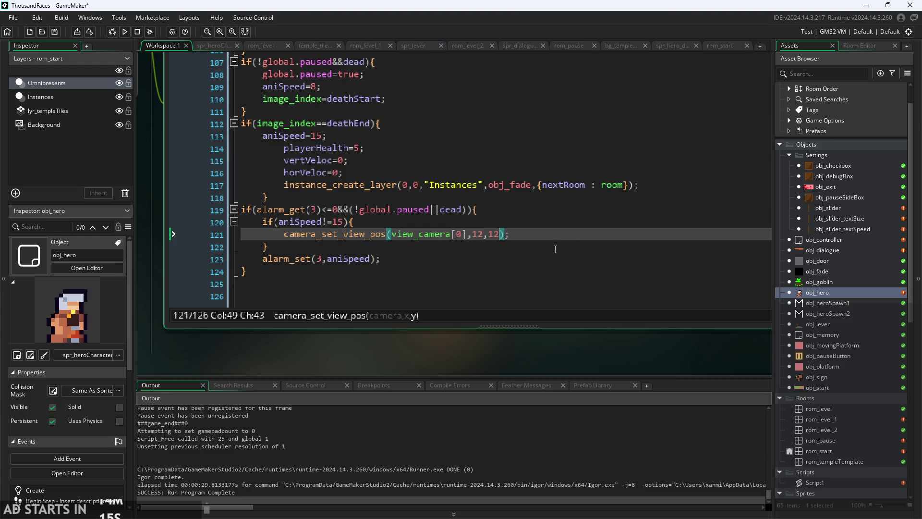
- Change line 119's condition from dead to aniSpeed!=15, then run and start the game
{"action": "key", "text": "Up"}
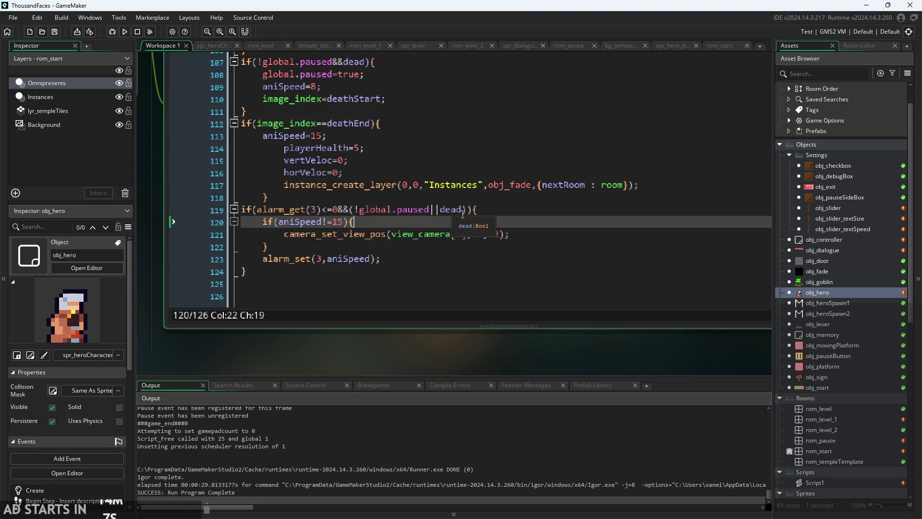
{"action": "left_click_drag", "start_coordinate": [463, 214], "coordinate": [441, 215]}
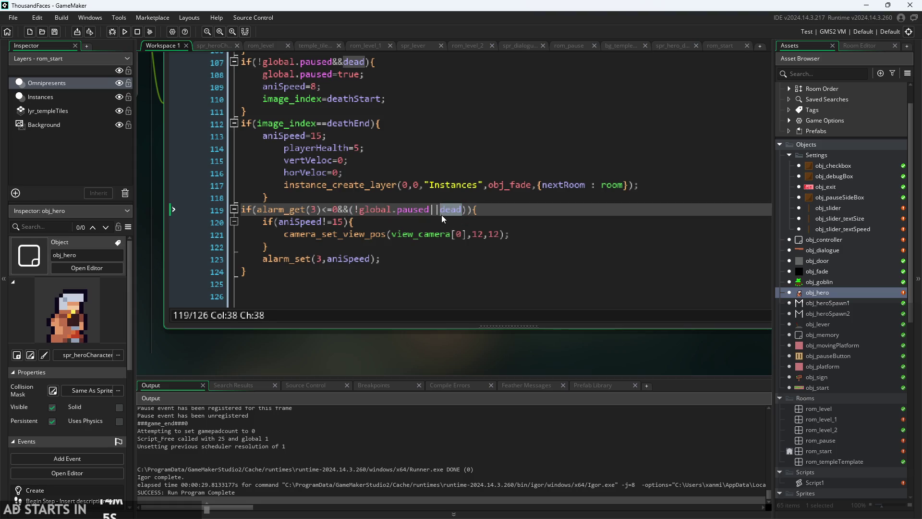
{"action": "type", "text": "anis"}
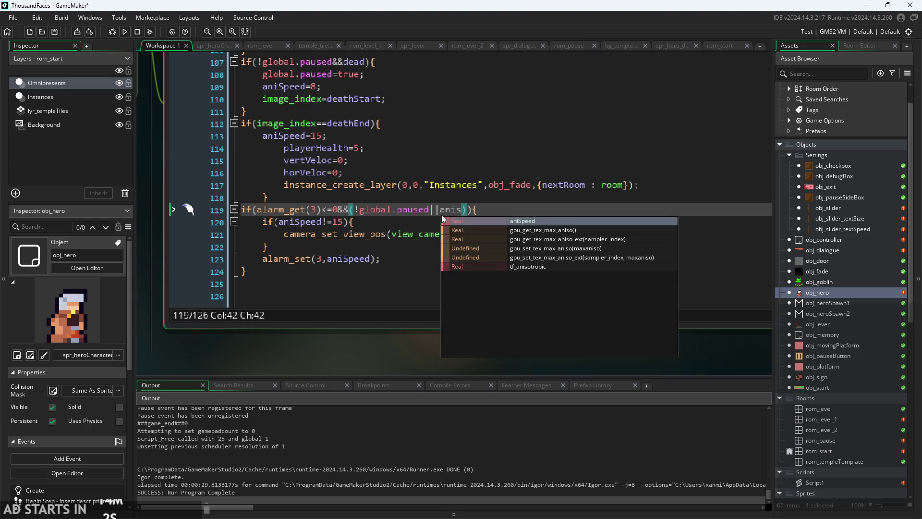
{"action": "key", "text": "Return"}
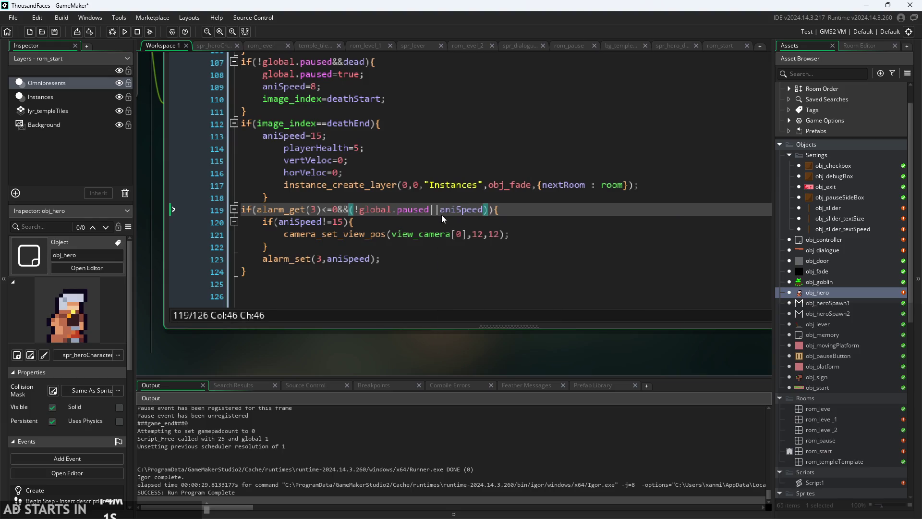
{"action": "type", "text": "!=15"}
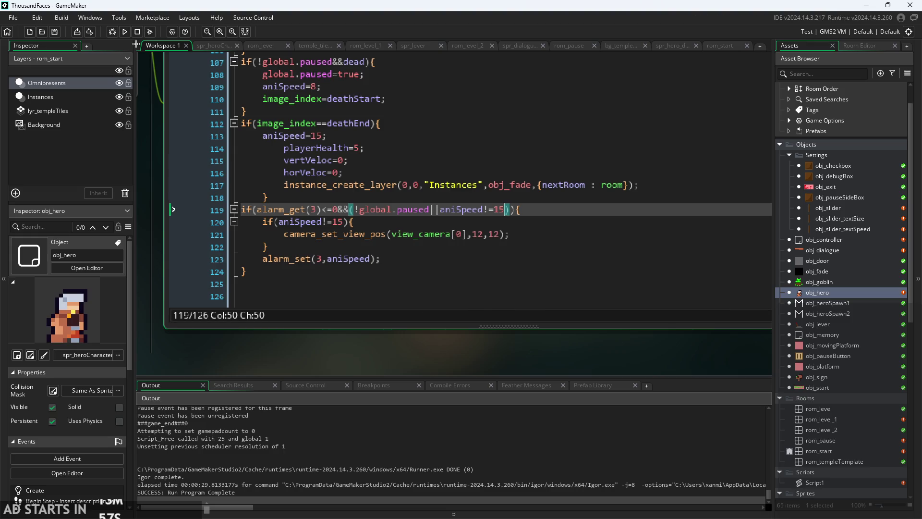
{"action": "left_click", "coordinate": [124, 32]}
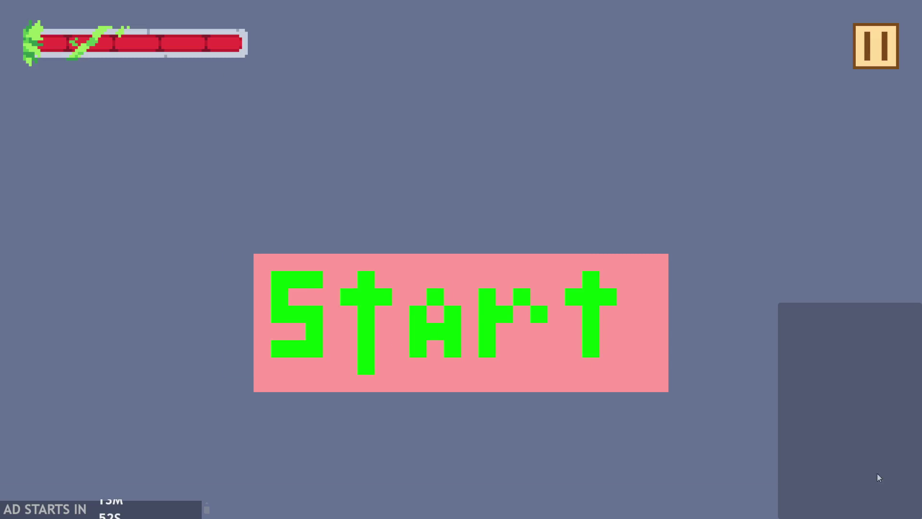
{"action": "left_click", "coordinate": [474, 309]}
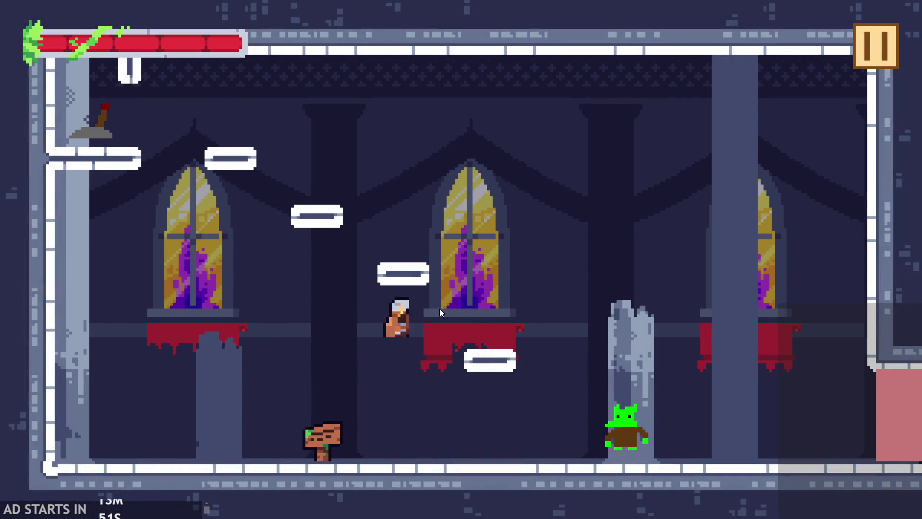
{"action": "key", "text": "Right"}
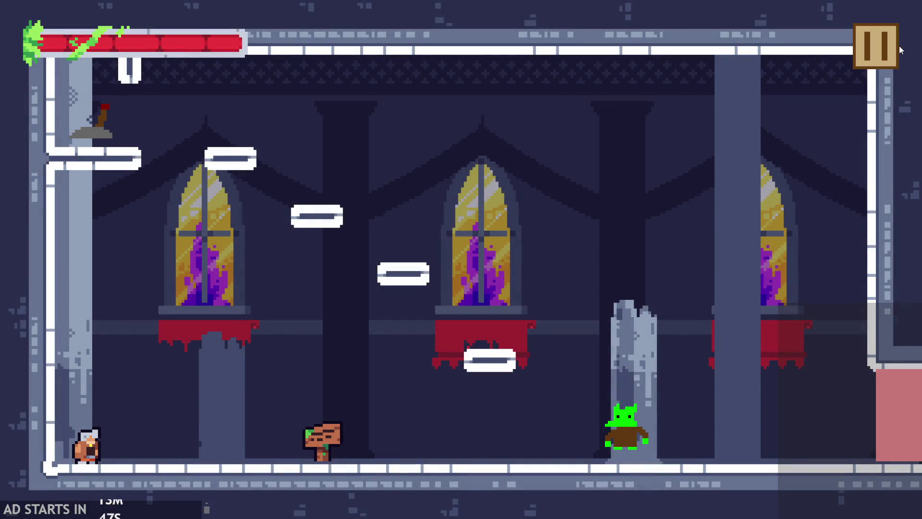
{"action": "left_click", "coordinate": [896, 48]}
{"action": "left_click", "coordinate": [740, 432]}
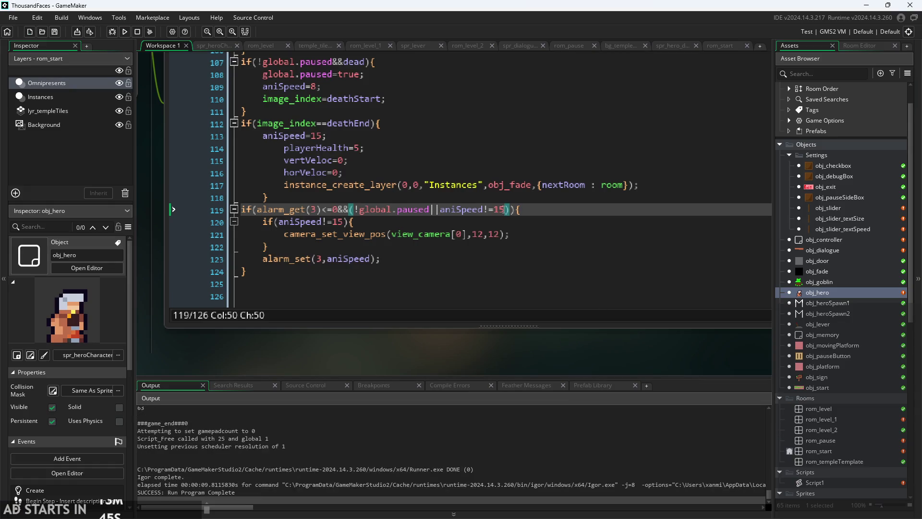
{"action": "left_click", "coordinate": [436, 210]}
{"action": "key", "text": "Down"}
{"action": "key", "text": "Up"}
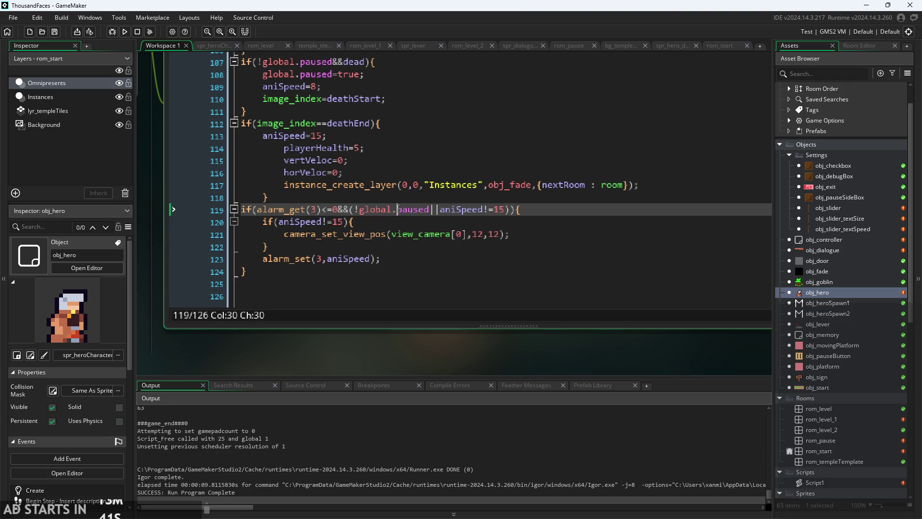
{"action": "key", "text": "Down"}
{"action": "key", "text": "Up"}
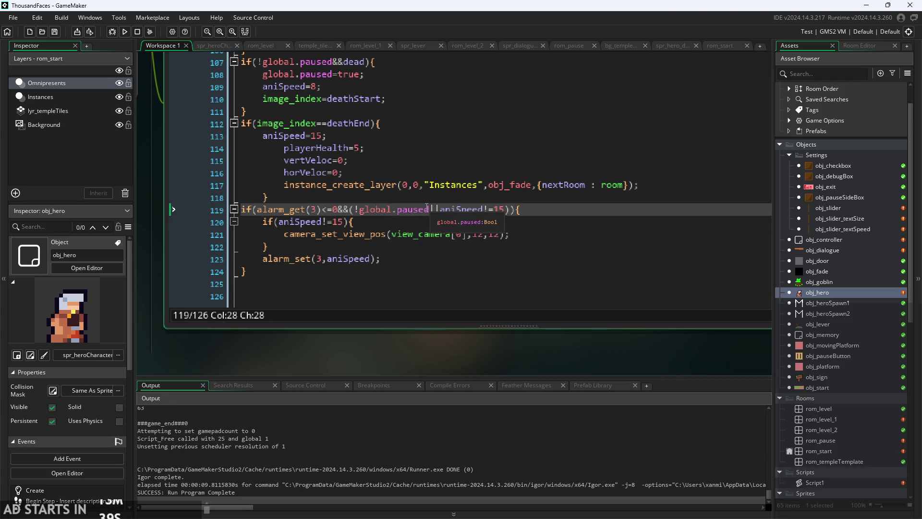
{"action": "key", "text": "Left"}
{"action": "key", "text": "Left"}
{"action": "key", "text": "Left"}
{"action": "left_click", "coordinate": [412, 222]}
{"action": "left_click", "coordinate": [391, 234]}
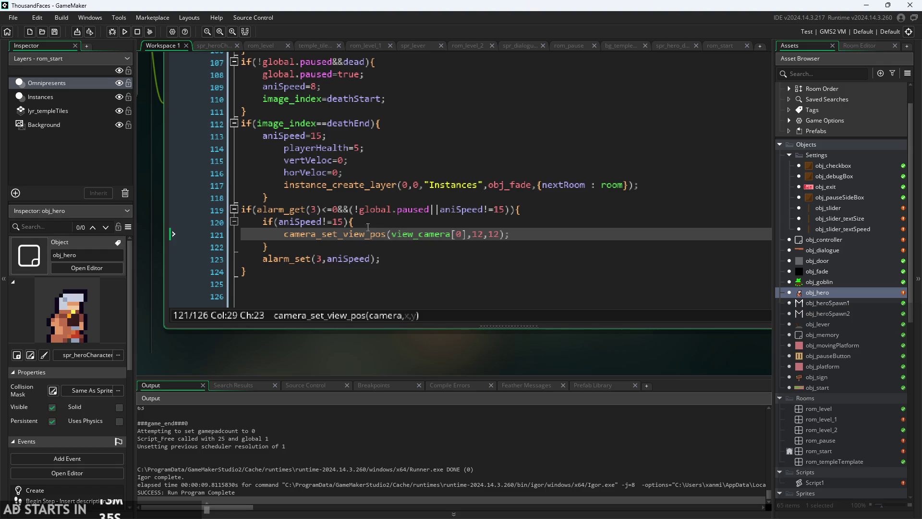
{"action": "scroll", "coordinate": [163, 261], "scroll_direction": "down", "scroll_amount": 2, "text": "ctrl"}
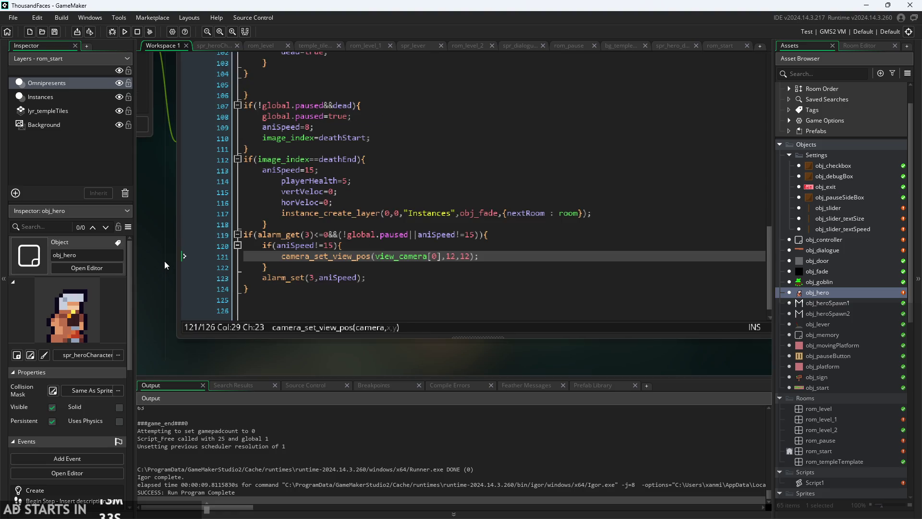
{"action": "scroll", "coordinate": [164, 261], "scroll_direction": "up", "scroll_amount": 2, "text": "ctrl"}
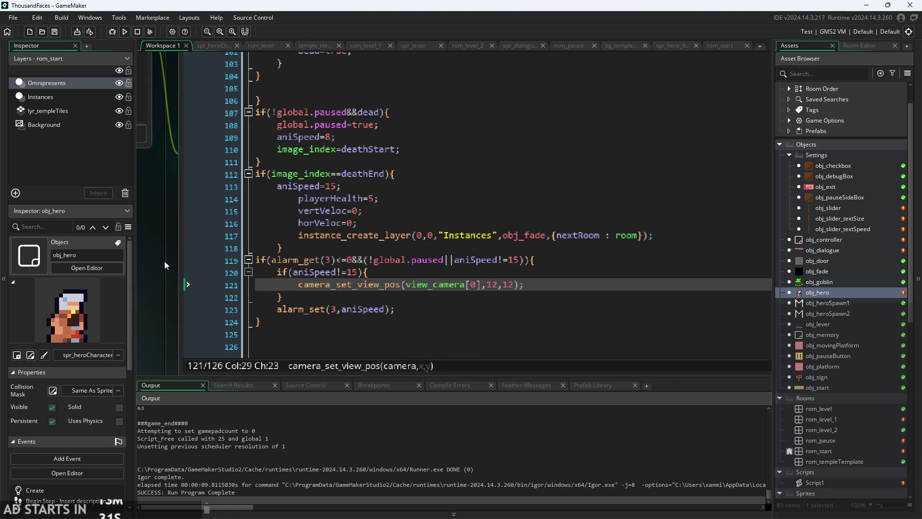
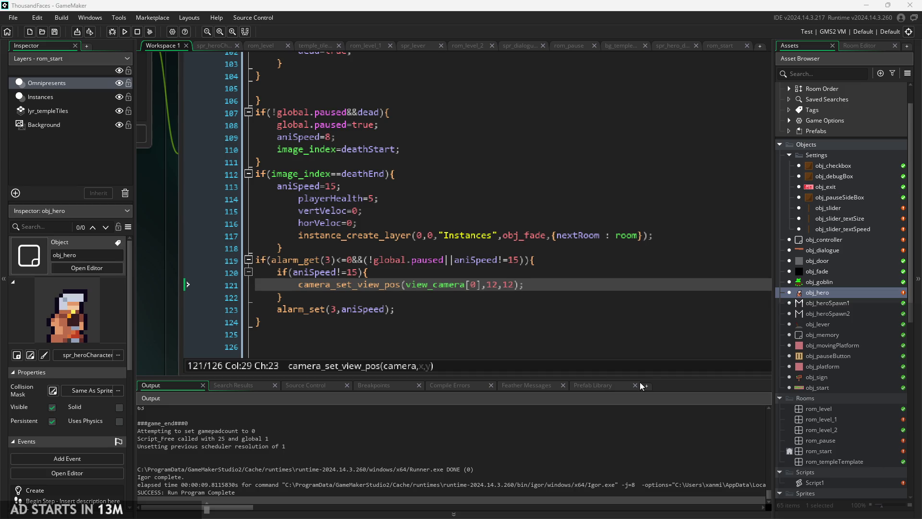
- Open obj_controller and look through its Create, Room Start and Room End event code
{"action": "left_click", "coordinate": [507, 285]}
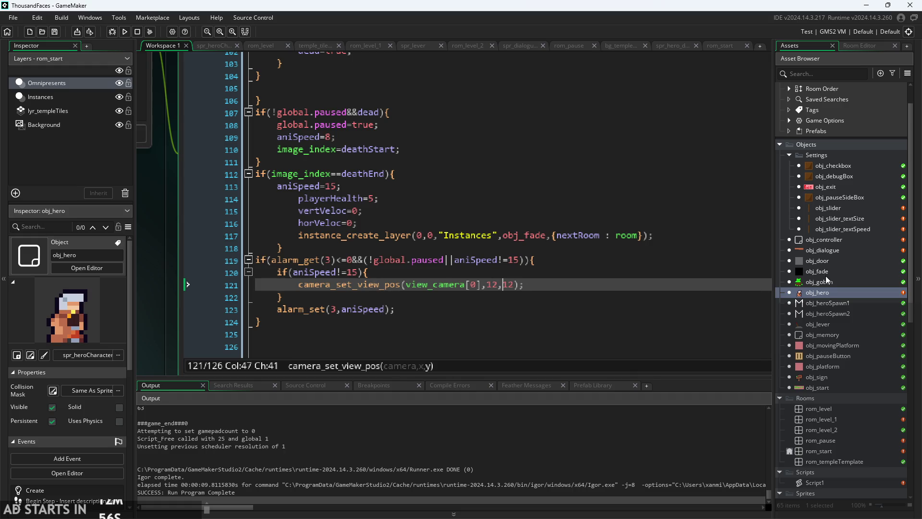
{"action": "double_click", "coordinate": [826, 239]}
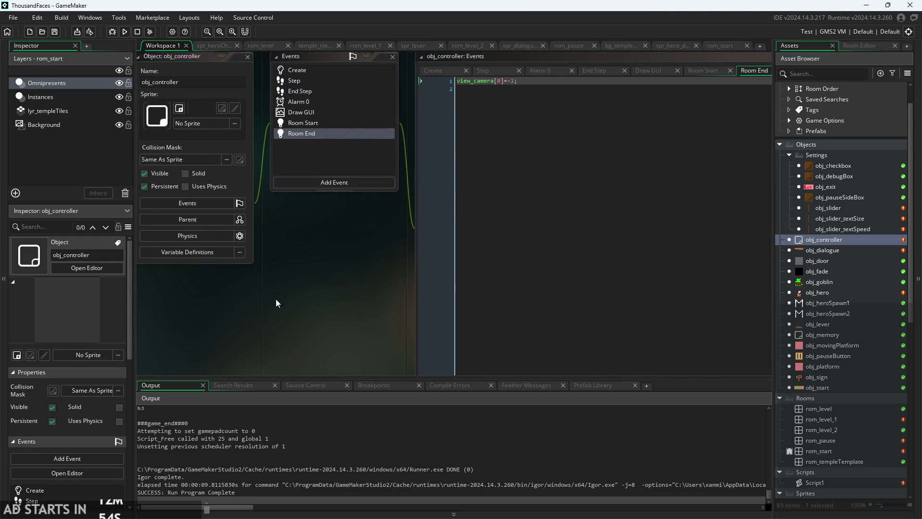
{"action": "left_click", "coordinate": [546, 128]}
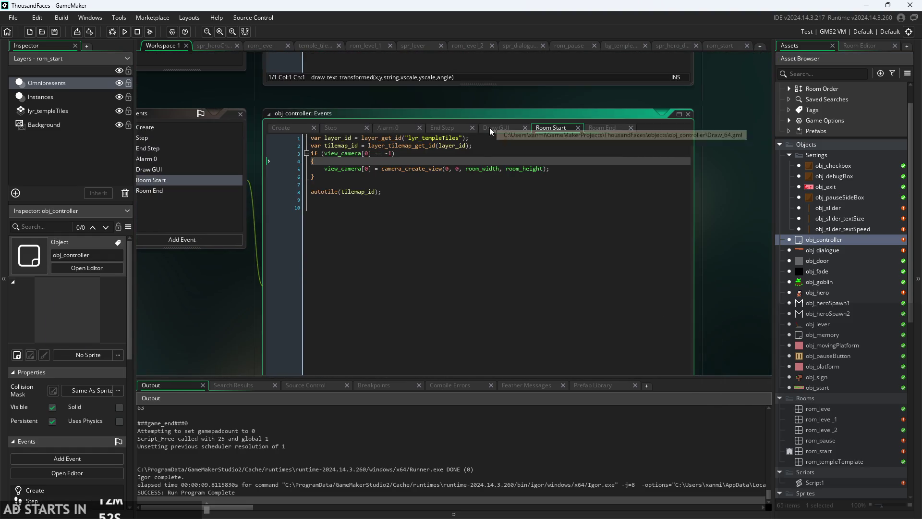
{"action": "left_click", "coordinate": [283, 128]}
{"action": "left_click", "coordinate": [397, 260]}
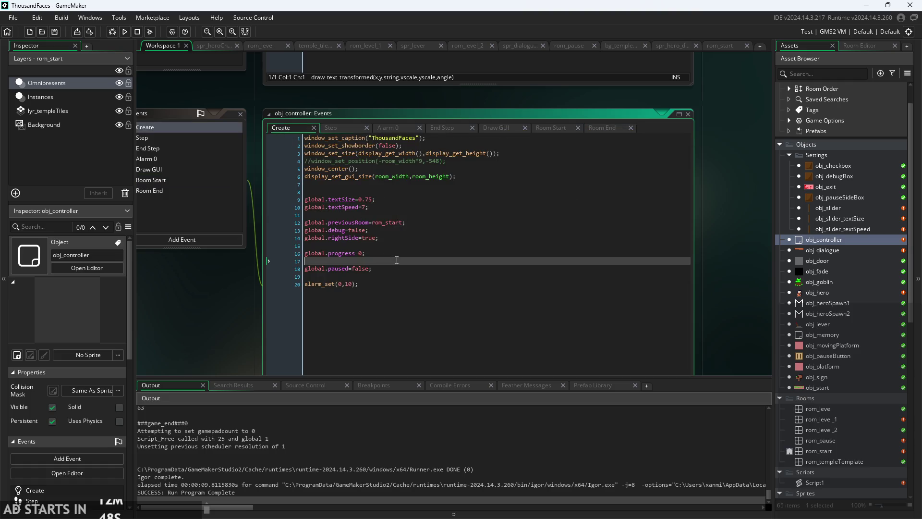
{"action": "left_click", "coordinate": [564, 127]}
{"action": "left_click", "coordinate": [460, 152]}
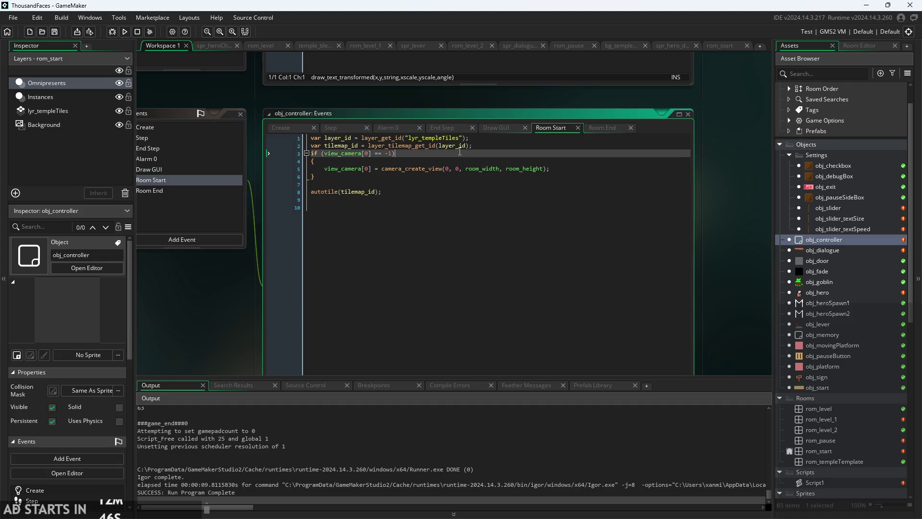
{"action": "left_click", "coordinate": [594, 128]}
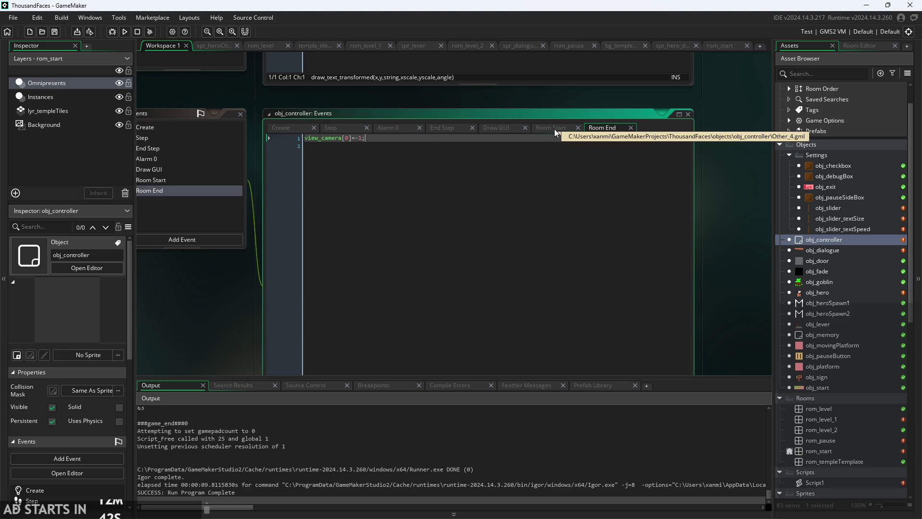
{"action": "left_click", "coordinate": [554, 128]}
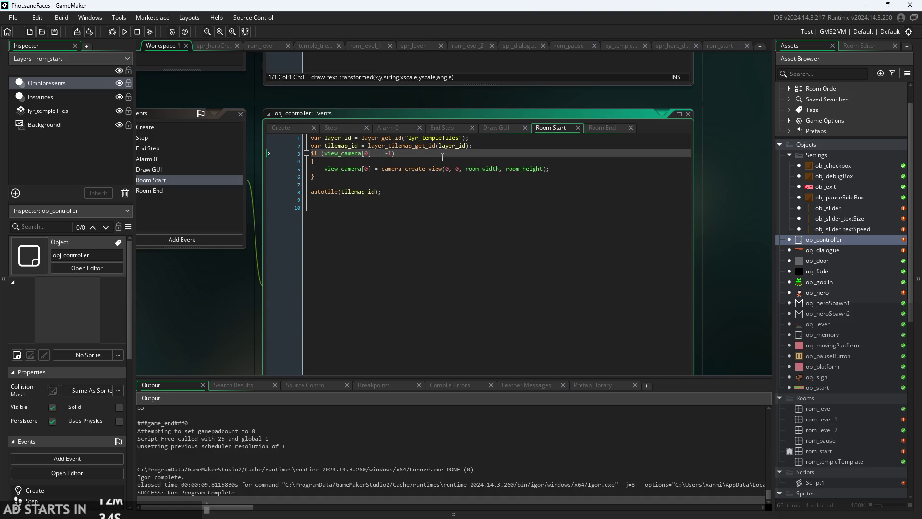
- Inspect Room Start's camera_create_view and autotile lines, then bring up the Step event
{"action": "mouse_move", "coordinate": [431, 169]}
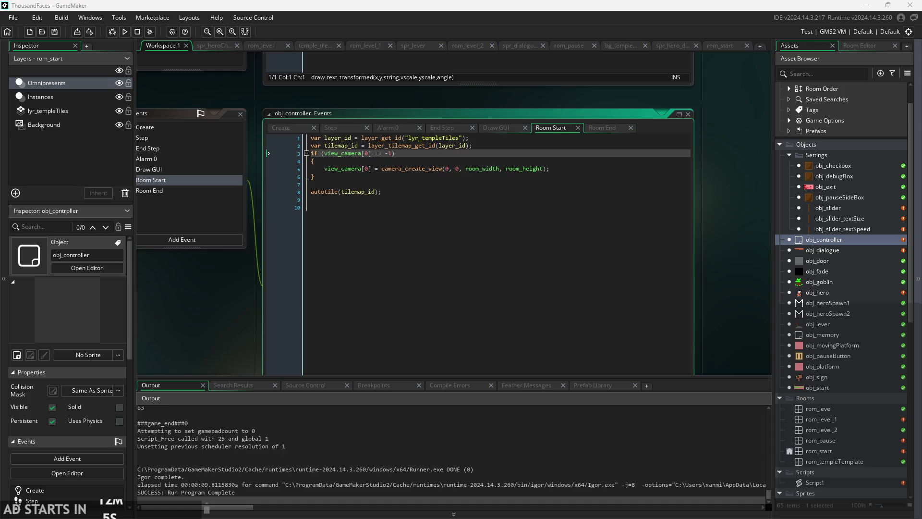
{"action": "left_click", "coordinate": [624, 290]}
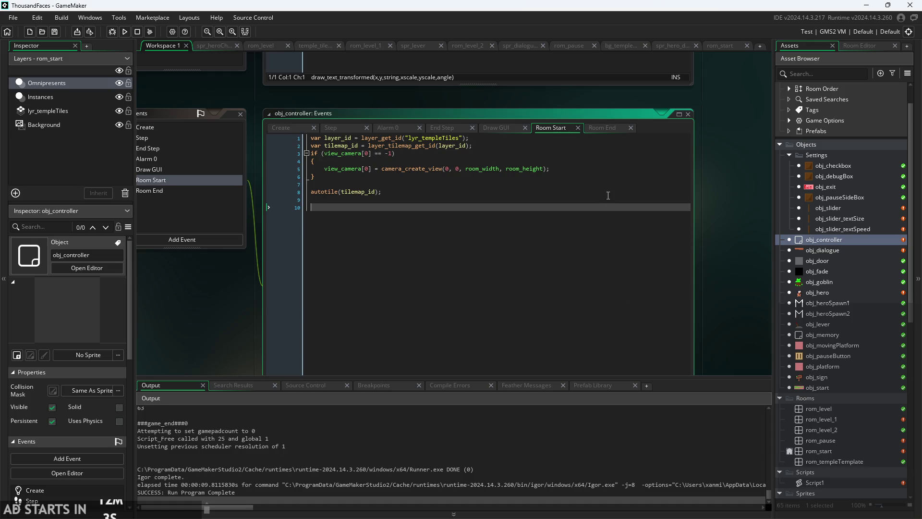
{"action": "left_click", "coordinate": [627, 192]}
{"action": "scroll", "coordinate": [627, 193], "scroll_direction": "up", "scroll_amount": 2, "text": "ctrl"}
{"action": "scroll", "coordinate": [624, 194], "scroll_direction": "down", "scroll_amount": 2, "text": "ctrl"}
{"action": "left_click", "coordinate": [565, 165]}
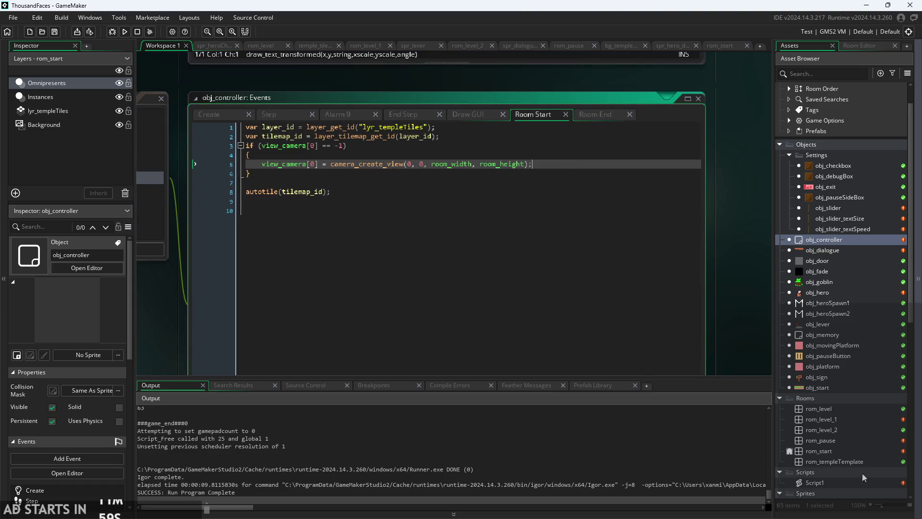
{"action": "left_click", "coordinate": [576, 181]}
{"action": "scroll", "coordinate": [547, 176], "scroll_direction": "up", "scroll_amount": 1, "text": "ctrl"}
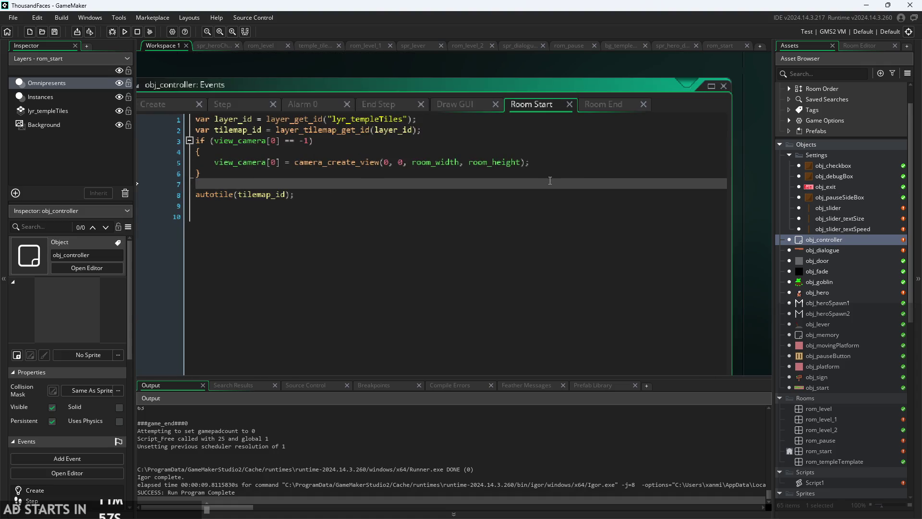
{"action": "left_click", "coordinate": [389, 163]}
{"action": "scroll", "coordinate": [389, 164], "scroll_direction": "up", "scroll_amount": 2, "text": "ctrl"}
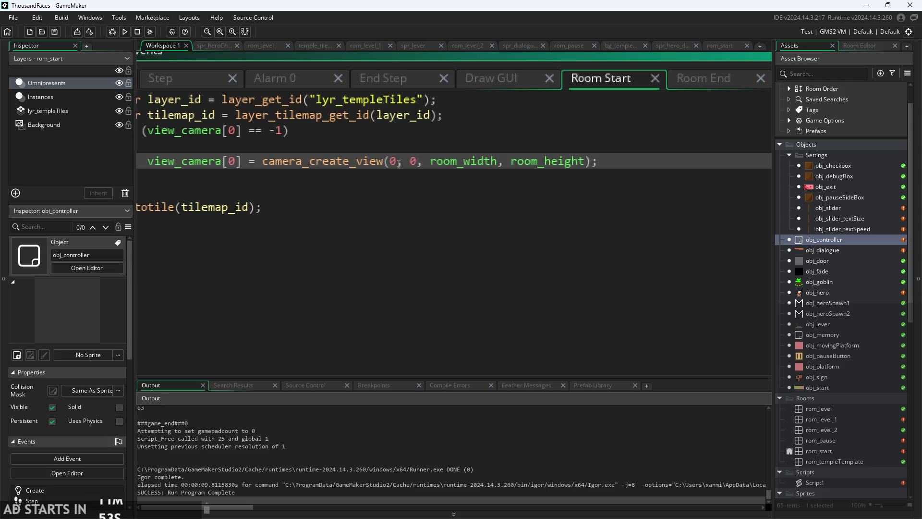
{"action": "scroll", "coordinate": [399, 164], "scroll_direction": "down", "scroll_amount": 3, "text": "ctrl"}
{"action": "left_click", "coordinate": [252, 113]}
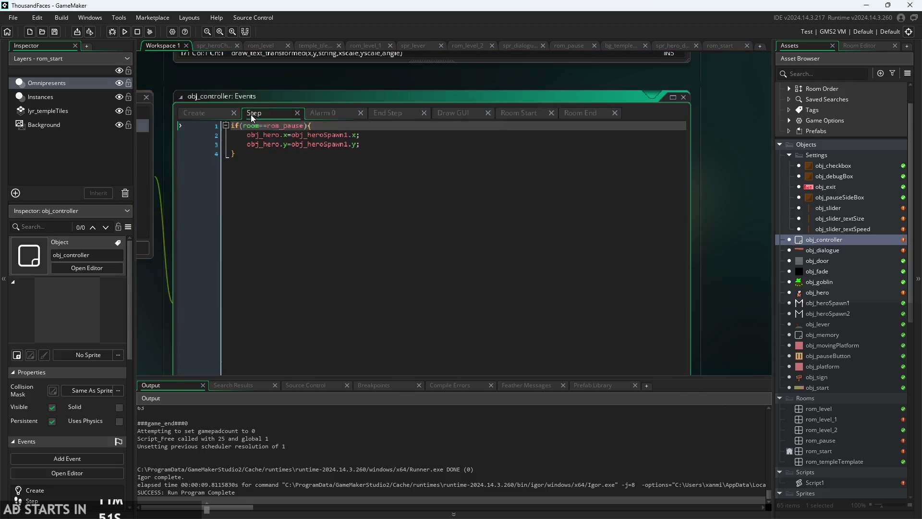
- Append camera_apply(view_camera[0]); on a new line after the rom_pause block in Step
{"action": "left_click", "coordinate": [381, 150]}
{"action": "key", "text": "Return"}
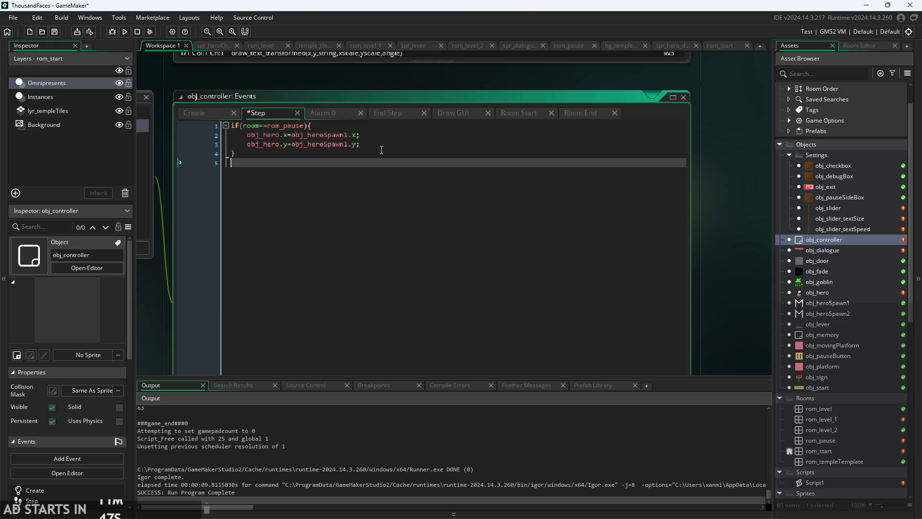
{"action": "type", "text": "cam"}
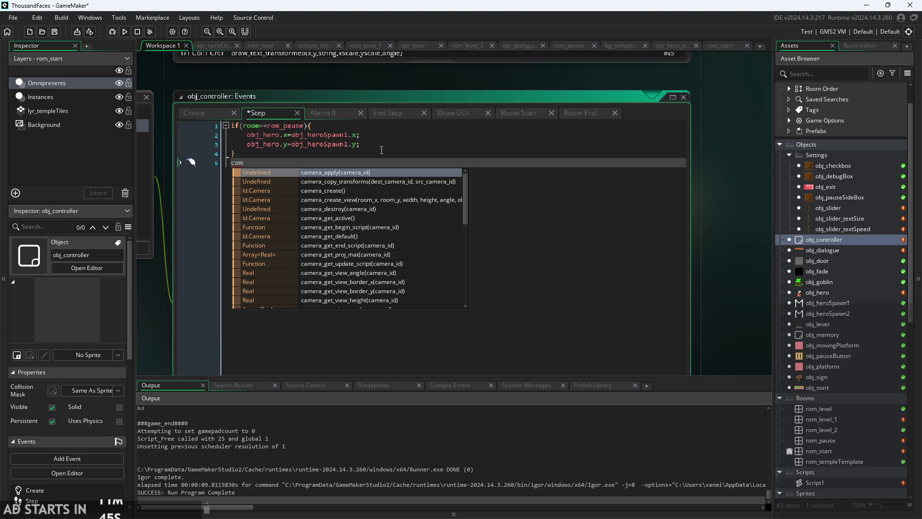
{"action": "key", "text": "Return"}
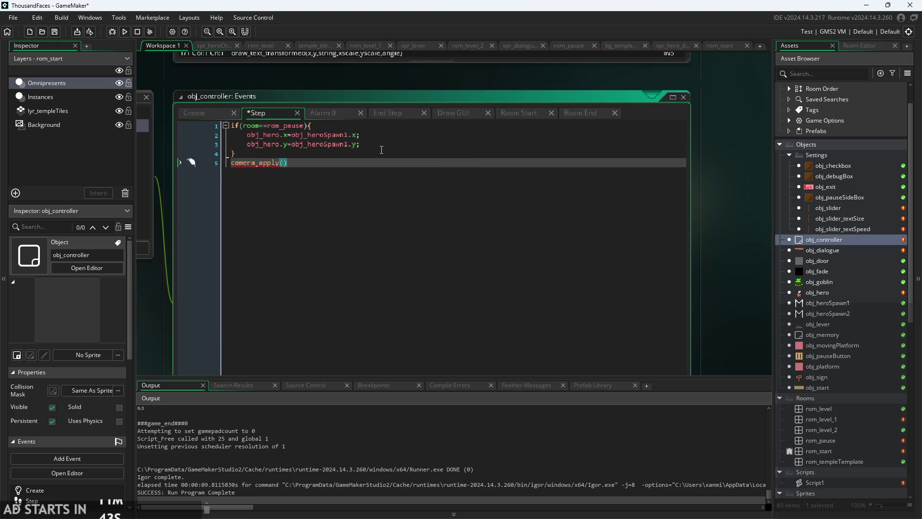
{"action": "type", "text": "view"}
{"action": "key", "text": "BackSpace"}
{"action": "key", "text": "BackSpace"}
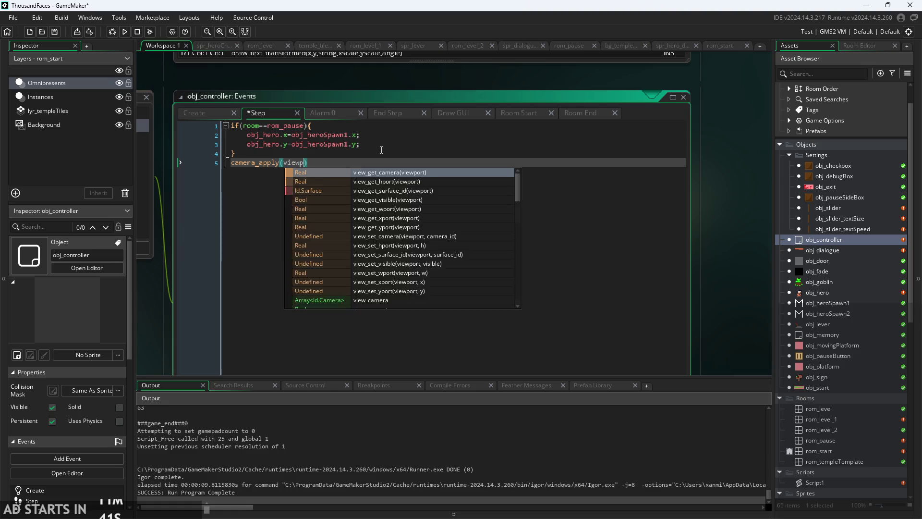
{"action": "key", "text": "BackSpace"}
{"action": "key", "text": "BackSpace"}
{"action": "type", "text": "camera"}
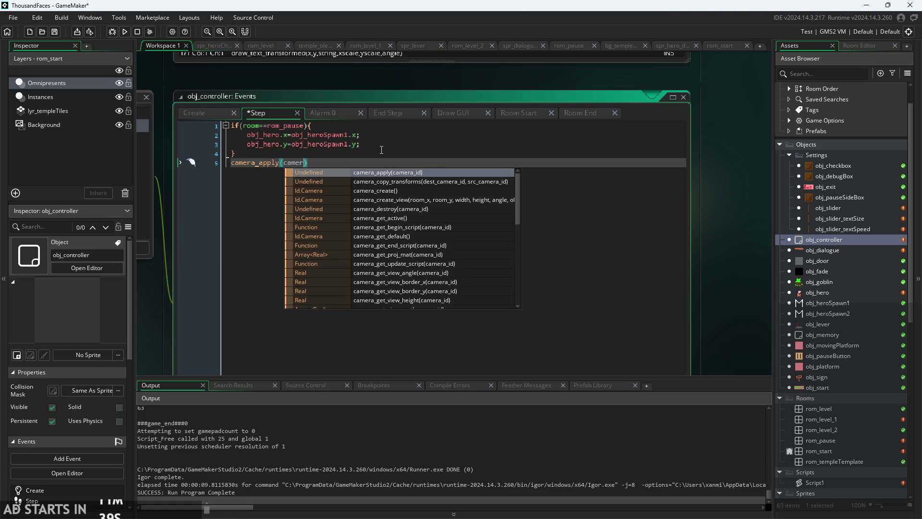
{"action": "type", "text": "_v"}
{"action": "type", "text": "ei"}
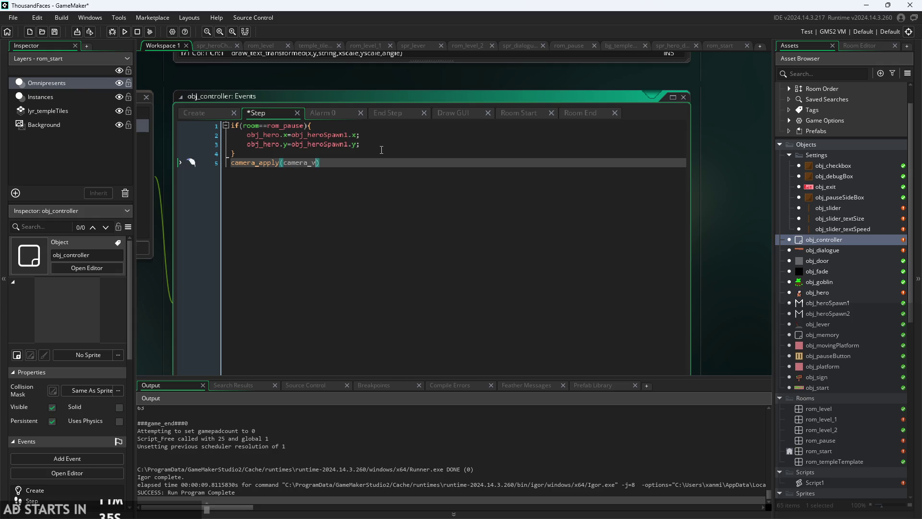
{"action": "key", "text": "BackSpace"}
{"action": "key", "text": "BackSpace"}
{"action": "key", "text": "BackSpace"}
{"action": "key", "text": "BackSpace"}
{"action": "key", "text": "BackSpace"}
{"action": "key", "text": "BackSpace"}
{"action": "key", "text": "BackSpace"}
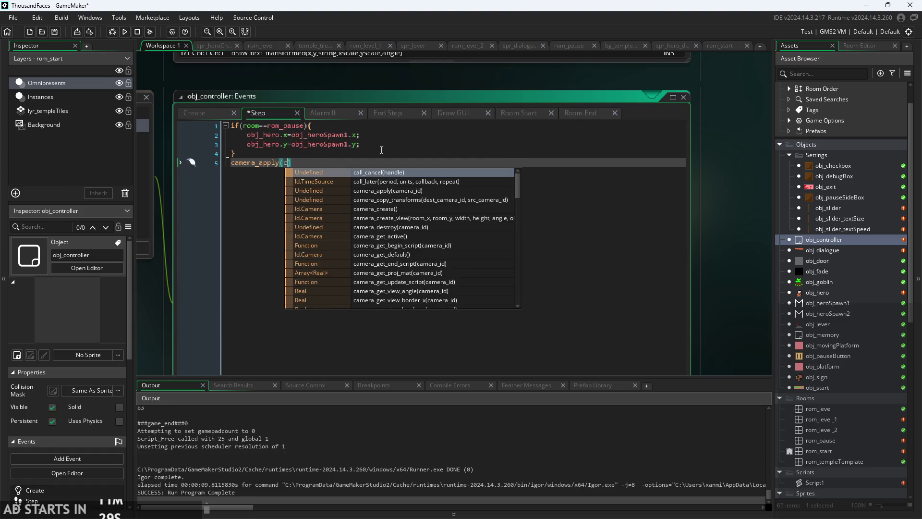
{"action": "type", "text": "view"}
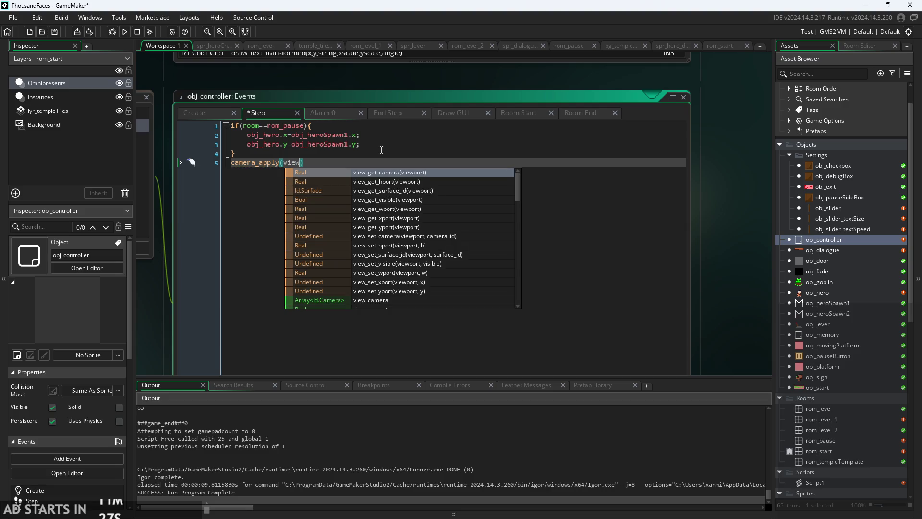
{"action": "scroll", "coordinate": [392, 240], "scroll_direction": "down", "scroll_amount": 1}
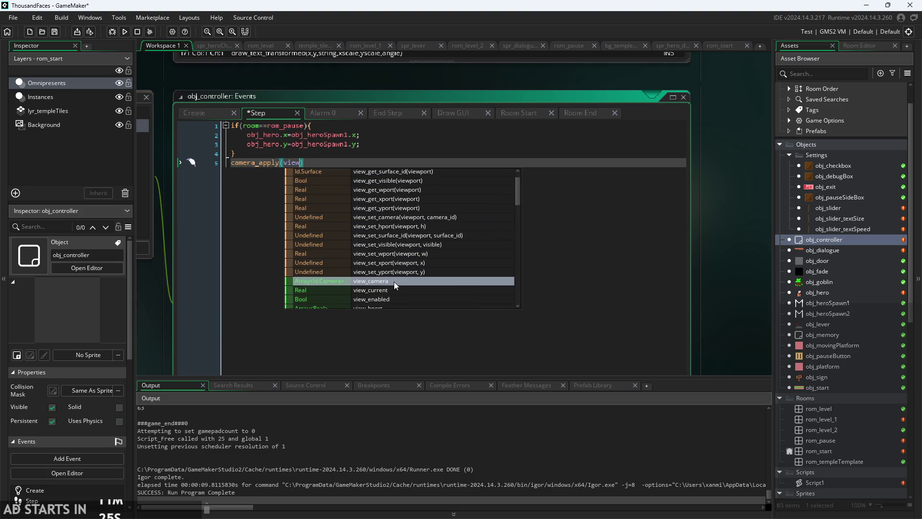
{"action": "left_click", "coordinate": [394, 282]}
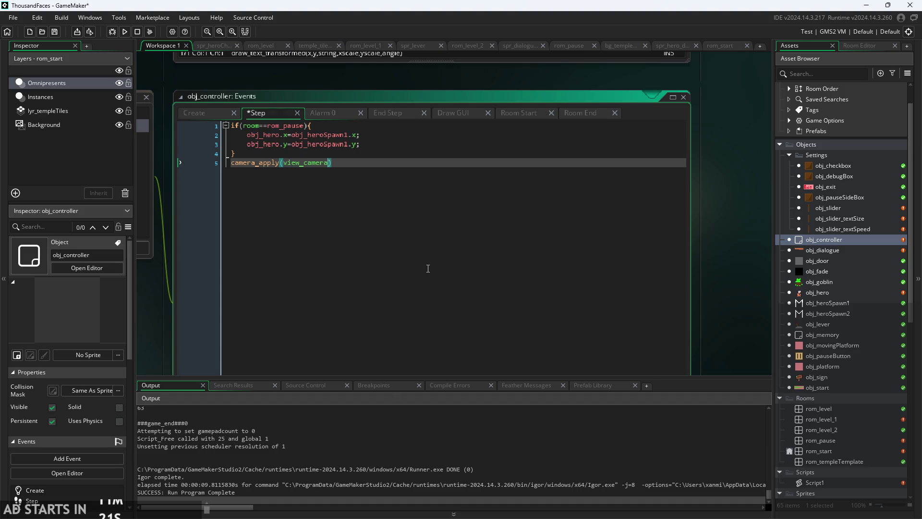
{"action": "type", "text": "[0]"}
- Save the Step event and run the game
{"action": "key", "text": "ctrl+s"}
{"action": "mouse_move", "coordinate": [280, 135]}
{"action": "left_click", "coordinate": [124, 32]}
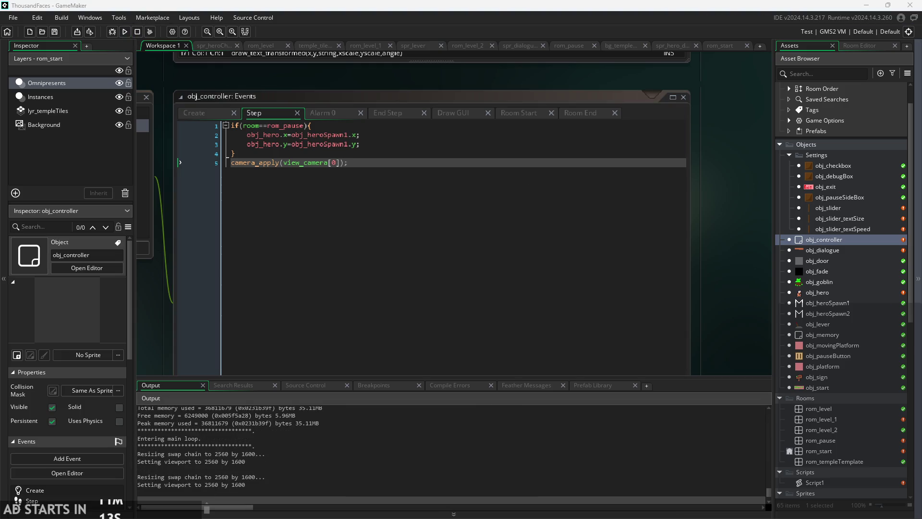
{"action": "key", "text": "Right"}
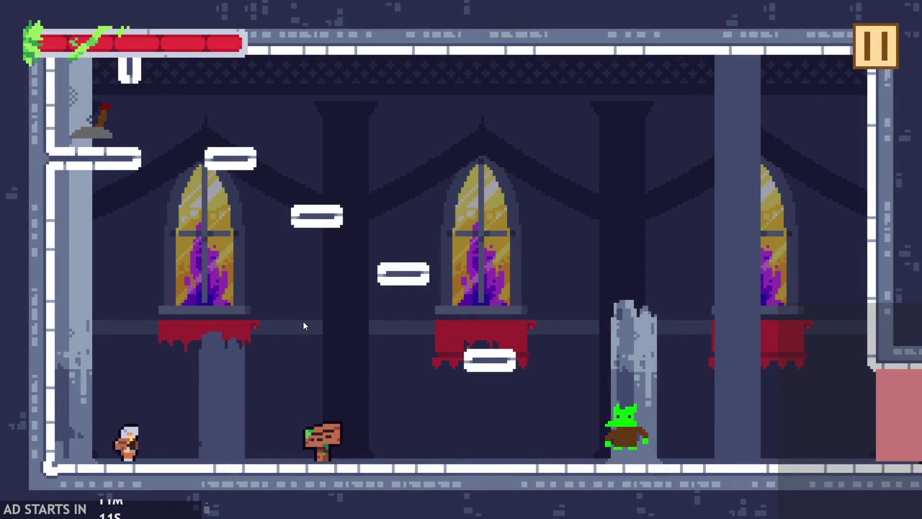
{"action": "key", "text": "Up"}
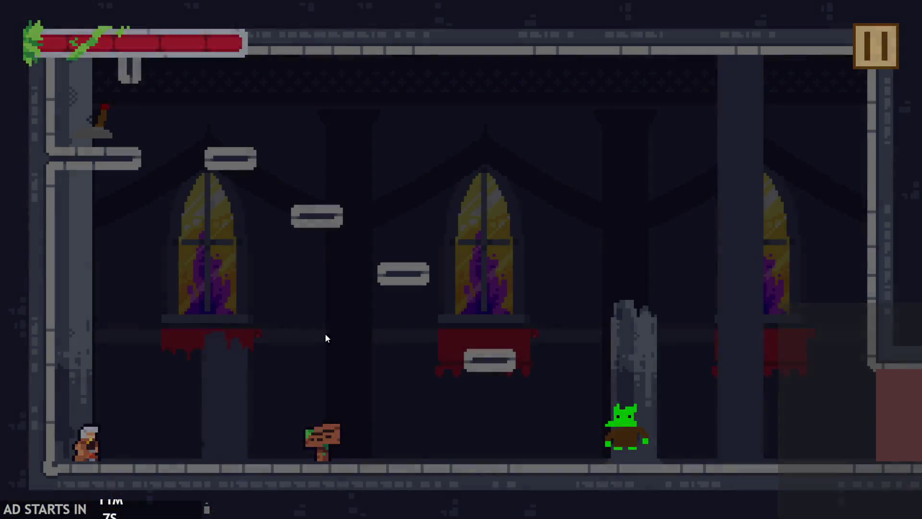
{"action": "key", "text": "Right"}
{"action": "key", "text": "Up"}
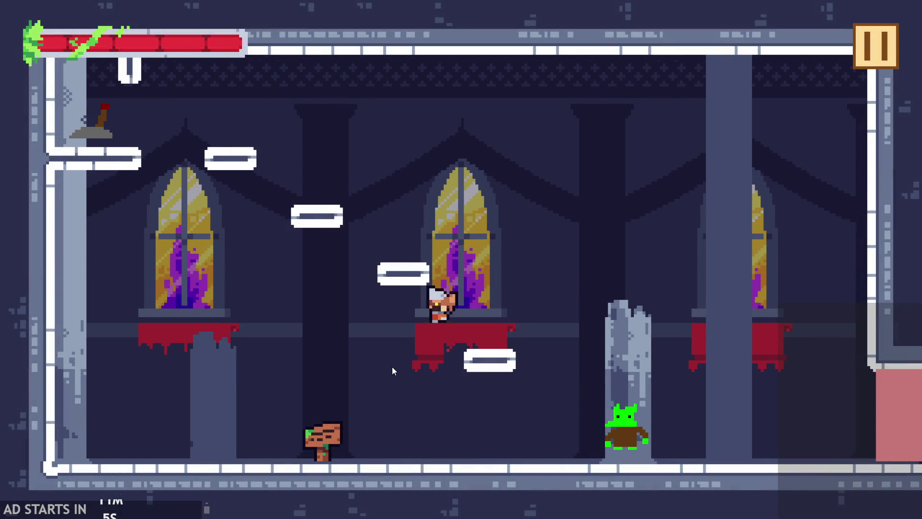
{"action": "left_click", "coordinate": [871, 48]}
{"action": "left_click", "coordinate": [744, 444]}
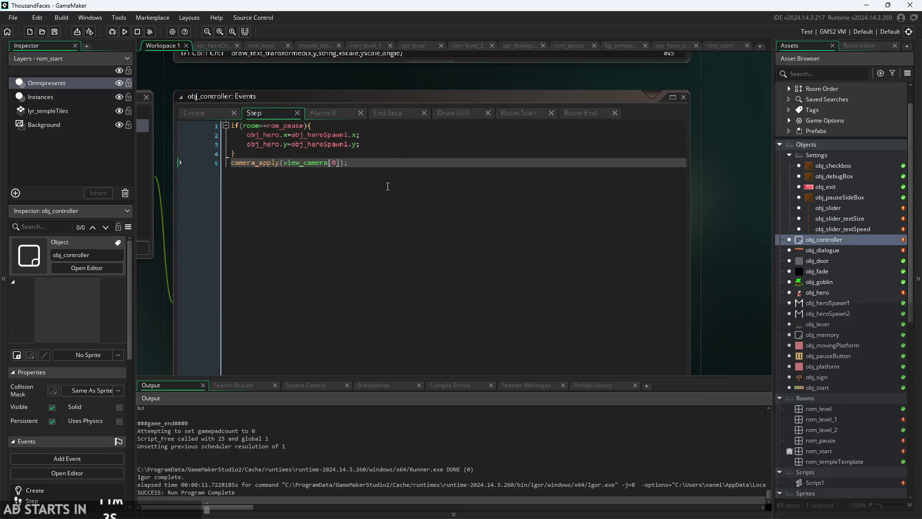
{"action": "mouse_move", "coordinate": [269, 164]}
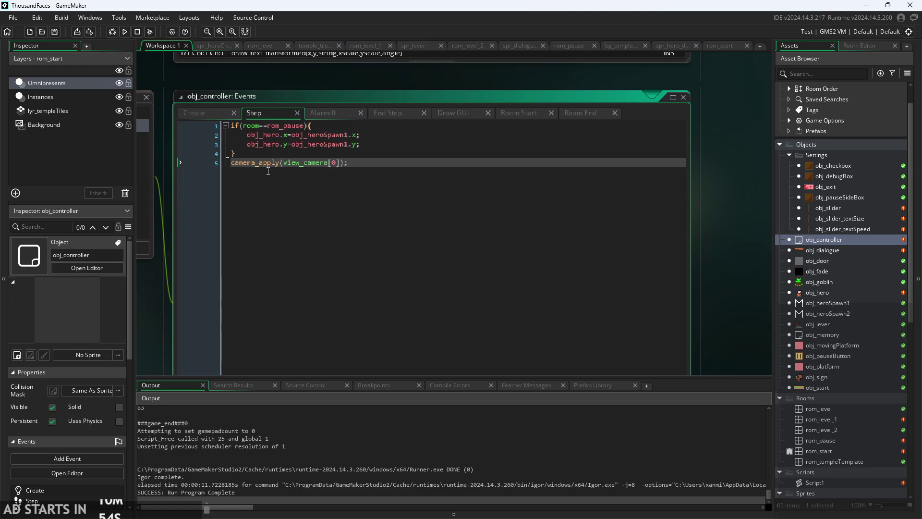
{"action": "left_click_drag", "start_coordinate": [280, 163], "coordinate": [220, 169]}
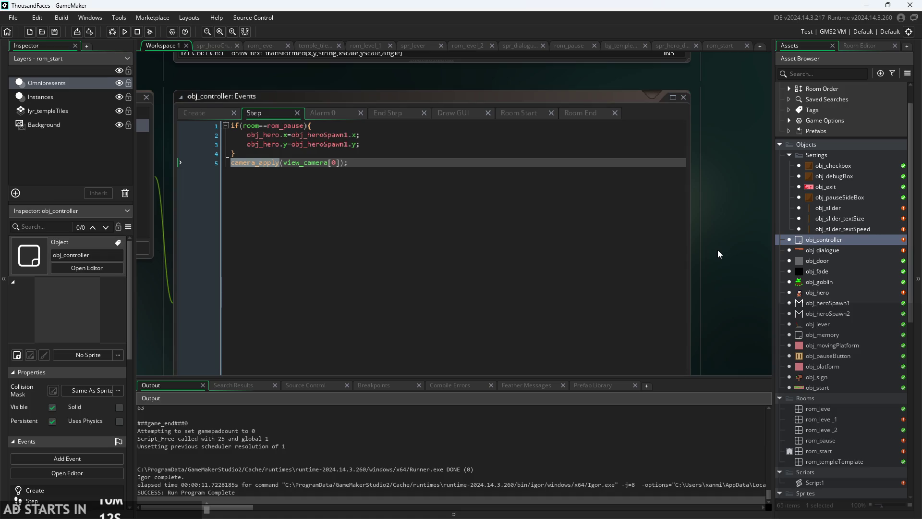
{"action": "left_click_drag", "start_coordinate": [717, 249], "coordinate": [756, 321]}
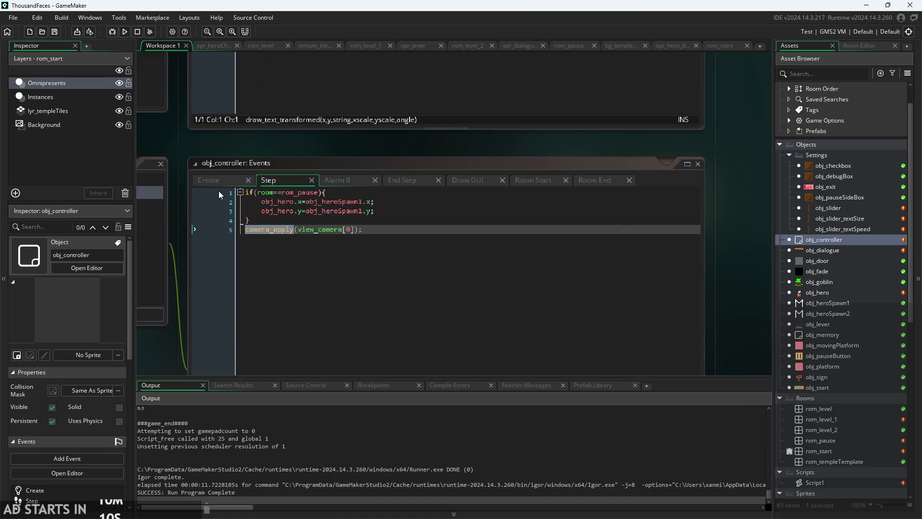
- Add room.view_enabled=true; below the tilemap line in Room Start
{"action": "left_click", "coordinate": [536, 182]}
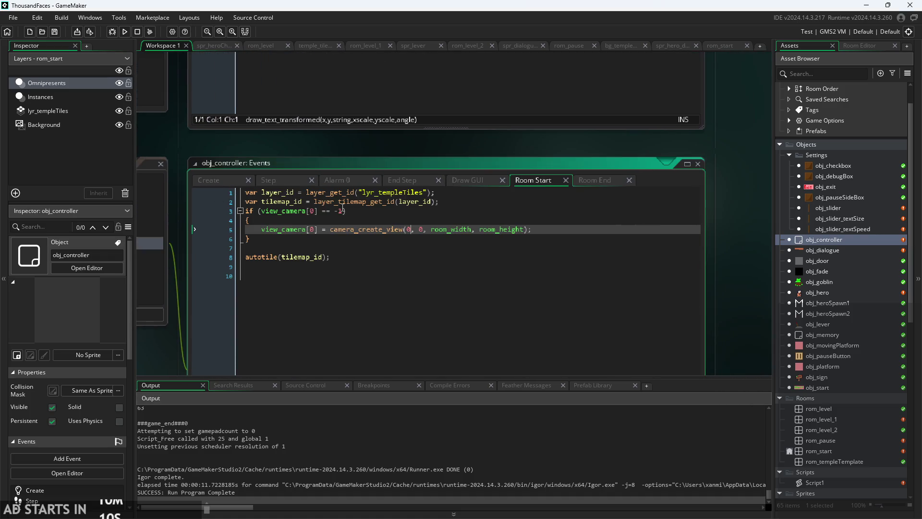
{"action": "left_click", "coordinate": [481, 198]}
{"action": "key", "text": "Return"}
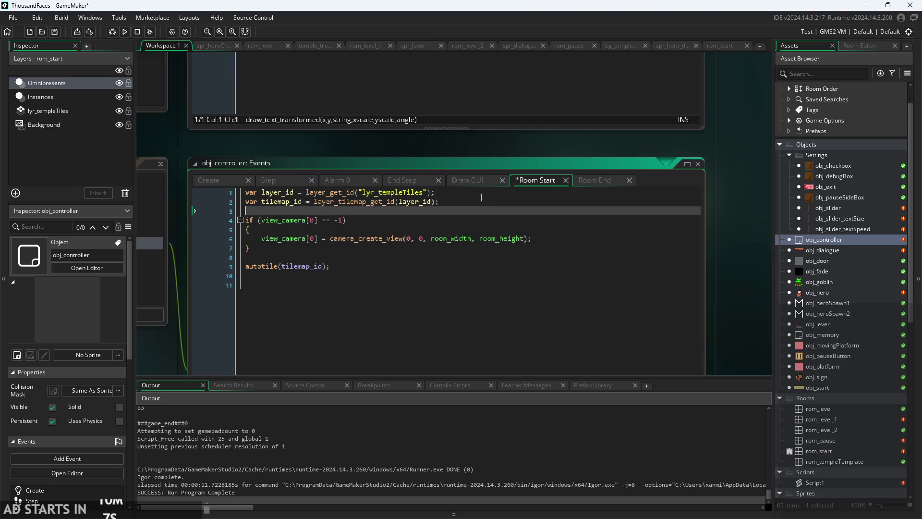
{"action": "type", "text": "room.enab"}
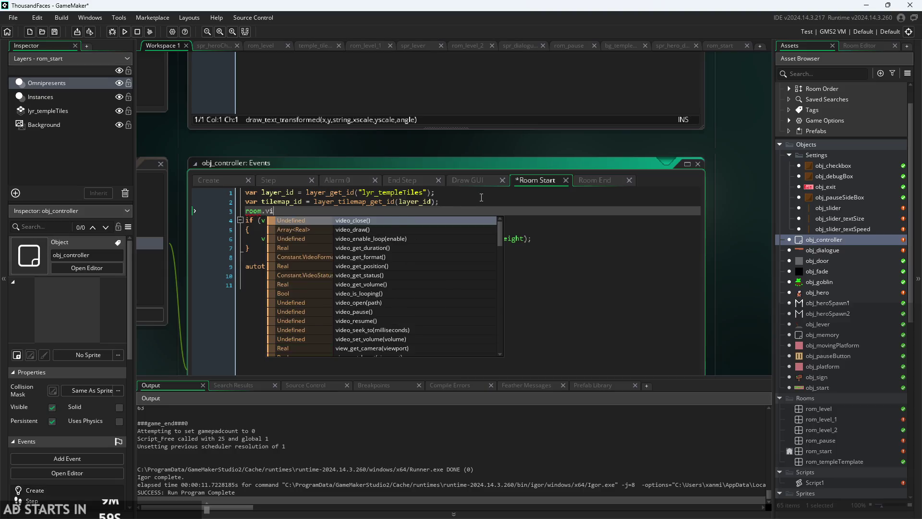
{"action": "type", "text": "led"}
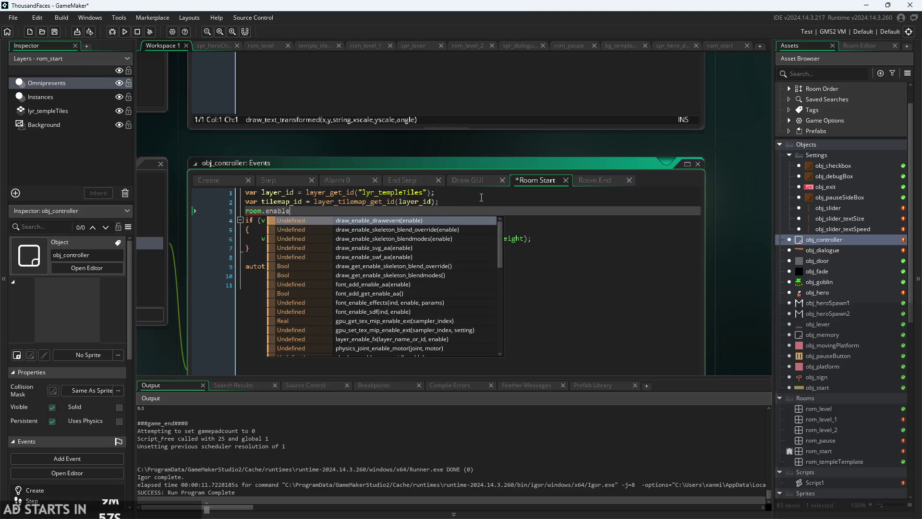
{"action": "key", "text": "Return"}
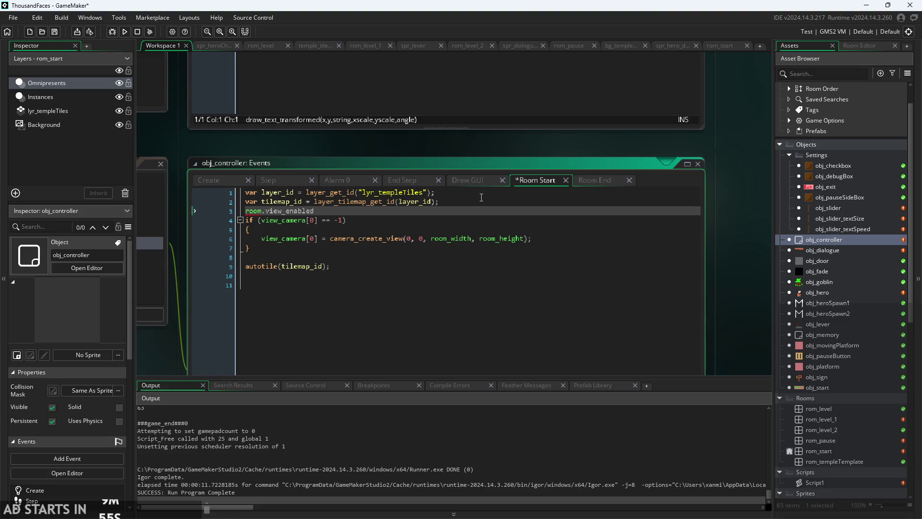
{"action": "type", "text": "=true;"}
- Copy the view_enabled line to the top of Room End, save, and run the game
{"action": "mouse_move", "coordinate": [362, 212]}
{"action": "left_mouse_down"}
{"action": "mouse_move", "coordinate": [174, 220]}
{"action": "mouse_move", "coordinate": [170, 208]}
{"action": "left_mouse_up"}
{"action": "key", "text": "ctrl+c"}
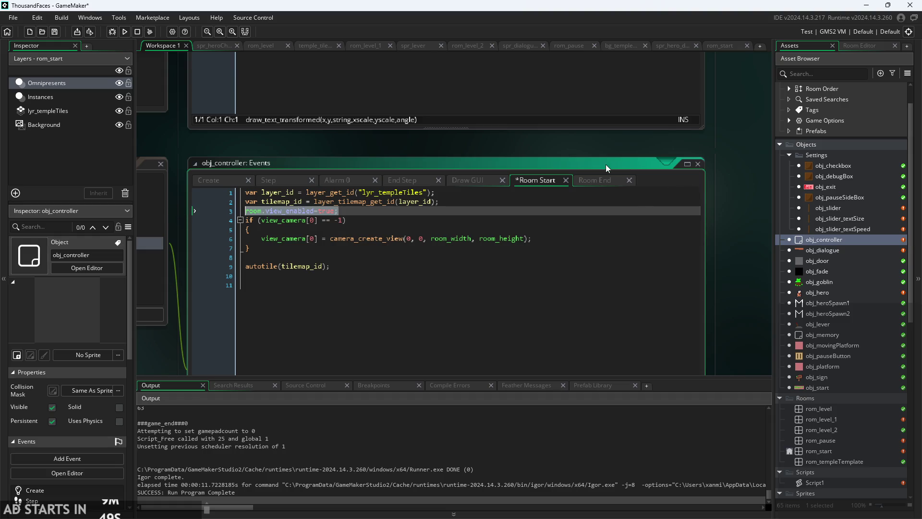
{"action": "left_click", "coordinate": [595, 179]}
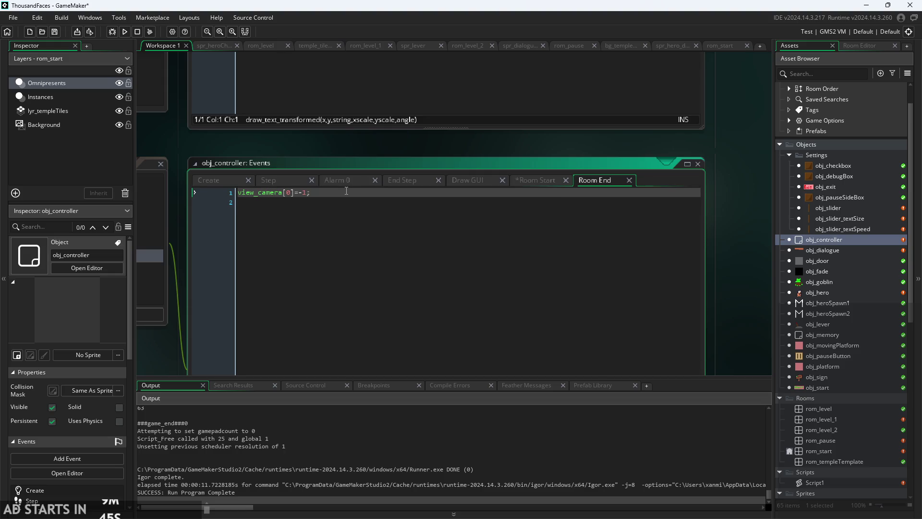
{"action": "key", "text": "Return"}
{"action": "key", "text": "Up"}
{"action": "key", "text": "ctrl+v"}
{"action": "key", "text": "ctrl+s"}
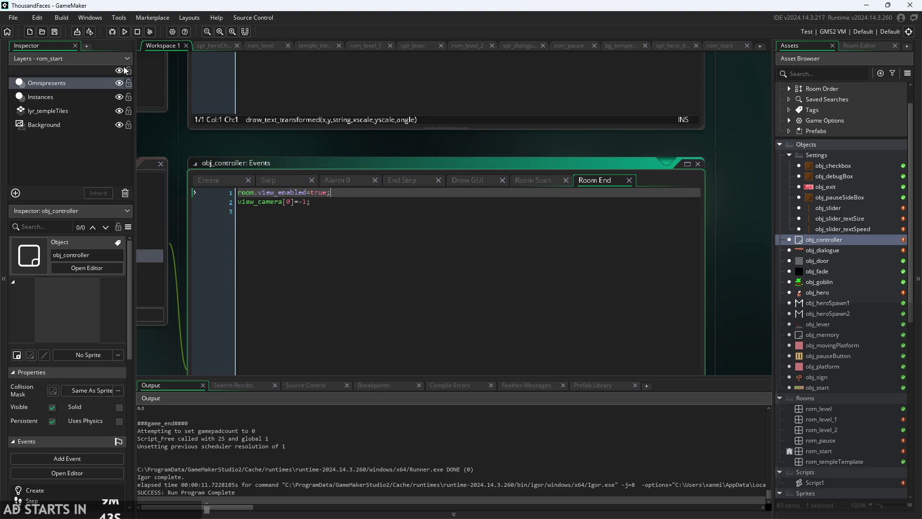
{"action": "left_click", "coordinate": [125, 32]}
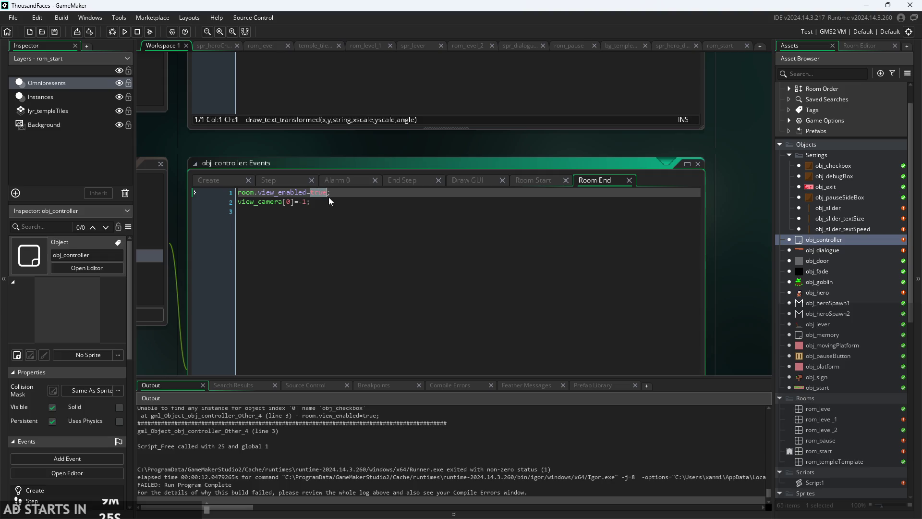
- Change Room End's room.view_enabled value from true to false, removing the duplicate semicolon
{"action": "type", "text": "a"}
{"action": "key", "text": "Escape"}
{"action": "key", "text": "BackSpace"}
{"action": "type", "text": "fals"}
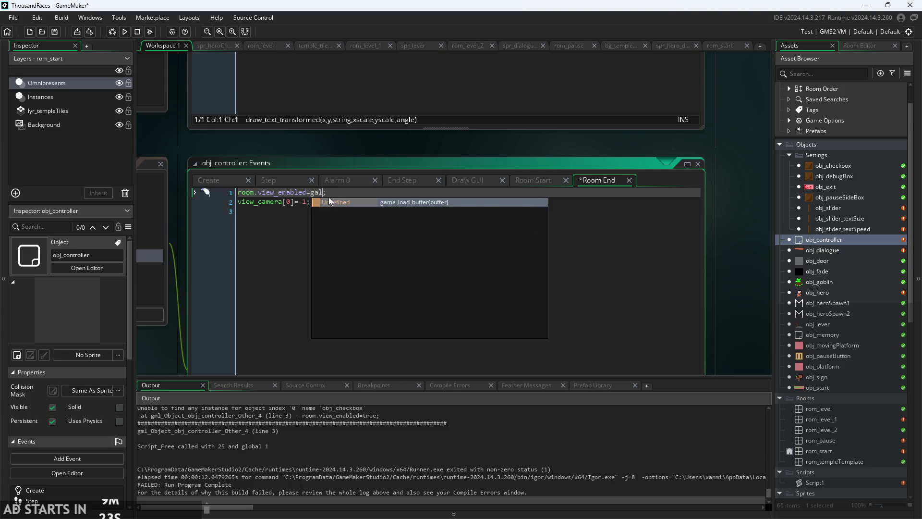
{"action": "type", "text": "e"}
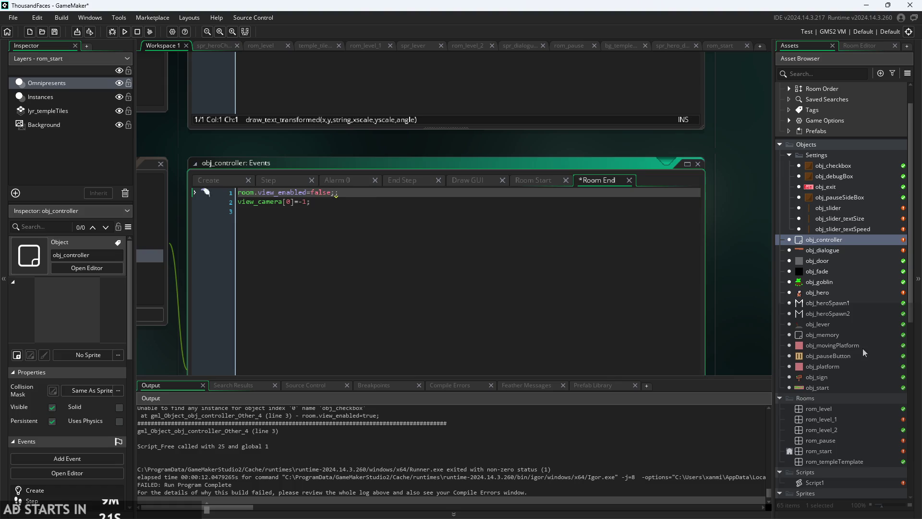
{"action": "key", "text": "BackSpace"}
- Return to Room Start and review its camera-creation if block
{"action": "left_click", "coordinate": [534, 182]}
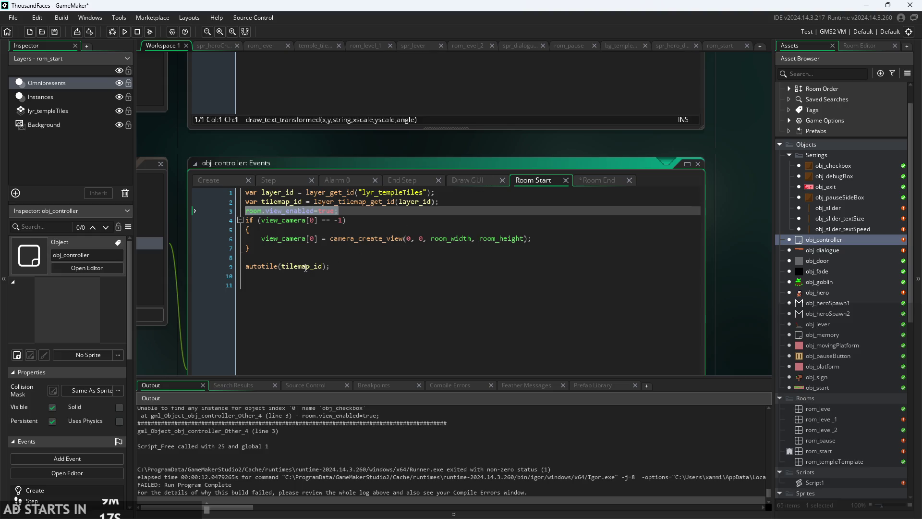
{"action": "key", "text": "Down"}
{"action": "mouse_move", "coordinate": [293, 211]}
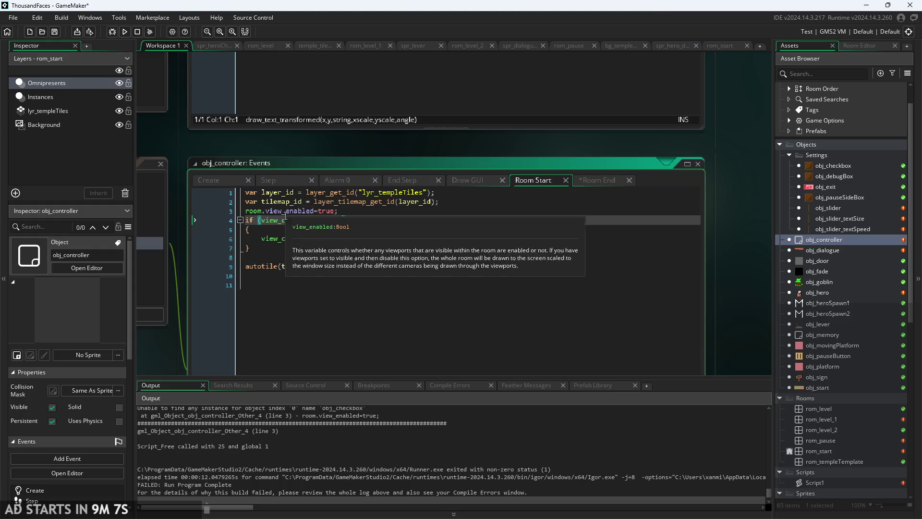
{"action": "left_click", "coordinate": [390, 239]}
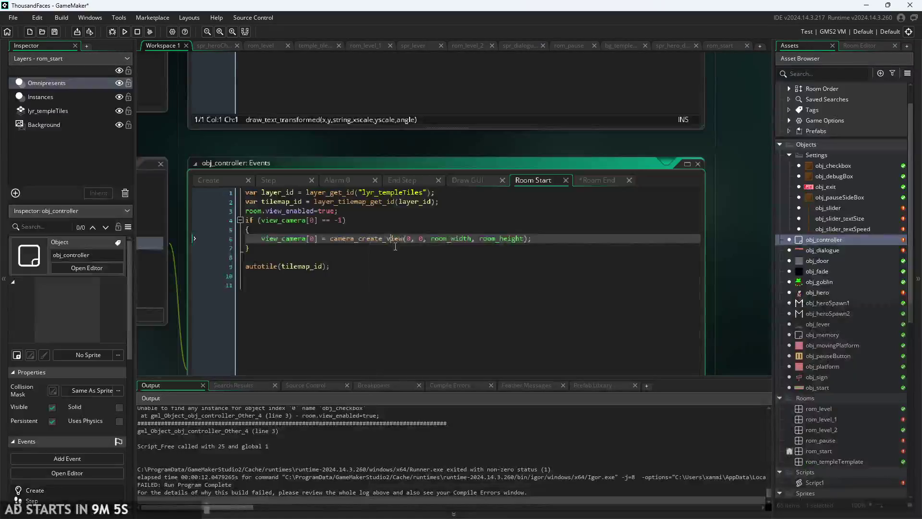
{"action": "mouse_move", "coordinate": [395, 246]}
{"action": "left_mouse_down"}
{"action": "mouse_move", "coordinate": [269, 240]}
{"action": "mouse_move", "coordinate": [139, 225]}
{"action": "mouse_move", "coordinate": [136, 218]}
{"action": "left_mouse_up"}
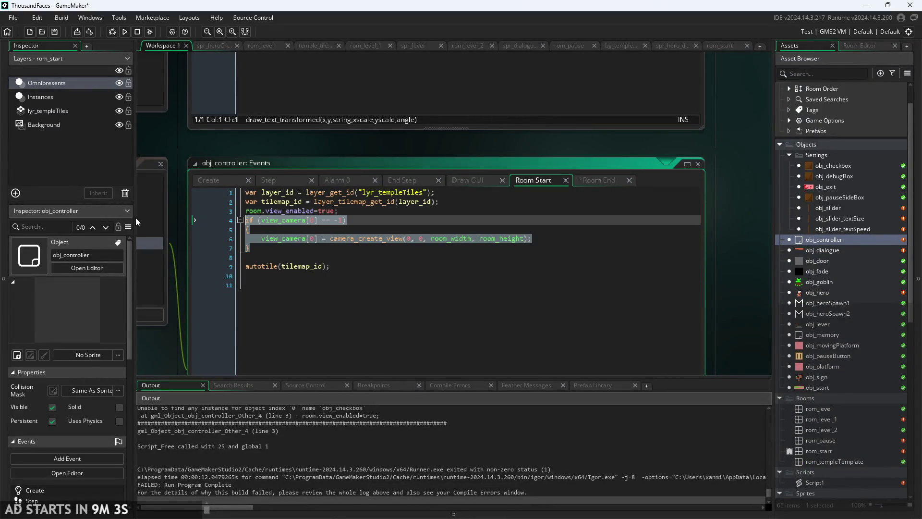
{"action": "left_click", "coordinate": [384, 240]}
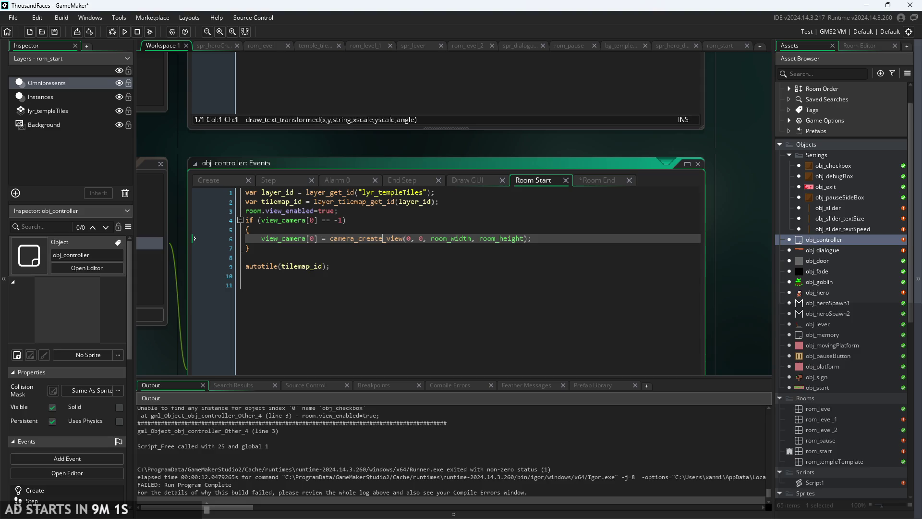
- Run the game, read the obj_checkbox error at Room Start line 3, and abort
{"action": "key", "text": "F5"}
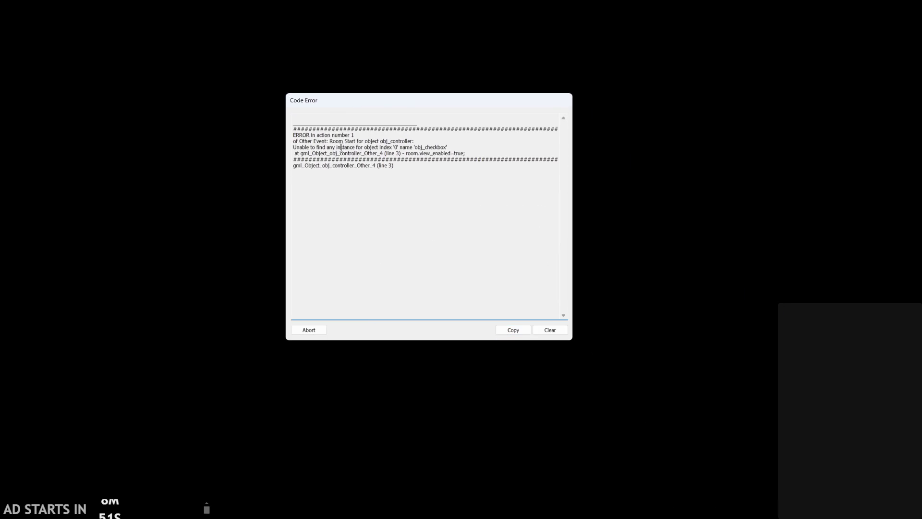
{"action": "mouse_move", "coordinate": [317, 147]}
{"action": "left_mouse_down"}
{"action": "mouse_move", "coordinate": [398, 164]}
{"action": "mouse_move", "coordinate": [464, 155]}
{"action": "left_mouse_up"}
{"action": "left_click", "coordinate": [454, 142]}
{"action": "left_click_drag", "start_coordinate": [394, 147], "coordinate": [448, 148]}
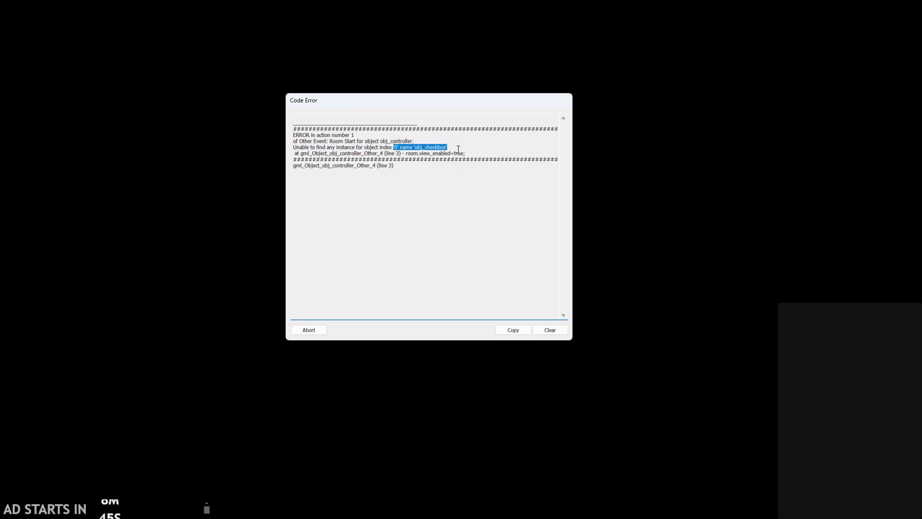
{"action": "left_click_drag", "start_coordinate": [315, 153], "coordinate": [405, 154]}
{"action": "left_click", "coordinate": [405, 154]}
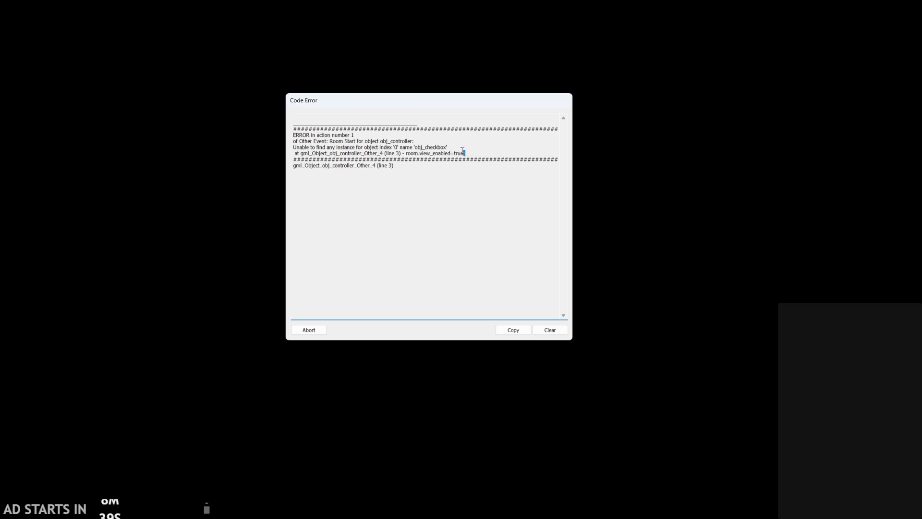
{"action": "mouse_move", "coordinate": [462, 153]}
{"action": "left_mouse_down"}
{"action": "mouse_move", "coordinate": [398, 142]}
{"action": "mouse_move", "coordinate": [480, 155]}
{"action": "left_mouse_up"}
{"action": "left_click", "coordinate": [419, 147]}
{"action": "left_click", "coordinate": [480, 150]}
{"action": "left_click", "coordinate": [298, 331]}
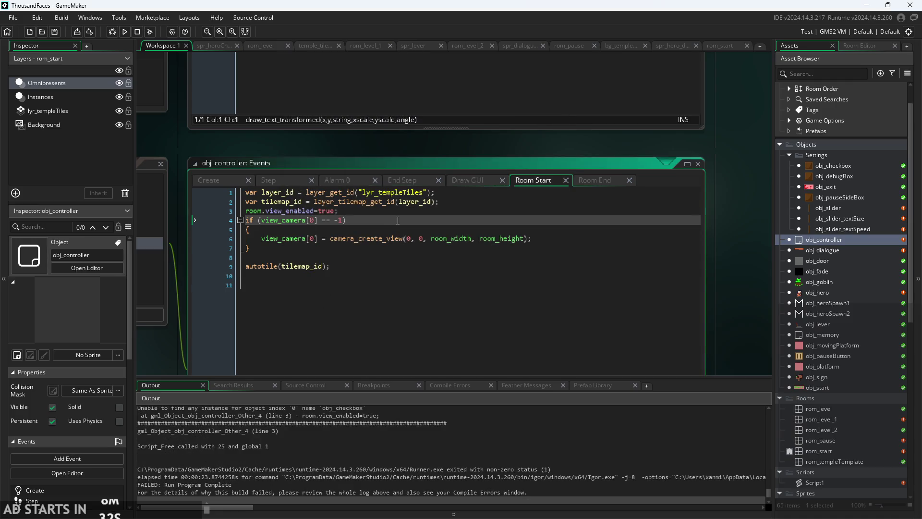
- Remove the room. prefix so Room Start sets view_enabled=true
{"action": "left_click", "coordinate": [512, 238]}
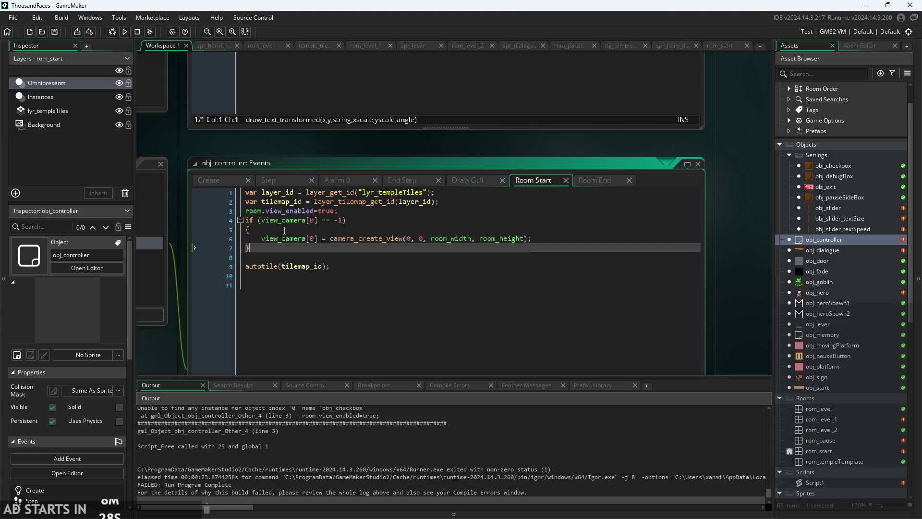
{"action": "left_click", "coordinate": [282, 212]}
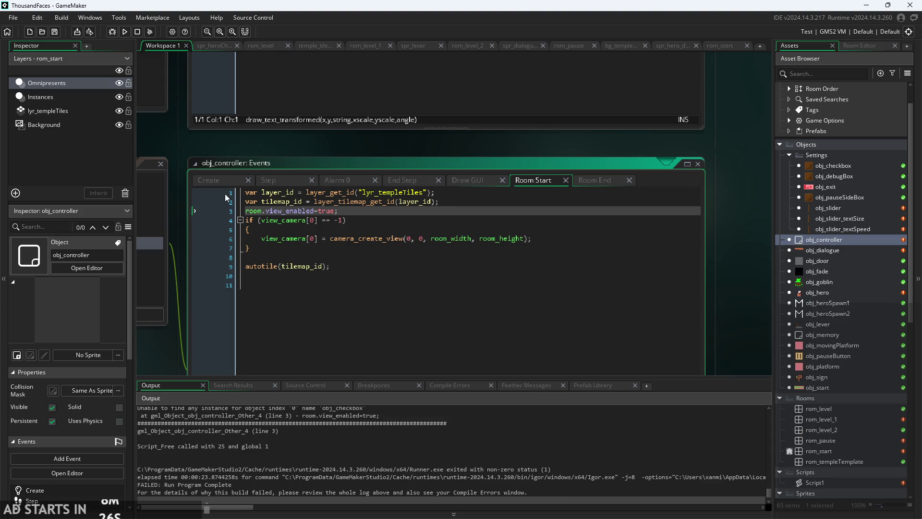
{"action": "mouse_move", "coordinate": [285, 156]}
{"action": "left_mouse_down"}
{"action": "mouse_move", "coordinate": [261, 156]}
{"action": "mouse_move", "coordinate": [456, 151]}
{"action": "left_mouse_up"}
{"action": "scroll", "coordinate": [231, 139], "scroll_direction": "down", "scroll_amount": 1}
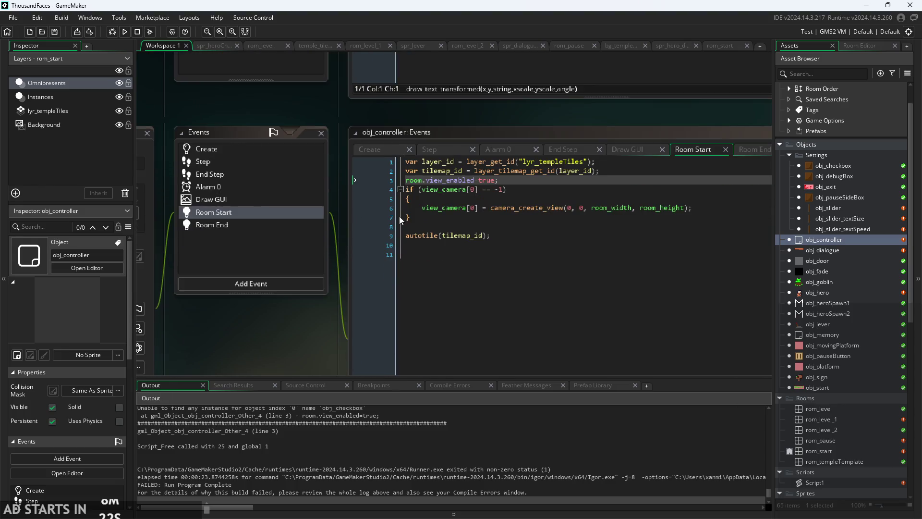
{"action": "left_click_drag", "start_coordinate": [203, 339], "coordinate": [75, 330]}
{"action": "left_click", "coordinate": [384, 171]}
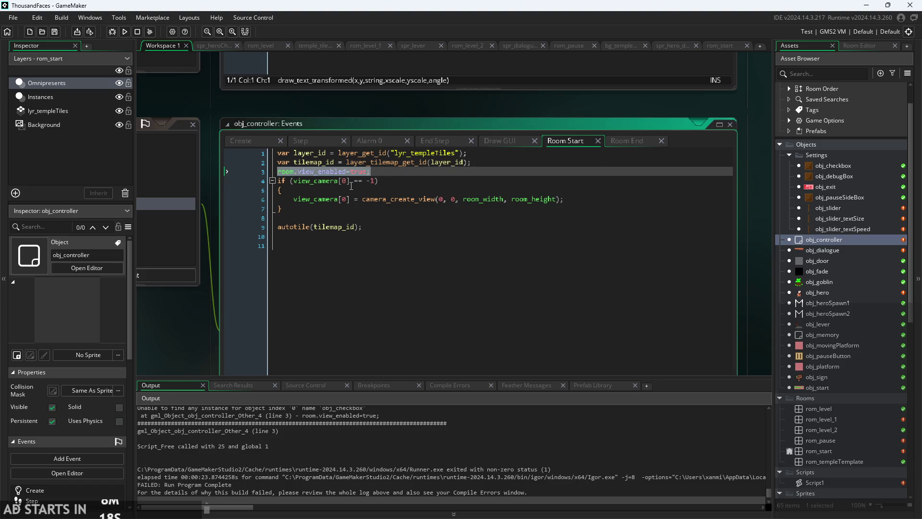
{"action": "mouse_move", "coordinate": [306, 174]}
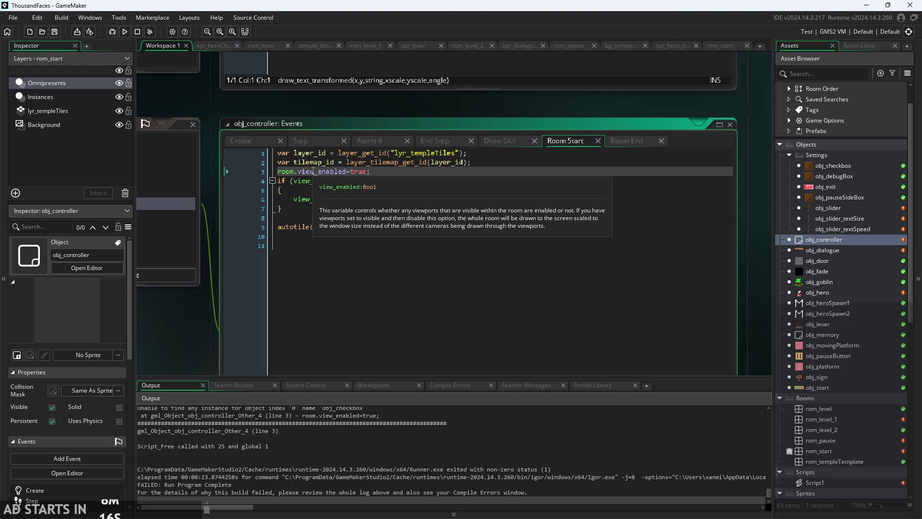
{"action": "scroll", "coordinate": [314, 171], "scroll_direction": "up", "scroll_amount": 5, "text": "ctrl"}
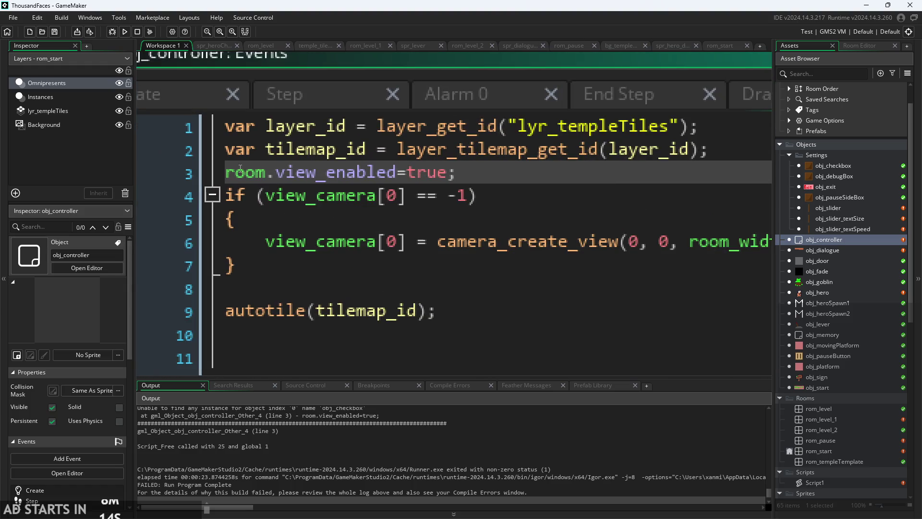
{"action": "mouse_move", "coordinate": [275, 170]}
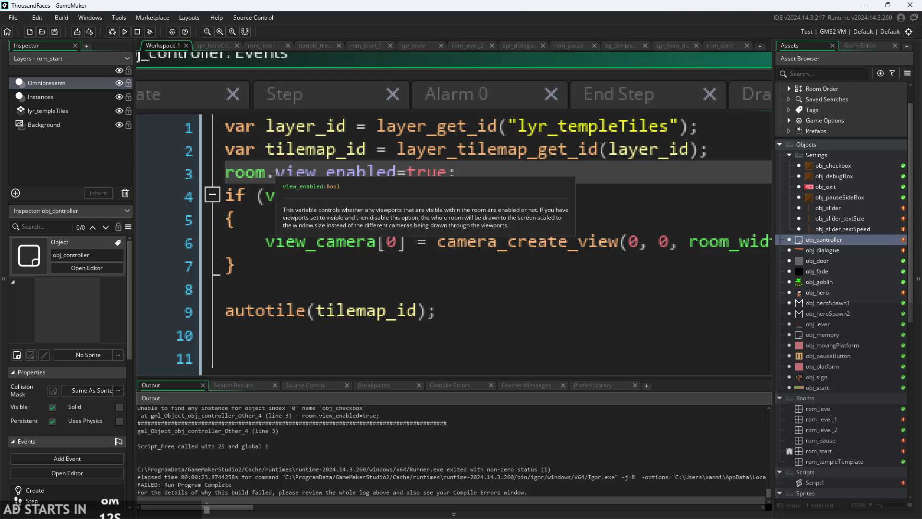
{"action": "key", "text": "BackSpace"}
{"action": "key", "text": "BackSpace"}
{"action": "key", "text": "BackSpace"}
{"action": "scroll", "coordinate": [291, 186], "scroll_direction": "down", "scroll_amount": 3, "text": "ctrl"}
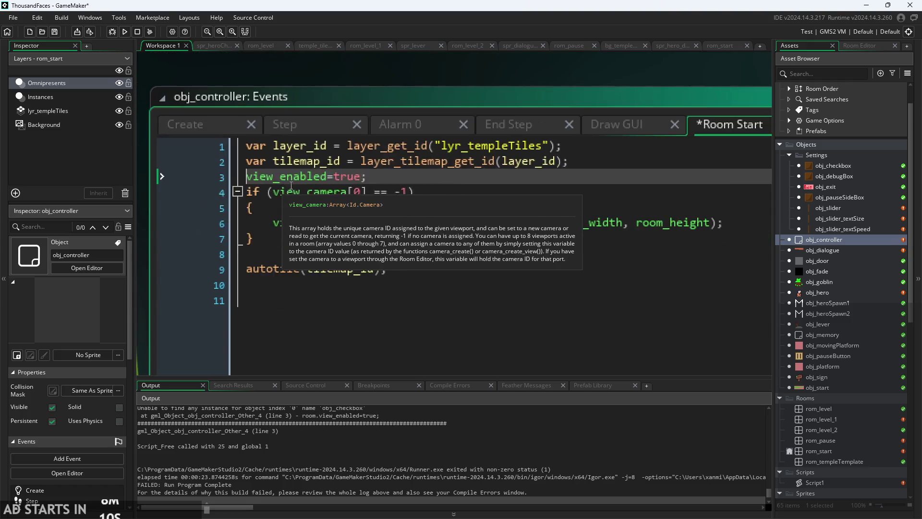
{"action": "scroll", "coordinate": [667, 126], "scroll_direction": "up", "scroll_amount": 2}
{"action": "scroll", "coordinate": [566, 87], "scroll_direction": "down", "scroll_amount": 2, "text": "ctrl"}
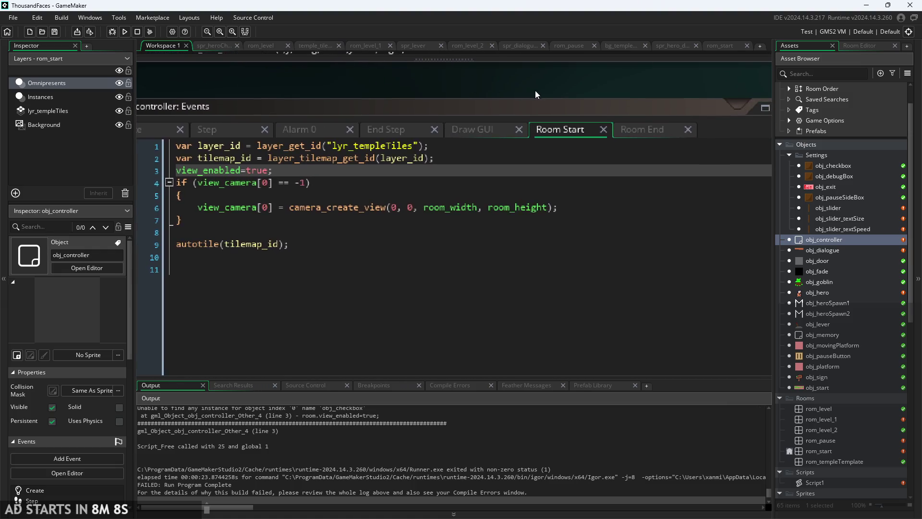
- Remove the room. prefix from Room End's view_enabled=false and run the game
{"action": "left_click", "coordinate": [624, 123]}
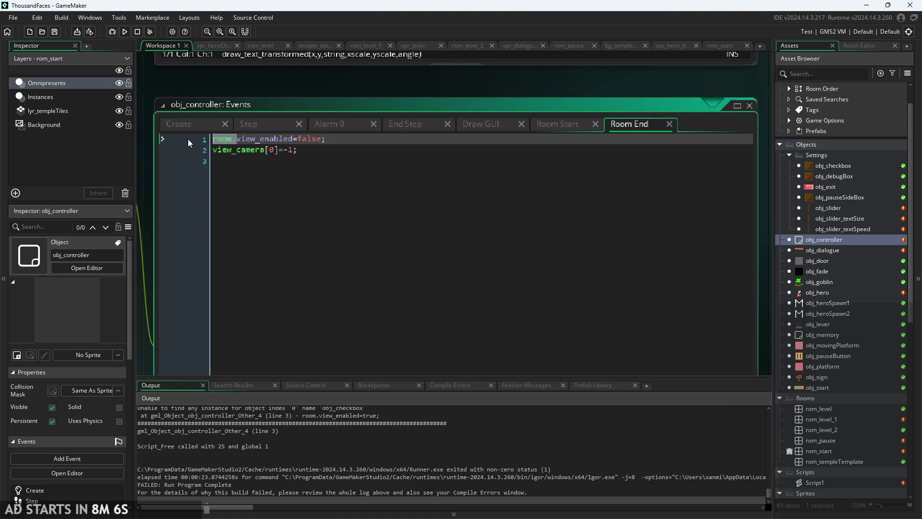
{"action": "key", "text": "BackSpace"}
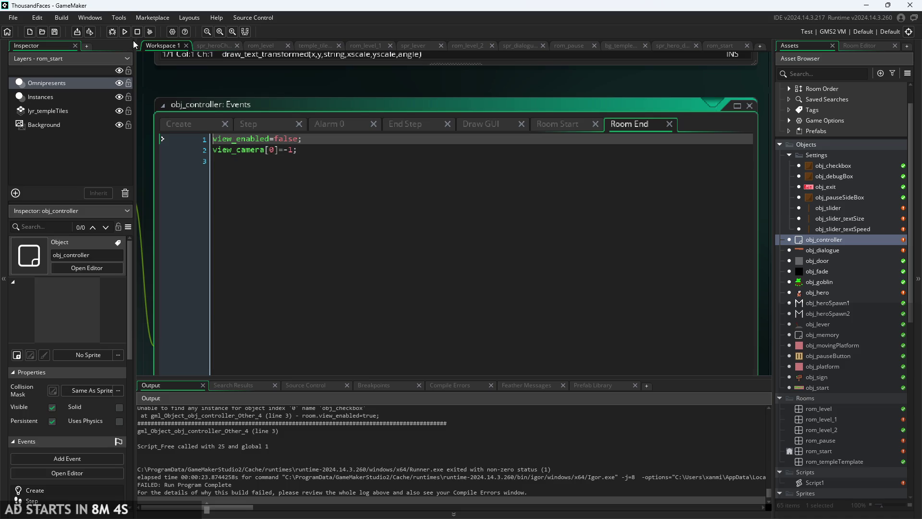
{"action": "left_click", "coordinate": [125, 32]}
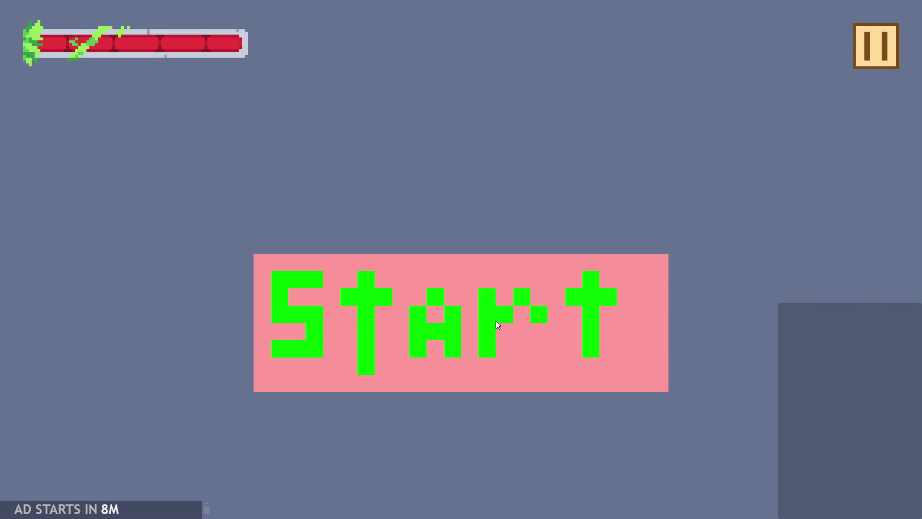
- Start play in the test run, open the pause settings, then close the game
{"action": "left_click", "coordinate": [497, 318]}
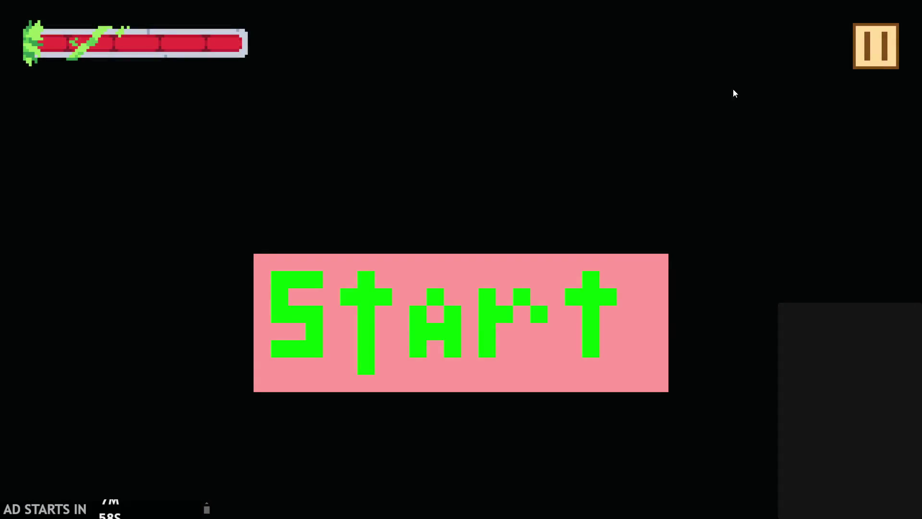
{"action": "left_click", "coordinate": [884, 43]}
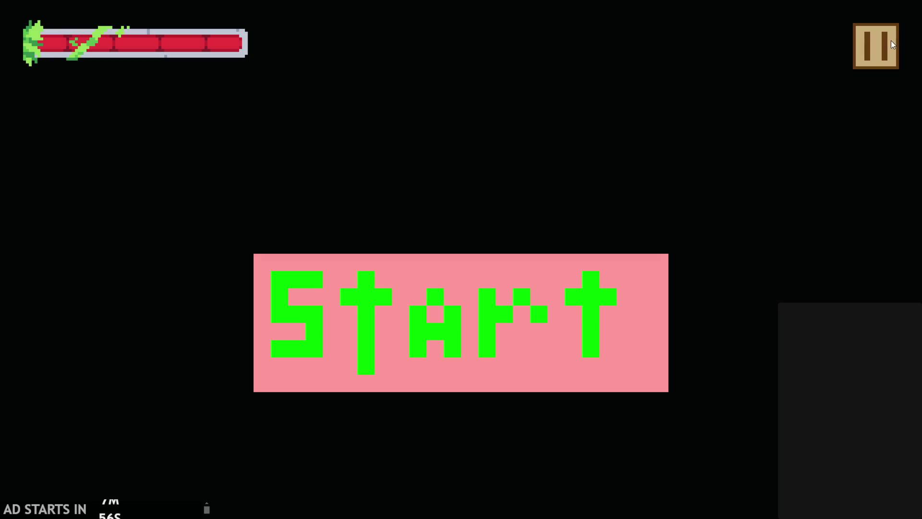
{"action": "key", "text": "alt+F4"}
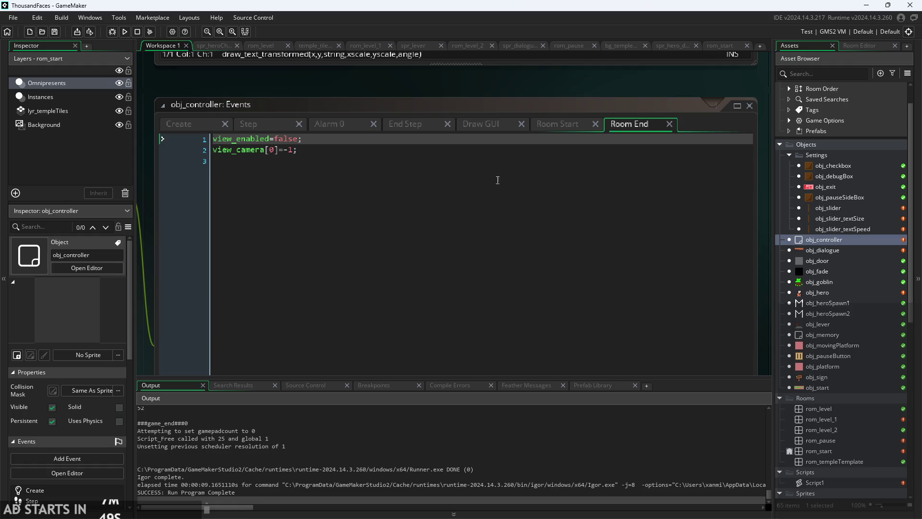
- Review the Room Start code, dismissing the camera_create_view documentation popup
{"action": "left_click", "coordinate": [554, 126]}
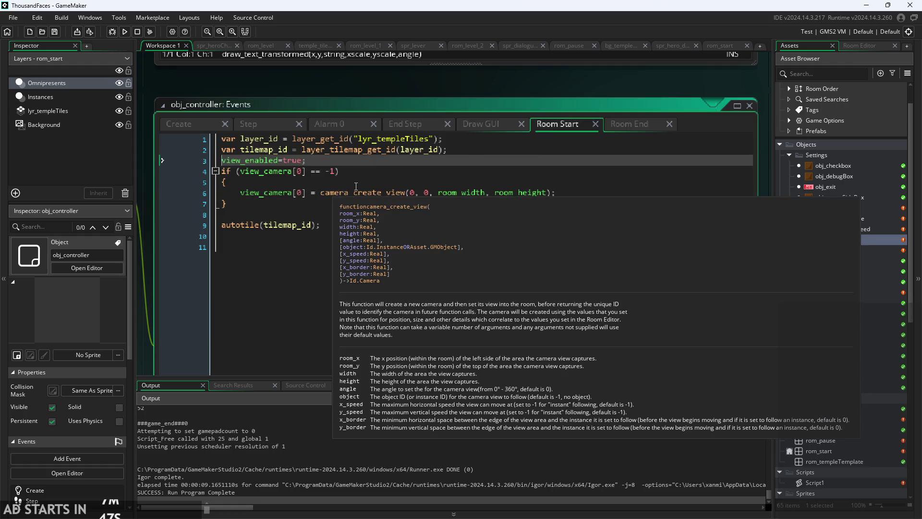
{"action": "left_click", "coordinate": [356, 186]}
{"action": "key", "text": "Up"}
{"action": "key", "text": "Up"}
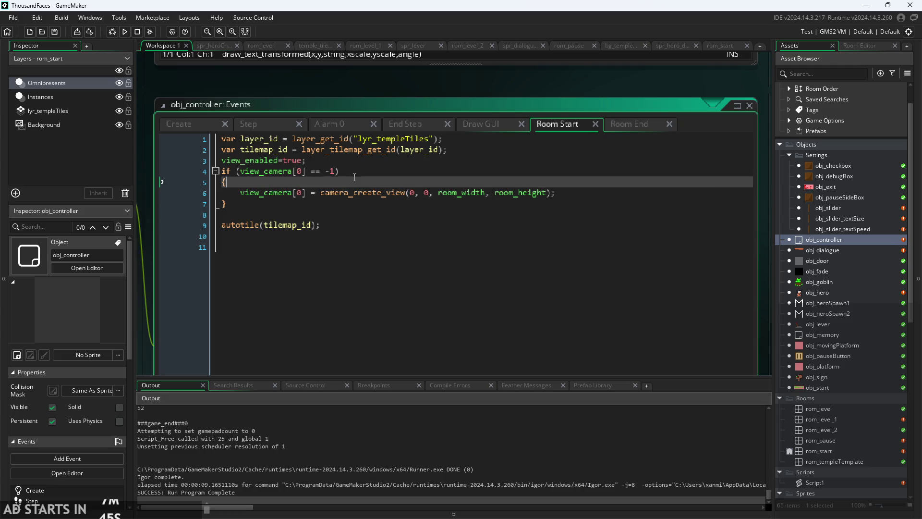
{"action": "left_click", "coordinate": [370, 150]}
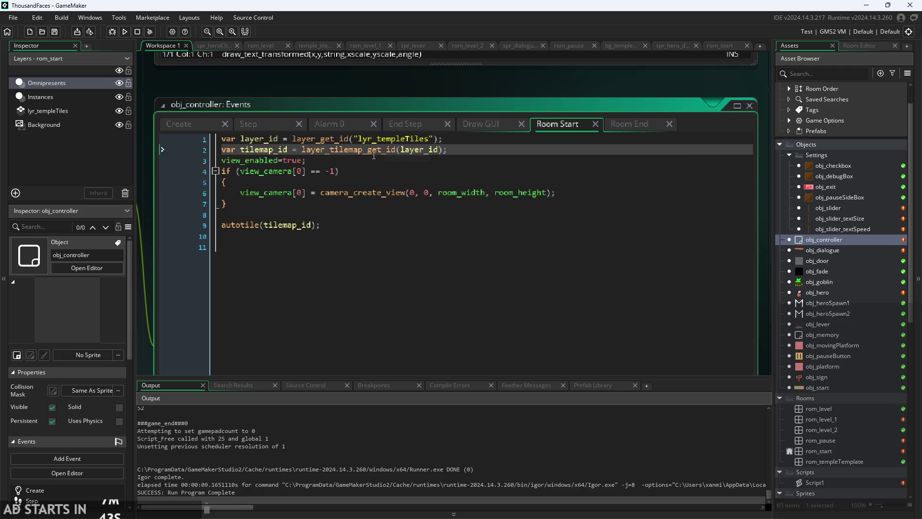
{"action": "left_click_drag", "start_coordinate": [450, 81], "coordinate": [601, 87]}
{"action": "scroll", "coordinate": [583, 96], "scroll_direction": "down", "scroll_amount": 1}
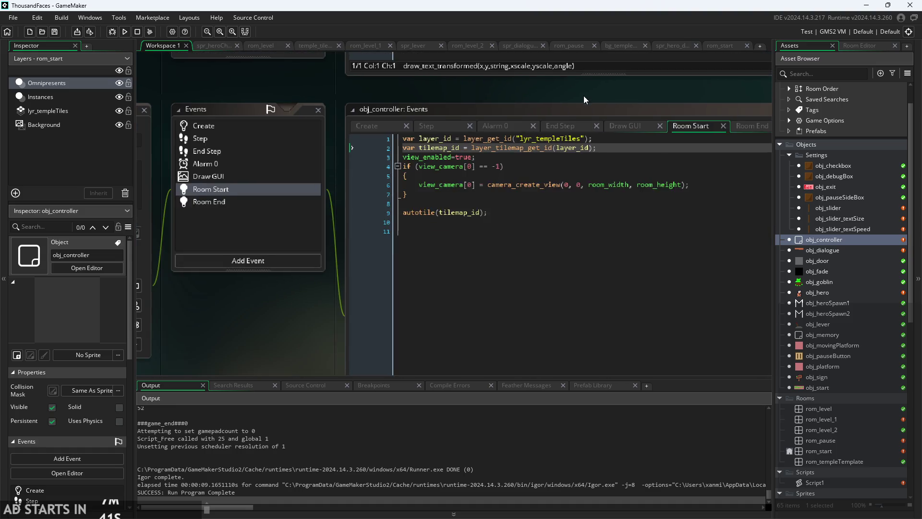
{"action": "scroll", "coordinate": [489, 107], "scroll_direction": "up", "scroll_amount": 2}
{"action": "left_click", "coordinate": [354, 190]}
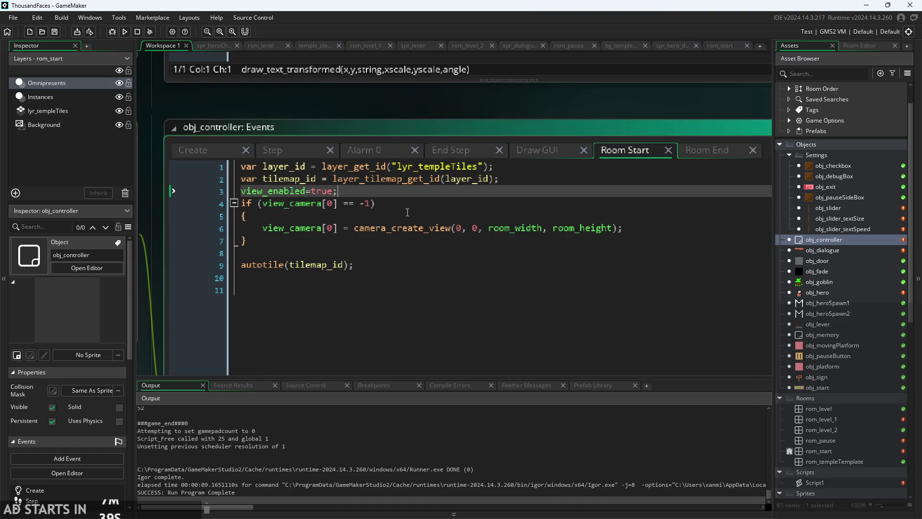
{"action": "left_click", "coordinate": [418, 202]}
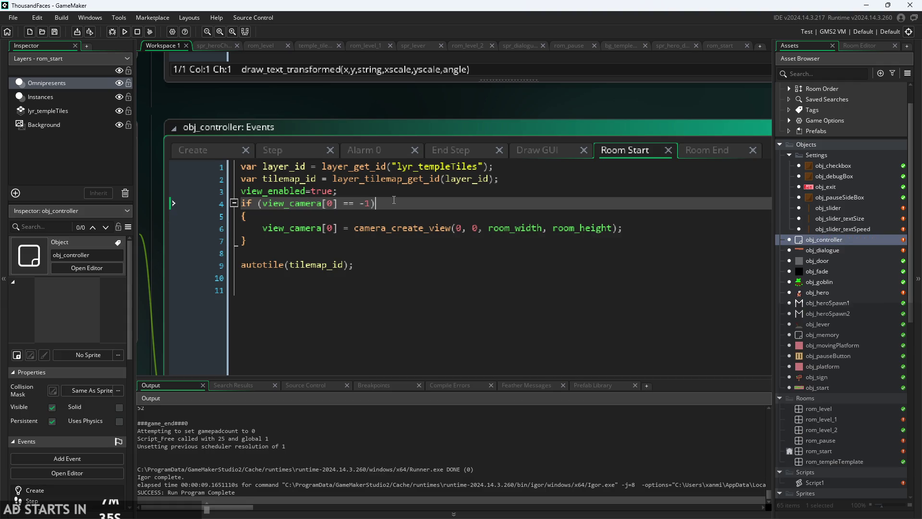
- Move view_camera[0]=-1 above view_enabled=false in Room End and save
{"action": "left_click", "coordinate": [692, 153]}
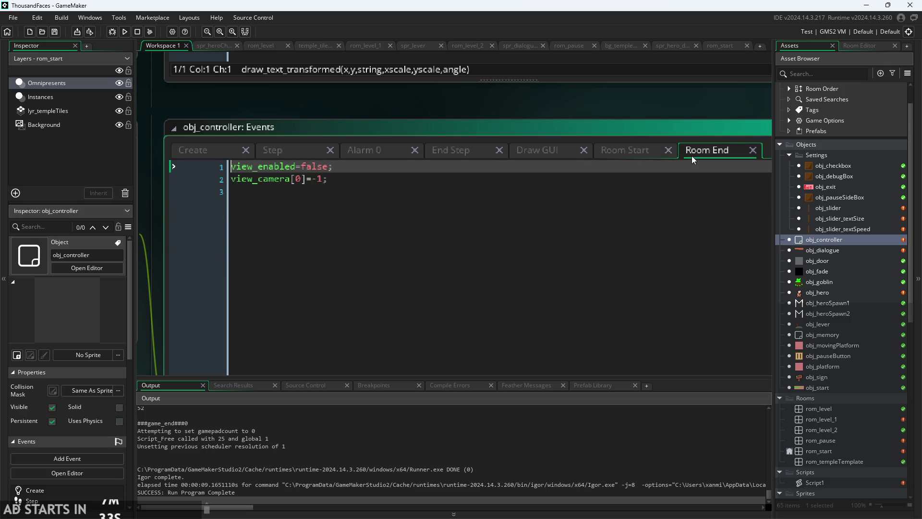
{"action": "triple_click", "coordinate": [342, 177]}
{"action": "key", "text": "ctrl+c"}
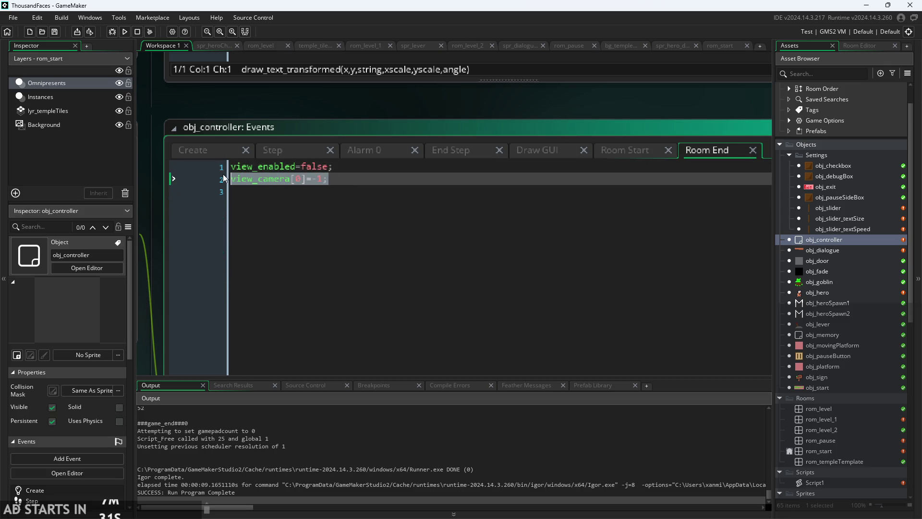
{"action": "key", "text": "BackSpace"}
{"action": "left_click", "coordinate": [239, 169]}
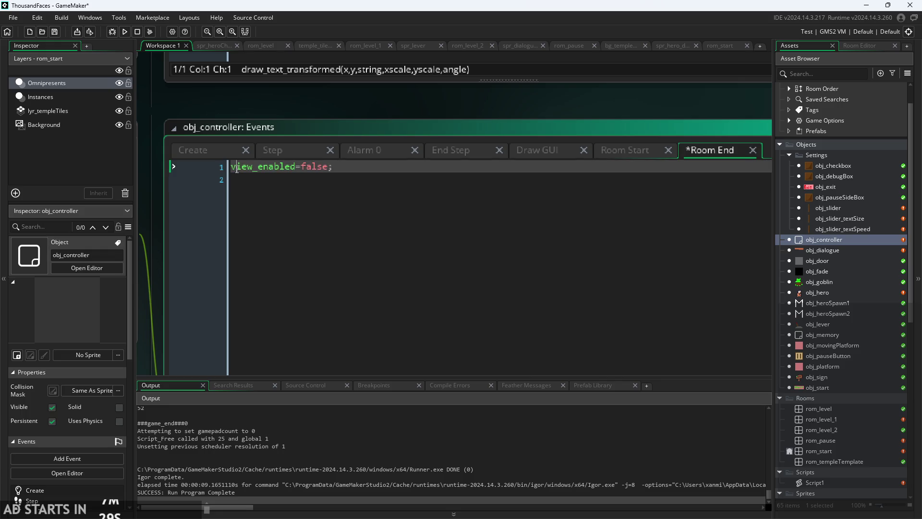
{"action": "key", "text": "Home"}
{"action": "key", "text": "Return"}
{"action": "key", "text": "ctrl+v"}
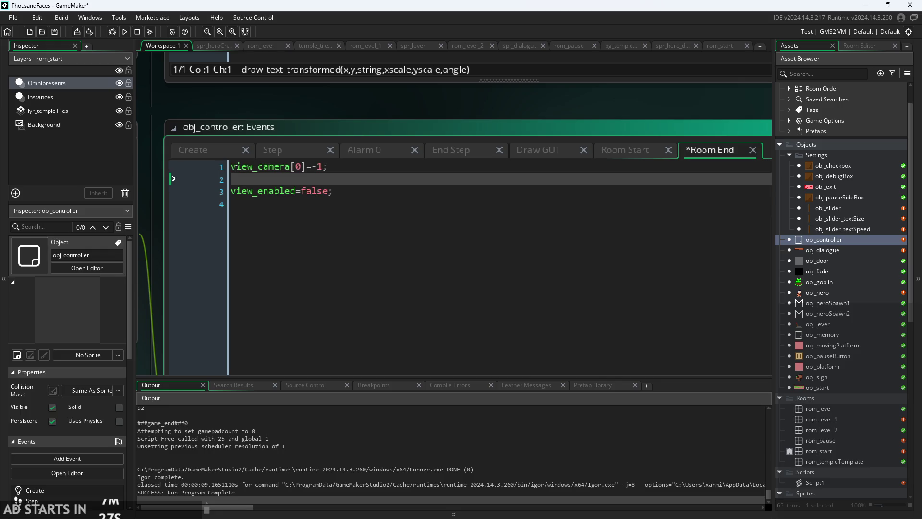
{"action": "key", "text": "BackSpace"}
{"action": "key", "text": "ctrl+s"}
- Test-run the game, open its pause settings, close it, and return to Room Start
{"action": "left_click", "coordinate": [124, 32]}
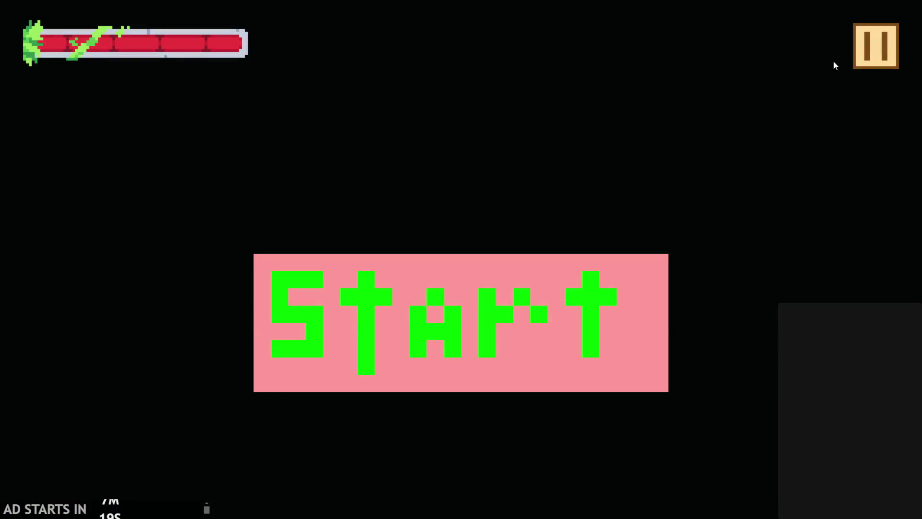
{"action": "left_click", "coordinate": [863, 50]}
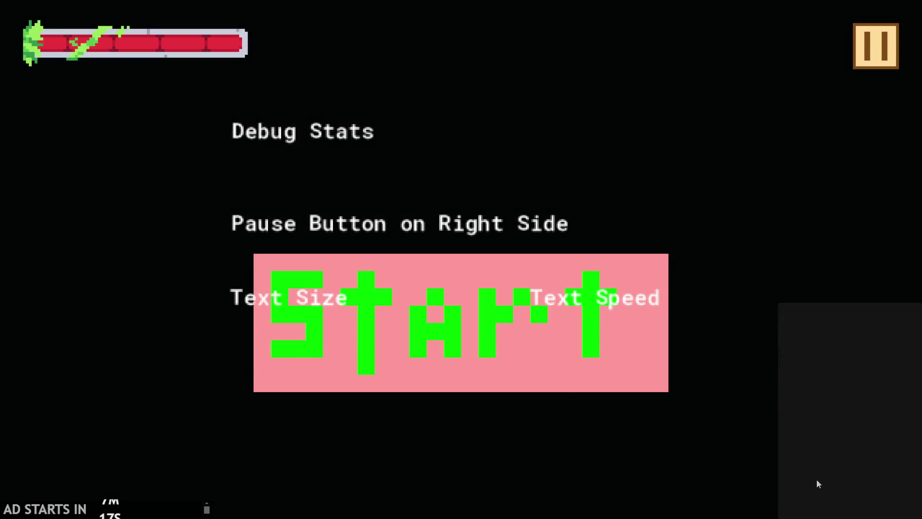
{"action": "key", "text": "Escape"}
{"action": "left_click", "coordinate": [645, 152]}
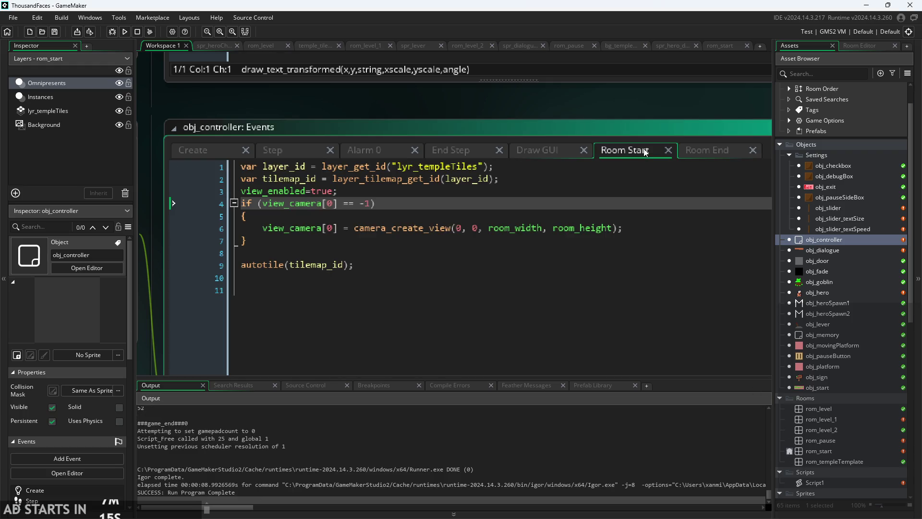
{"action": "left_click", "coordinate": [361, 192]}
{"action": "left_click", "coordinate": [408, 217]}
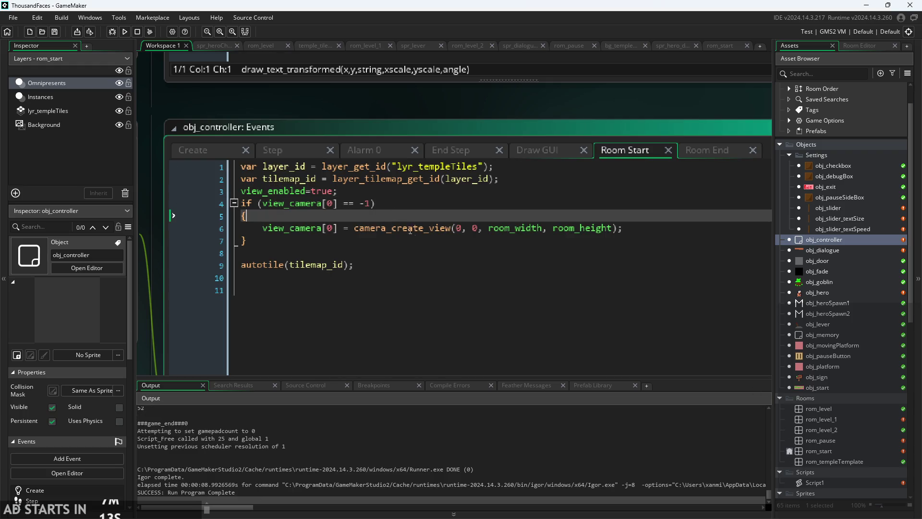
{"action": "left_click", "coordinate": [398, 228]}
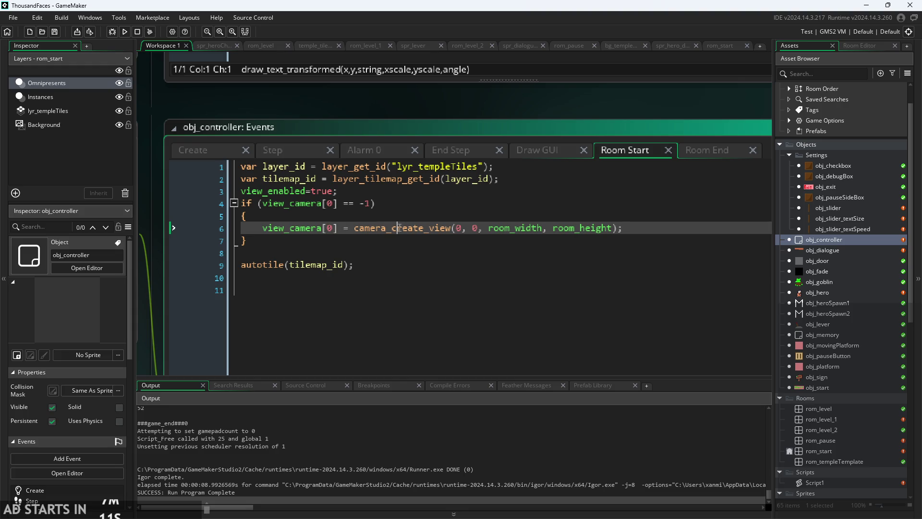
{"action": "left_click", "coordinate": [383, 205]}
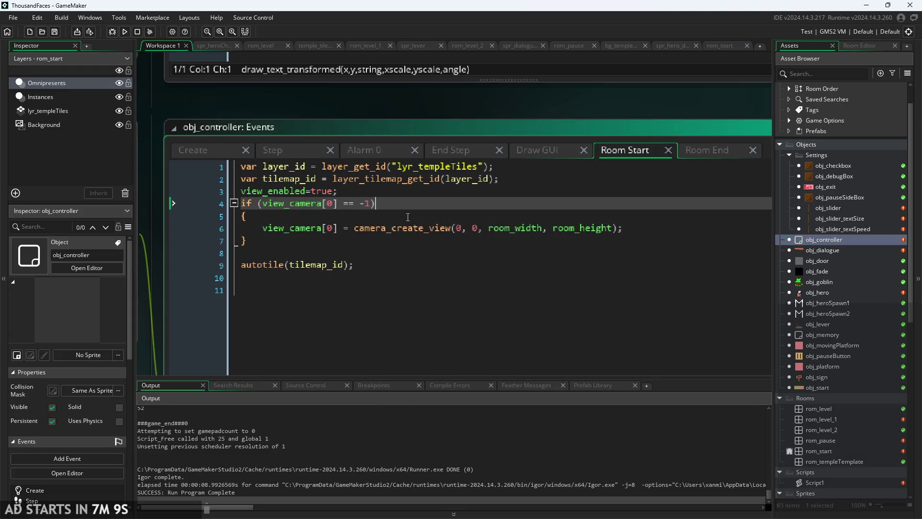
{"action": "left_click", "coordinate": [408, 217]}
{"action": "mouse_move", "coordinate": [304, 205]}
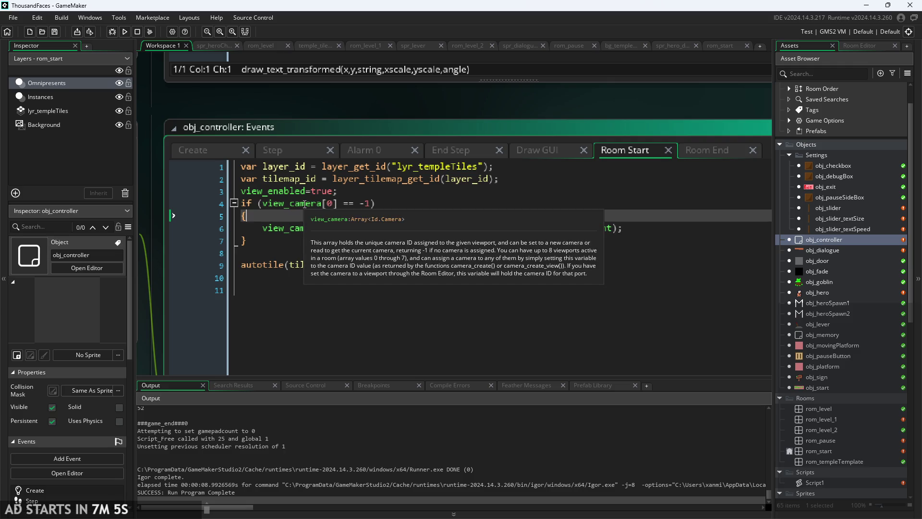
{"action": "mouse_move", "coordinate": [291, 190]}
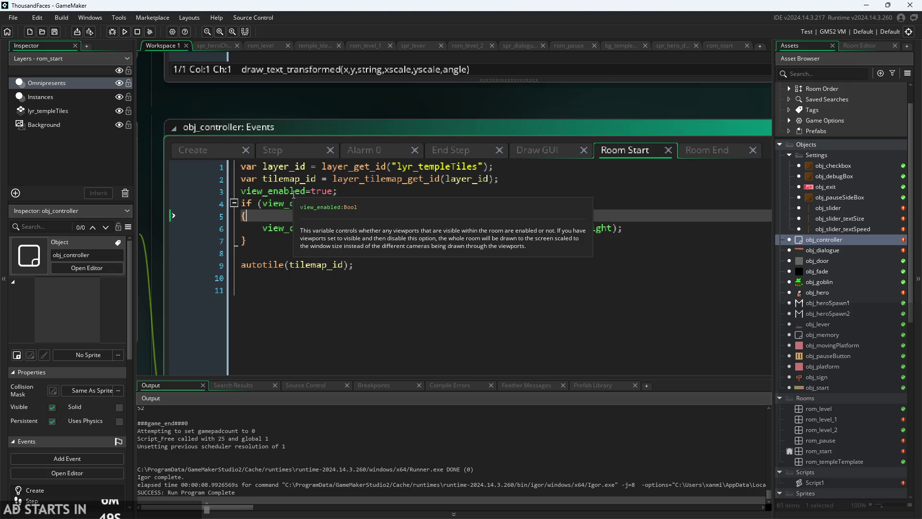
{"action": "scroll", "coordinate": [193, 287], "scroll_direction": "down", "scroll_amount": 1}
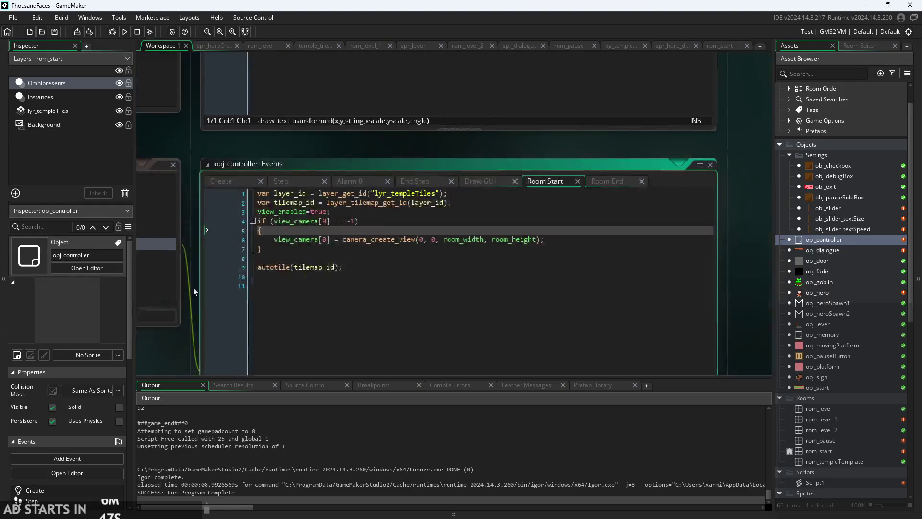
{"action": "scroll", "coordinate": [169, 345], "scroll_direction": "up", "scroll_amount": 2}
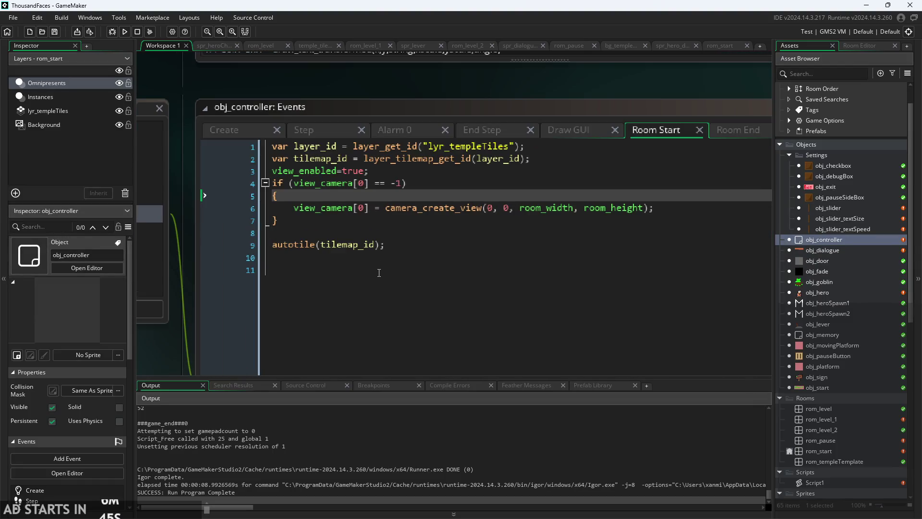
{"action": "scroll", "coordinate": [379, 273], "scroll_direction": "down", "scroll_amount": 1}
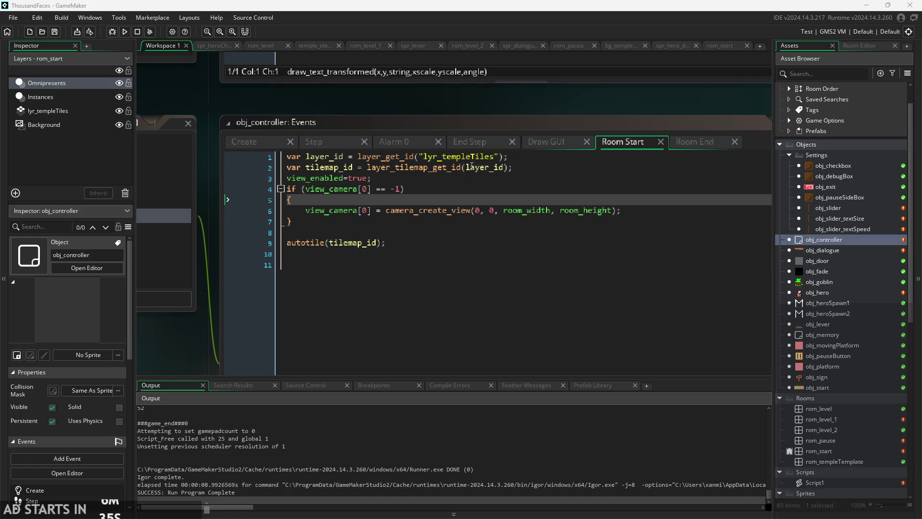
{"action": "left_click", "coordinate": [471, 176]}
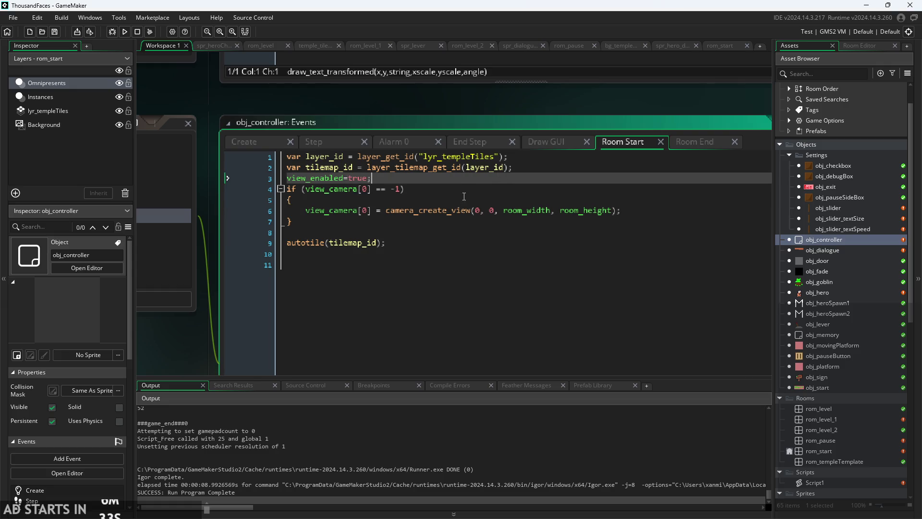
{"action": "key", "text": "Down"}
{"action": "key", "text": "Down"}
{"action": "left_click", "coordinate": [480, 210]}
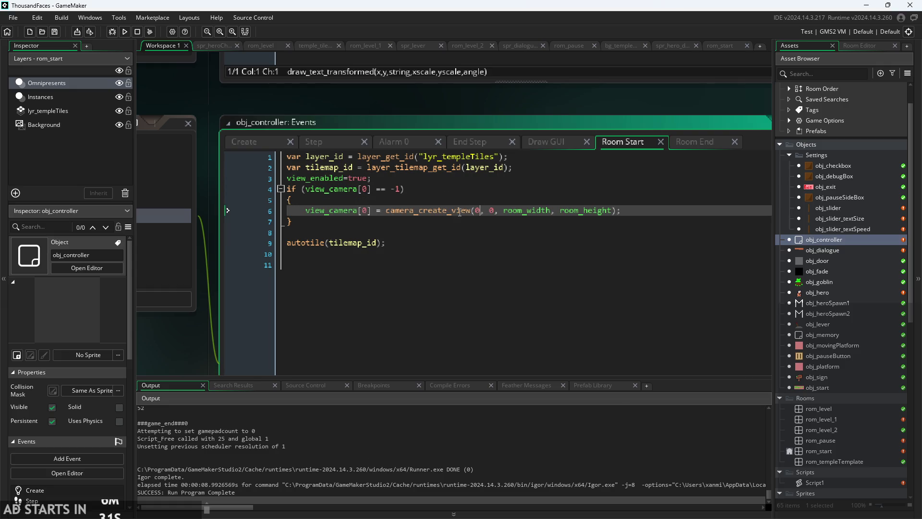
{"action": "mouse_move", "coordinate": [460, 211]}
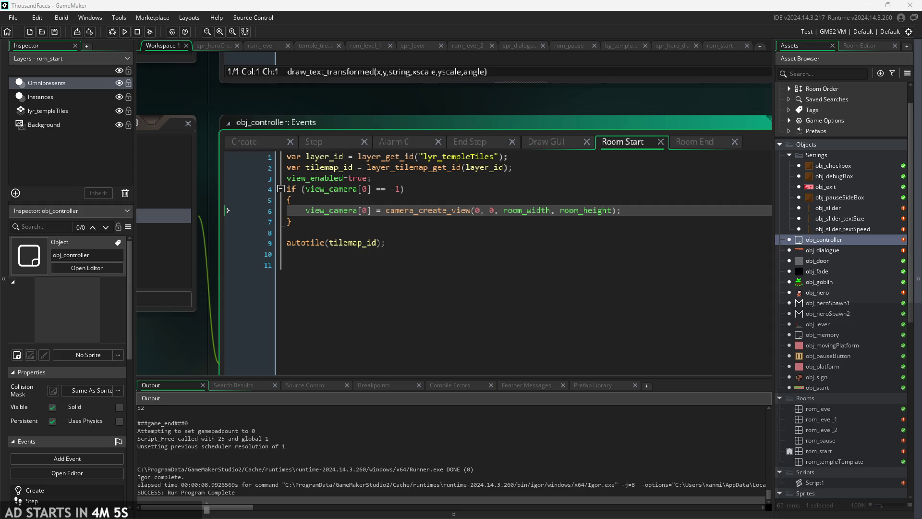
{"action": "left_click", "coordinate": [412, 180]}
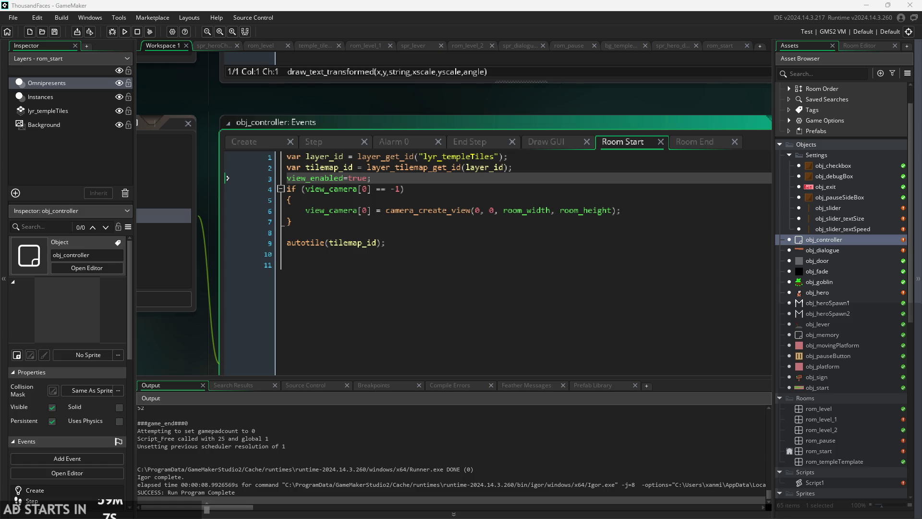
{"action": "left_click", "coordinate": [382, 176]}
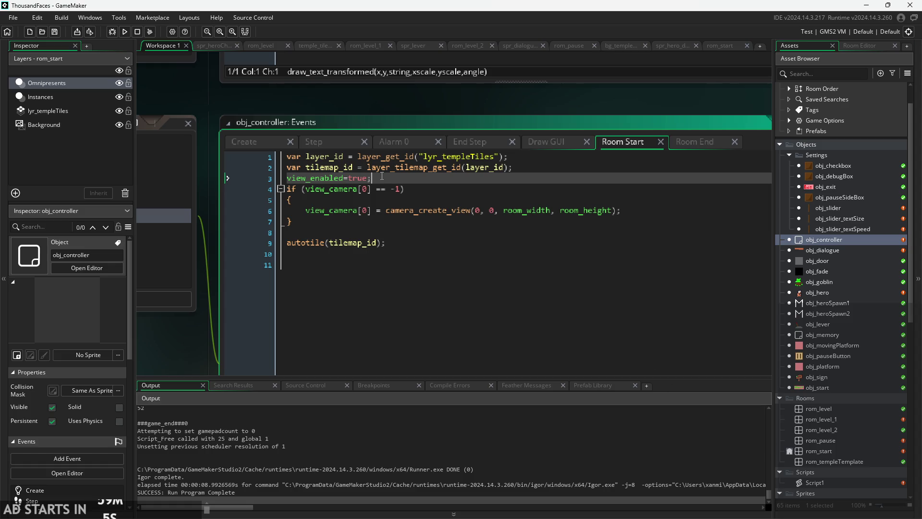
{"action": "mouse_move", "coordinate": [535, 210]}
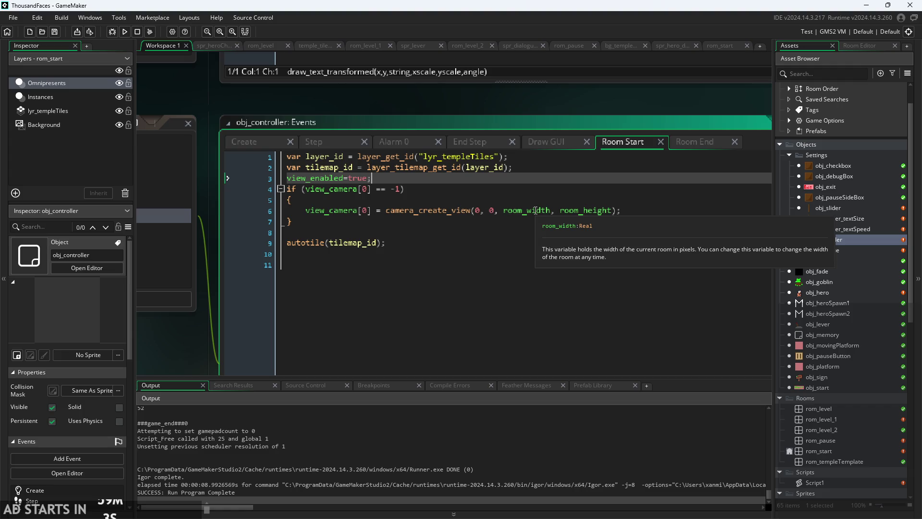
{"action": "left_click", "coordinate": [306, 223]}
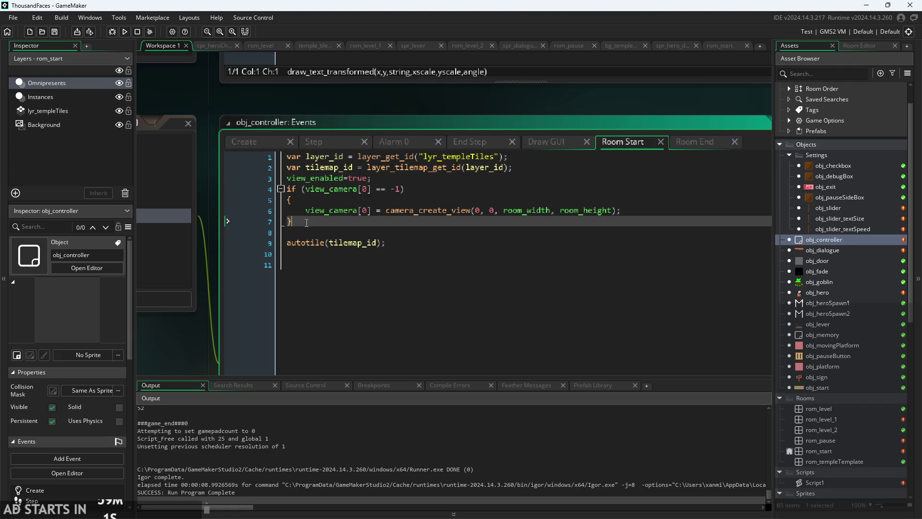
- Overwrite Room Start's camera-creation block (lines 4–7) with view_visible[0]=true;
{"action": "left_click_drag", "start_coordinate": [307, 222], "coordinate": [258, 189]}
{"action": "type", "text": "v"}
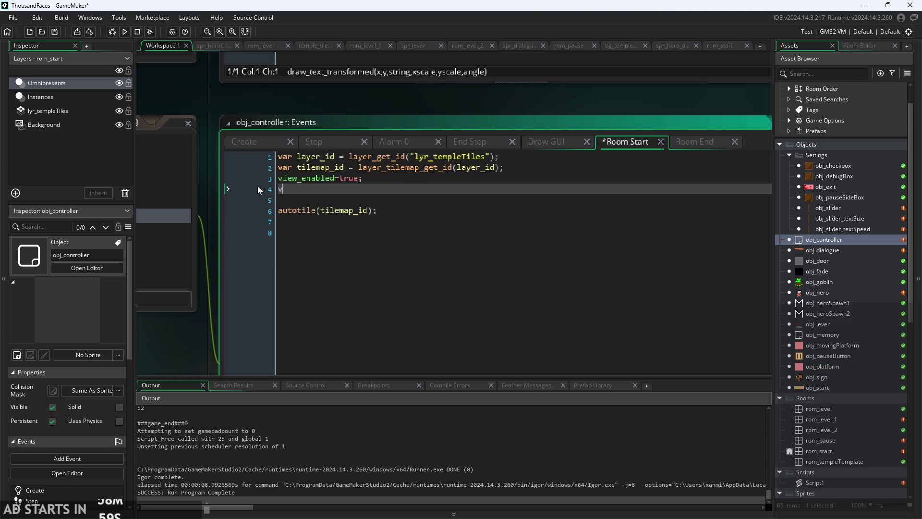
{"action": "type", "text": "iew_visi"}
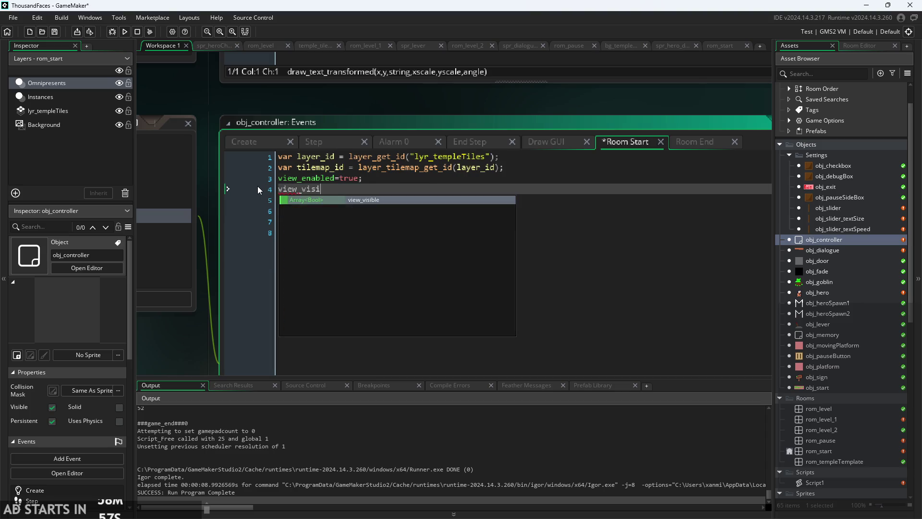
{"action": "key", "text": "Return"}
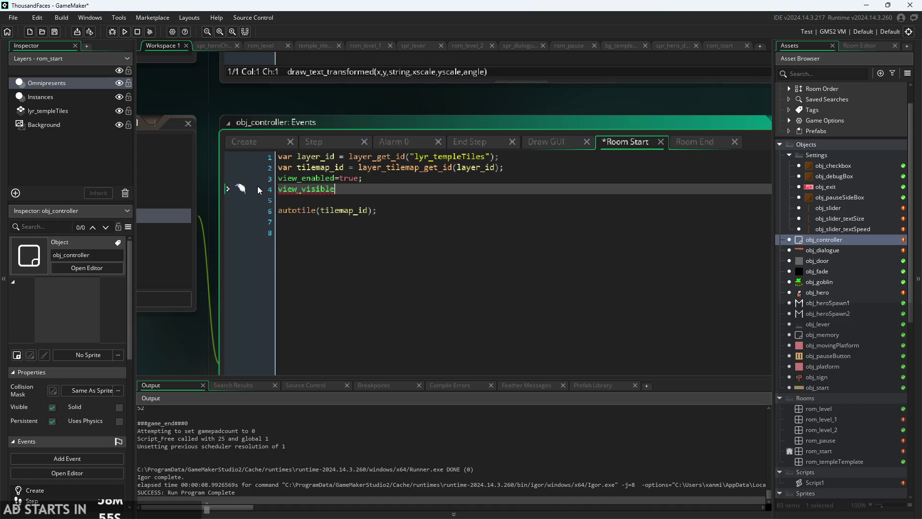
{"action": "type", "text": "[0]"}
{"action": "type", "text": "=true;"}
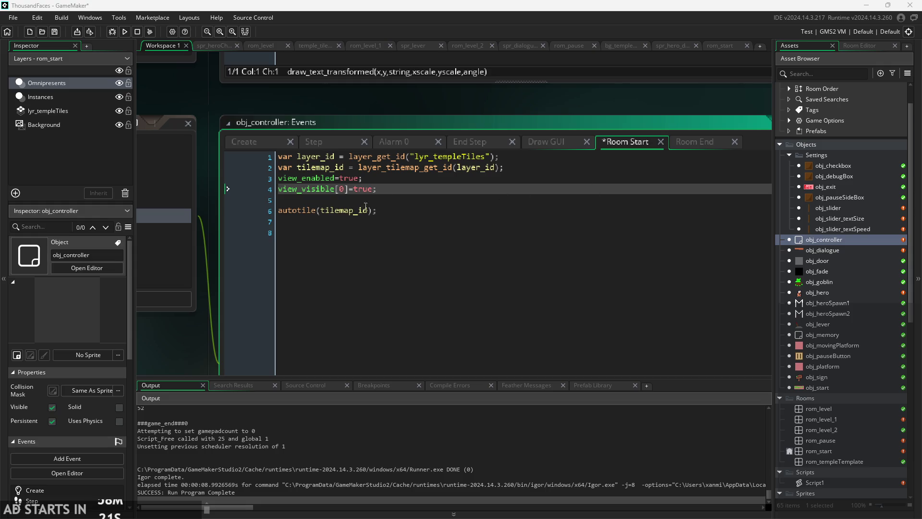
{"action": "right_click", "coordinate": [827, 146]}
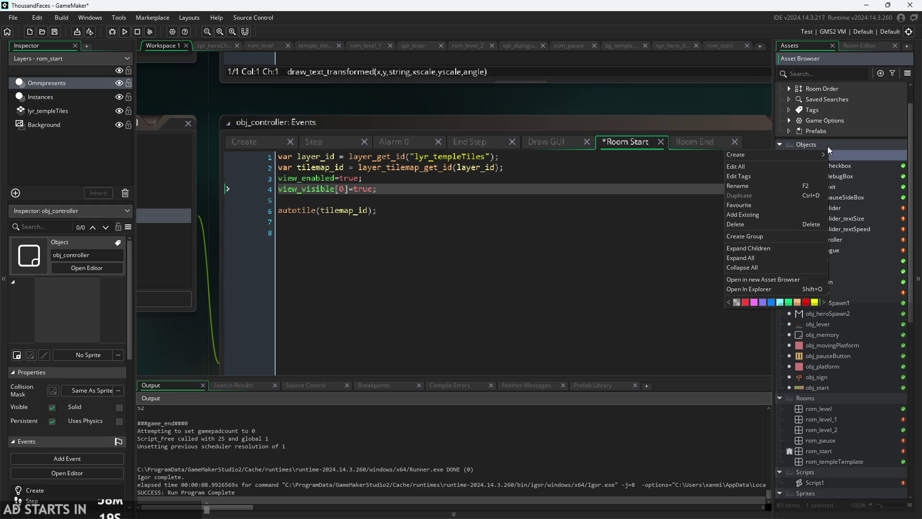
- Create a new object in the Objects folder named obj_camera
{"action": "mouse_move", "coordinate": [812, 149]}
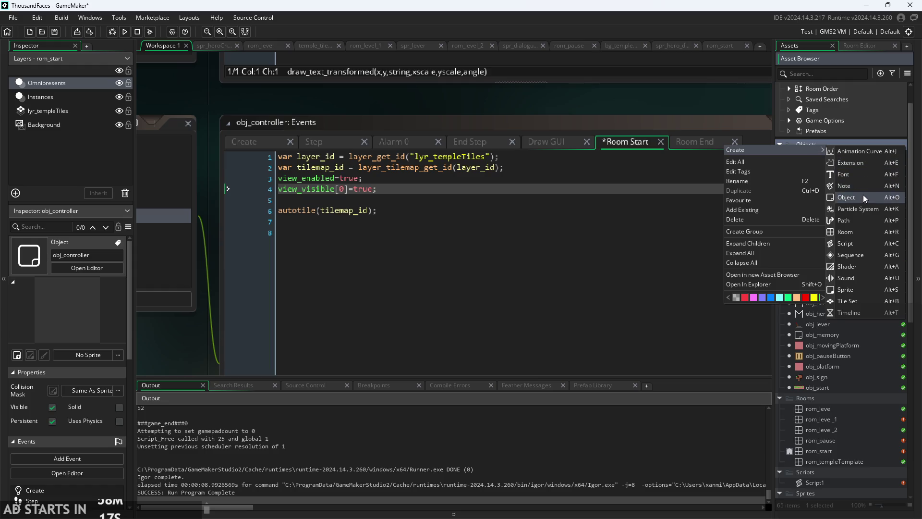
{"action": "left_click", "coordinate": [863, 196]}
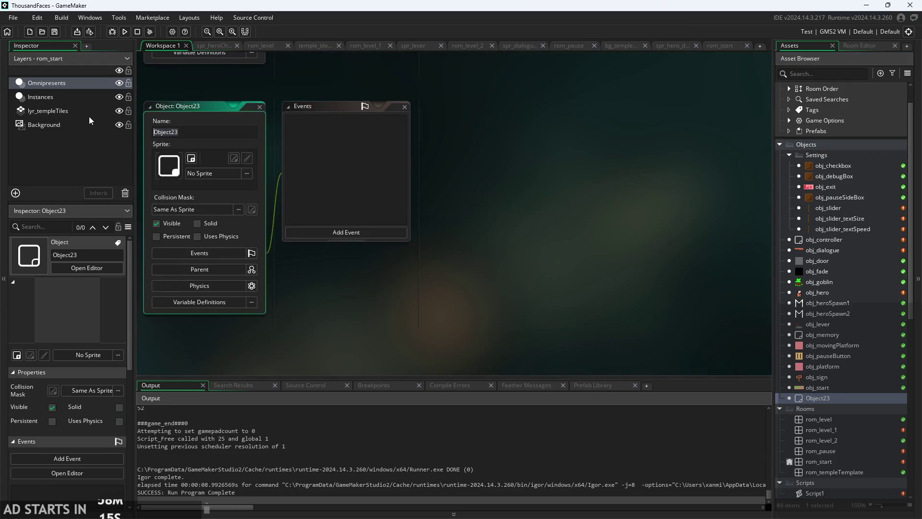
{"action": "type", "text": "obj_camera"}
{"action": "key", "text": "Return"}
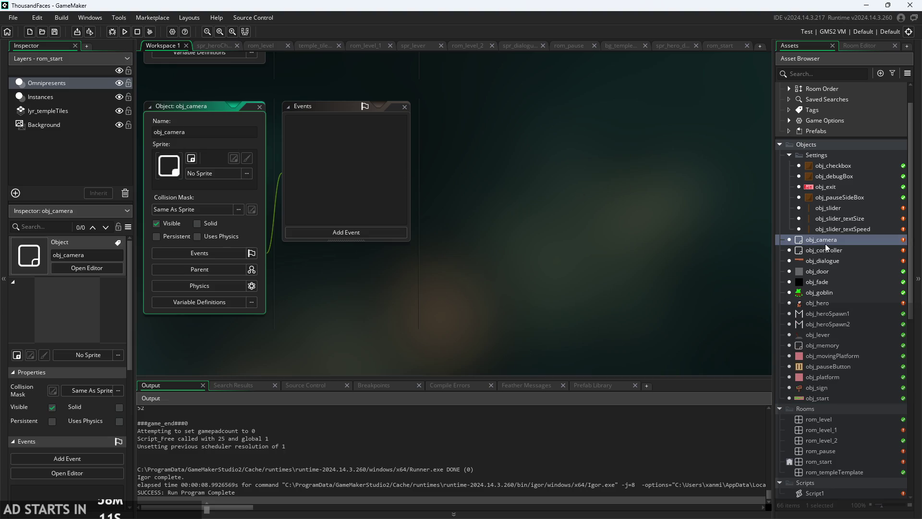
- Cut the view_enabled and view_visible lines from obj_controller's Room Start
{"action": "double_click", "coordinate": [829, 250]}
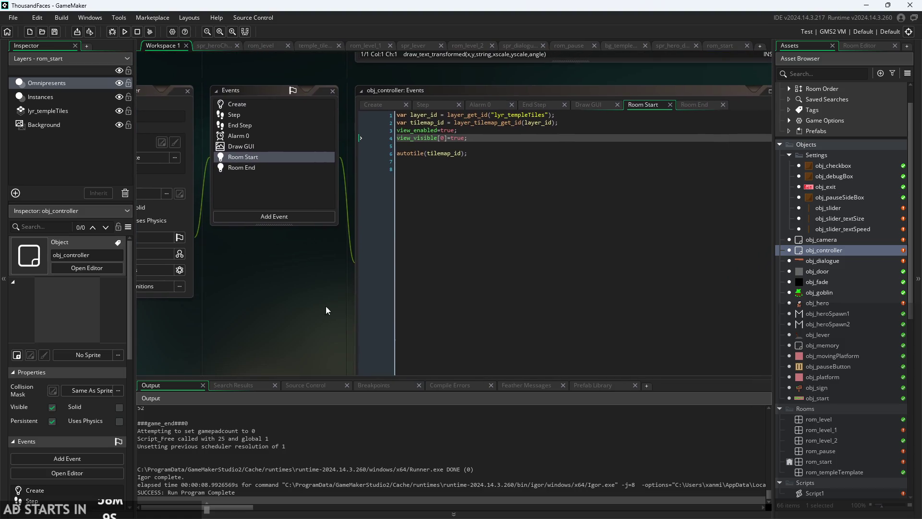
{"action": "scroll", "coordinate": [429, 174], "scroll_direction": "up", "scroll_amount": 3, "text": "ctrl"}
{"action": "left_click", "coordinate": [429, 174]}
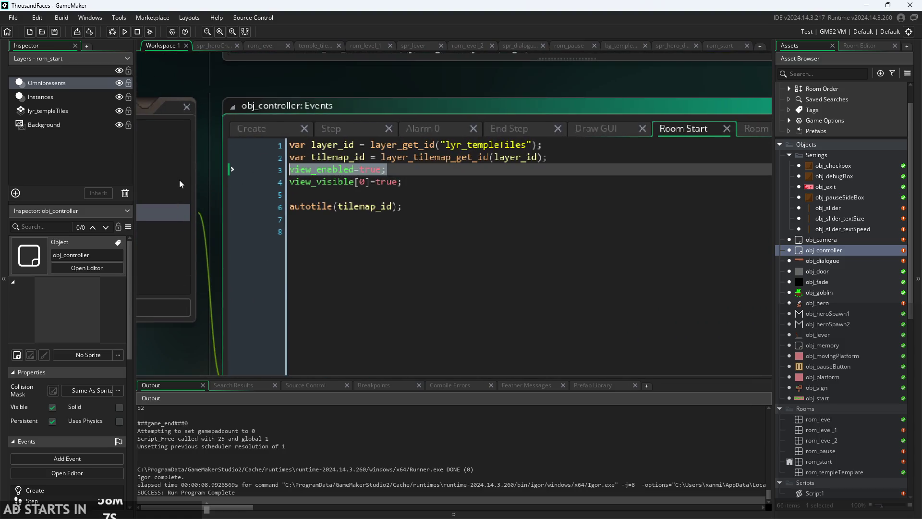
{"action": "left_click_drag", "start_coordinate": [429, 183], "coordinate": [178, 190]}
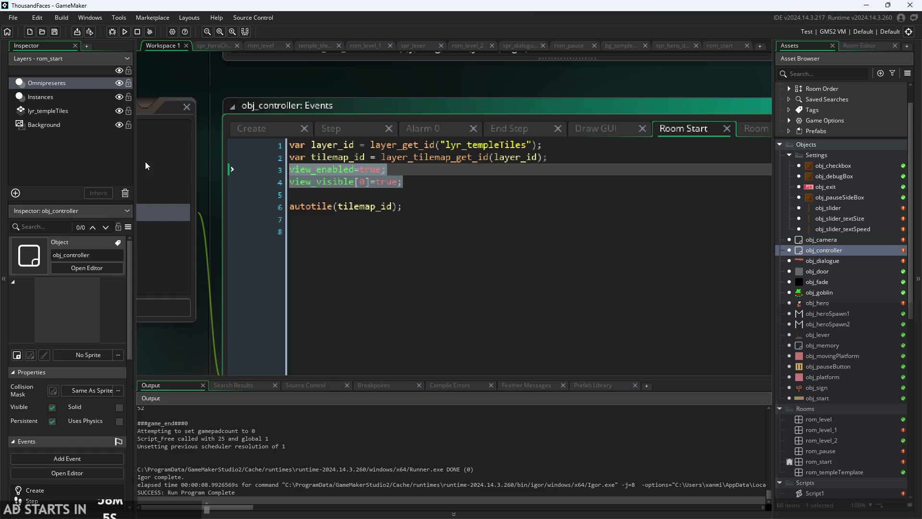
{"action": "key", "text": "BackSpace"}
{"action": "key", "text": "BackSpace"}
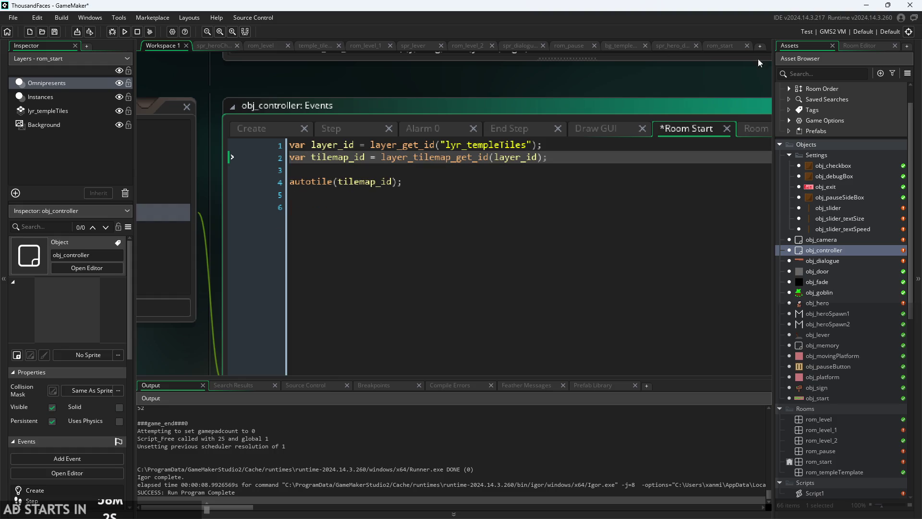
- Delete obj_controller's Room End event, then open obj_camera's editor
{"action": "left_click", "coordinate": [762, 132]}
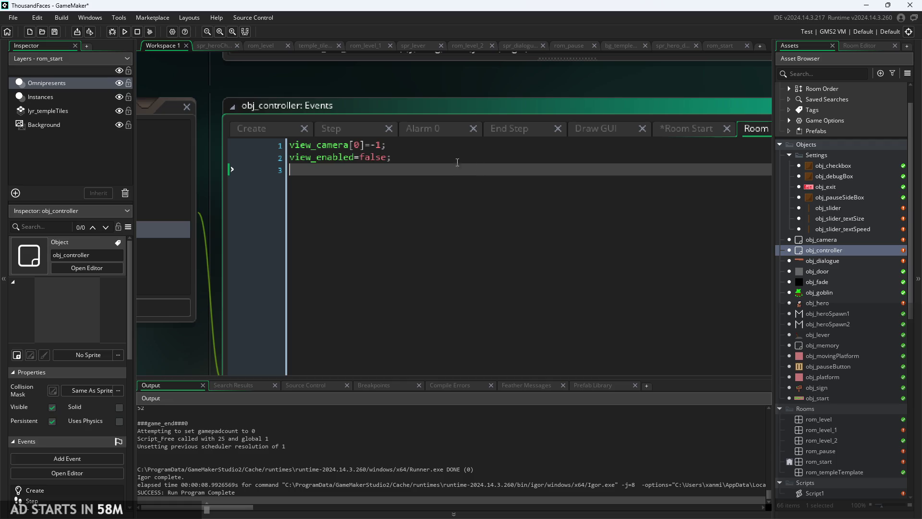
{"action": "left_click_drag", "start_coordinate": [450, 157], "coordinate": [125, 123]}
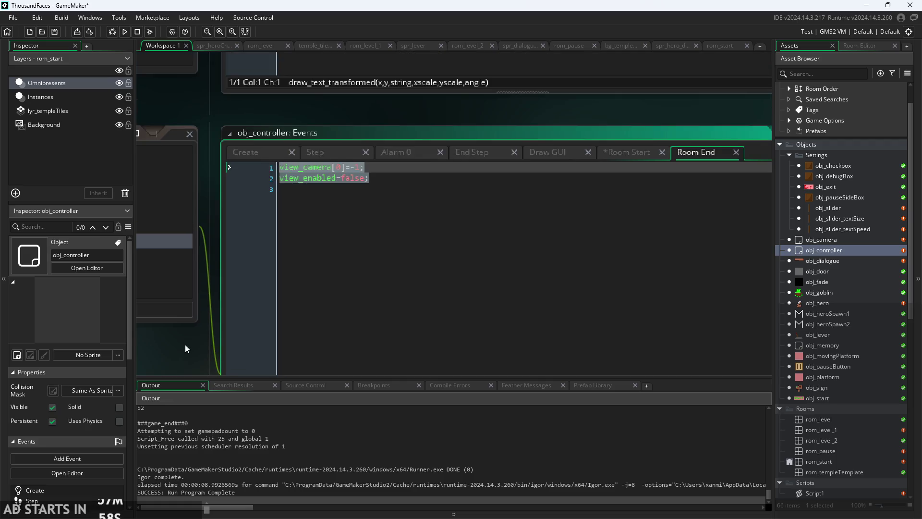
{"action": "right_click", "coordinate": [284, 228]}
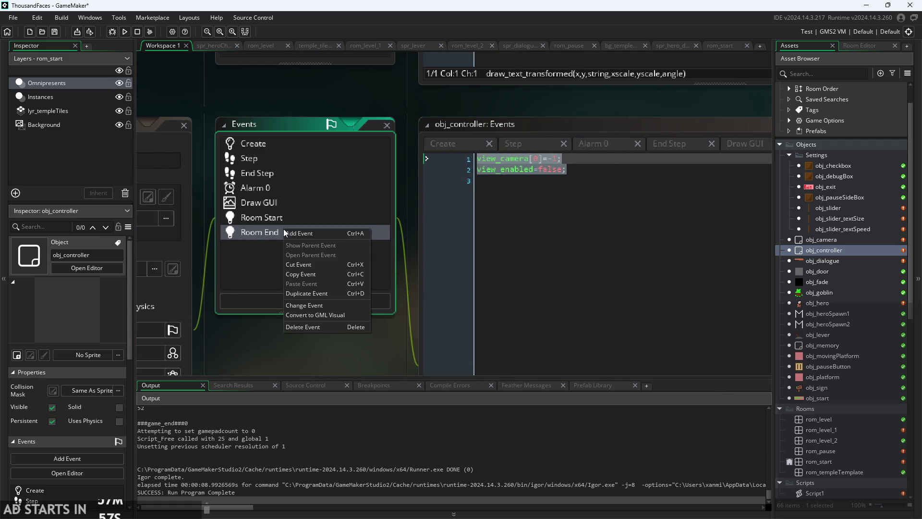
{"action": "left_click", "coordinate": [316, 326]}
{"action": "left_click", "coordinate": [499, 281]}
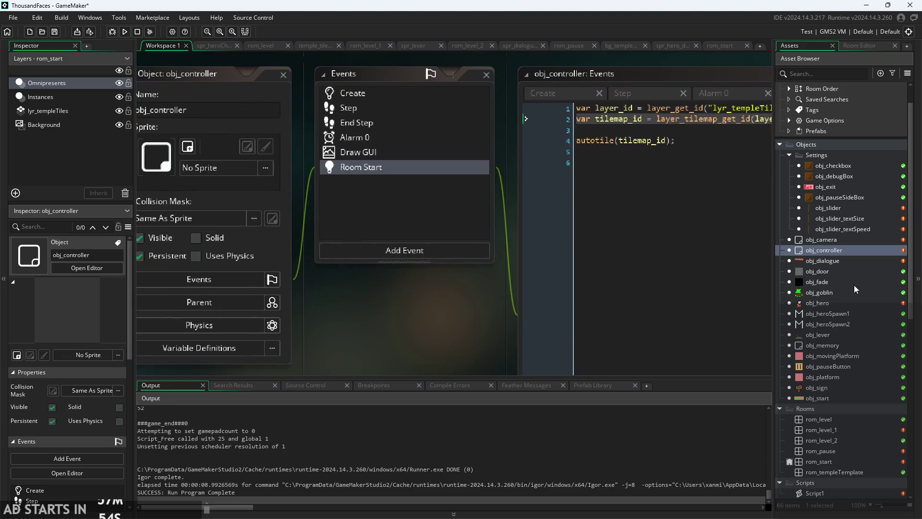
{"action": "double_click", "coordinate": [836, 240]}
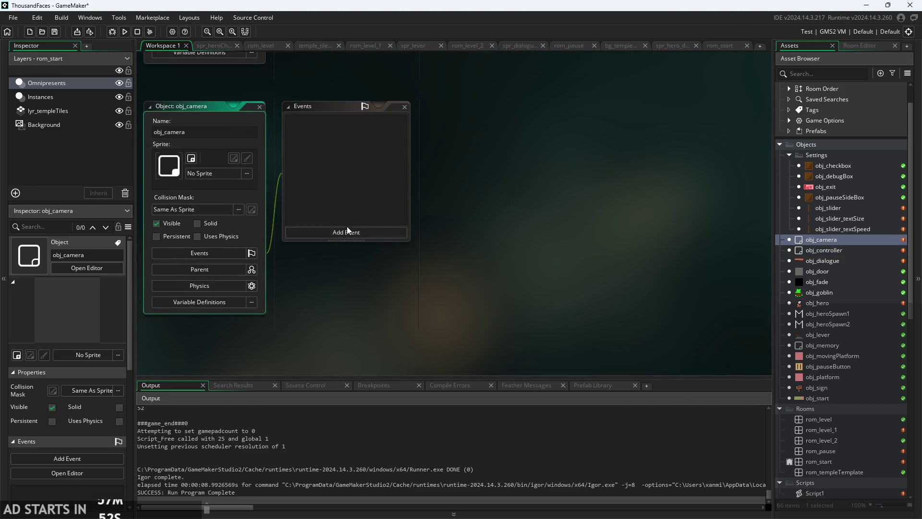
- Add a Room Start event to obj_camera that sets view_enabled and view_visible[0] true, and save
{"action": "left_click", "coordinate": [347, 232]}
{"action": "mouse_move", "coordinate": [381, 378]}
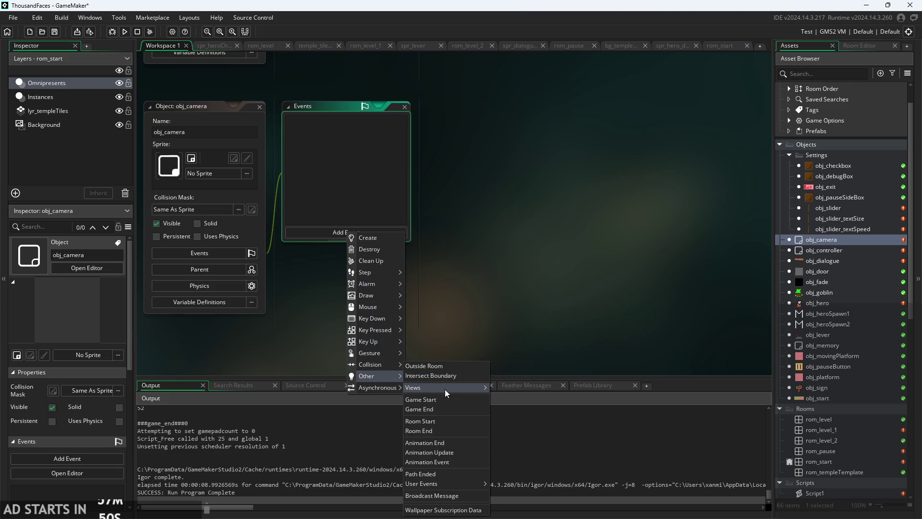
{"action": "left_click", "coordinate": [445, 427]}
{"action": "key", "text": "ctrl+a"}
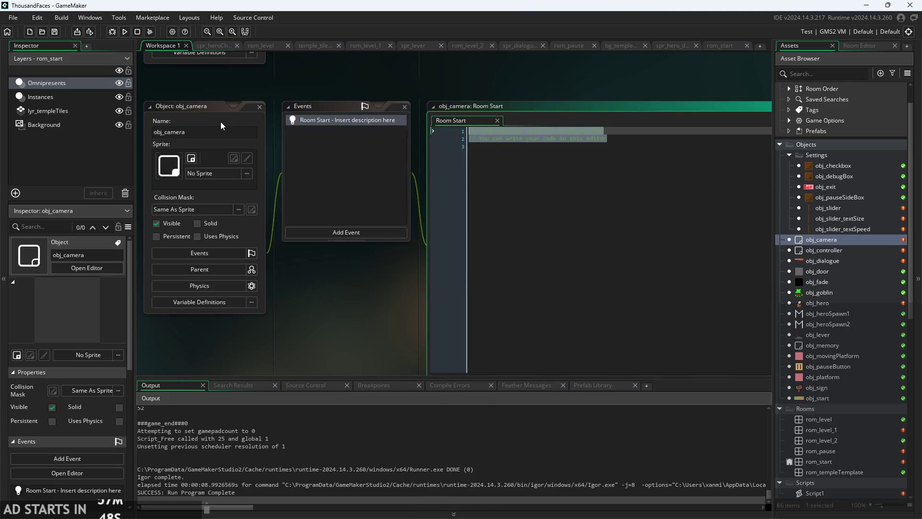
{"action": "type", "text": "view_enabled=true; view_visible[0]=true;"}
{"action": "key", "text": "ctrl+s"}
{"action": "scroll", "coordinate": [309, 329], "scroll_direction": "up", "scroll_amount": 3}
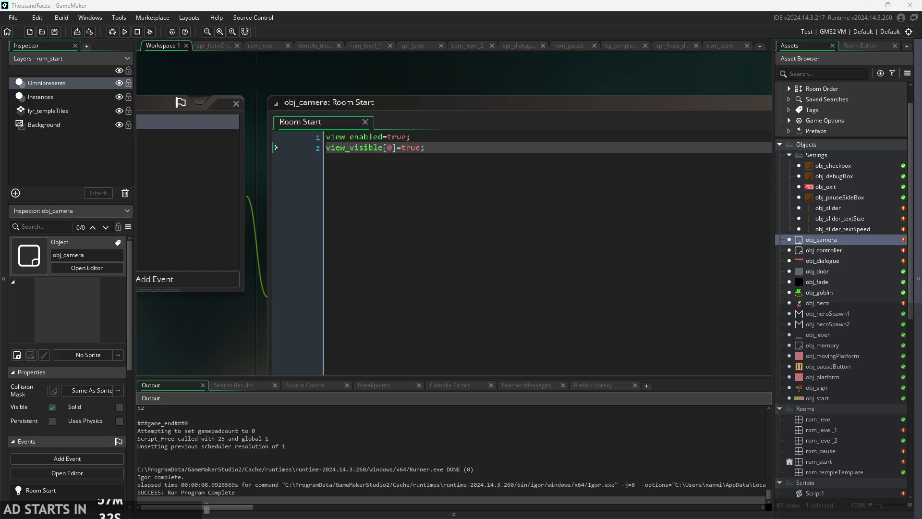
- Make obj_camera persistent and keep it visible
{"action": "left_click", "coordinate": [87, 267]}
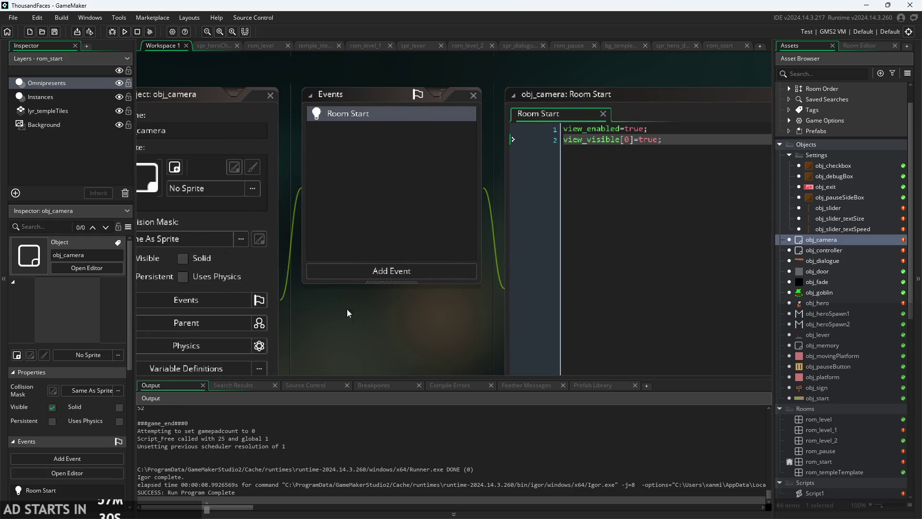
{"action": "left_click", "coordinate": [220, 258]}
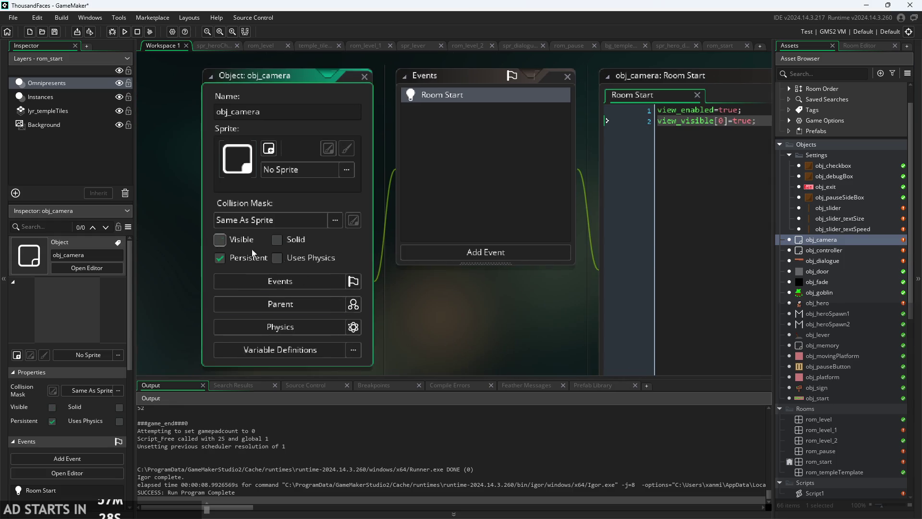
{"action": "left_click", "coordinate": [220, 240]}
{"action": "scroll", "coordinate": [364, 321], "scroll_direction": "down", "scroll_amount": 3, "text": "ctrl"}
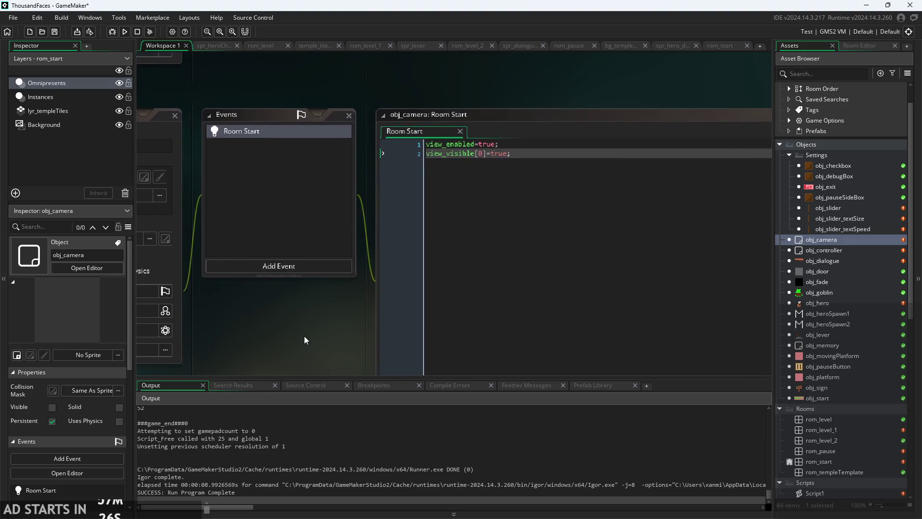
{"action": "left_click", "coordinate": [199, 247]}
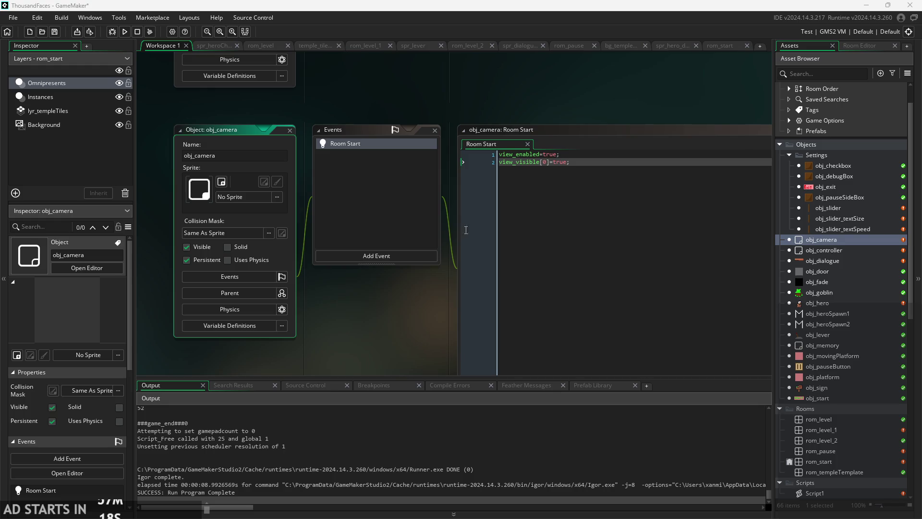
- Add a Create event to obj_camera containing x=0; and y=0;
{"action": "left_click", "coordinate": [387, 254]}
{"action": "left_click", "coordinate": [405, 260]}
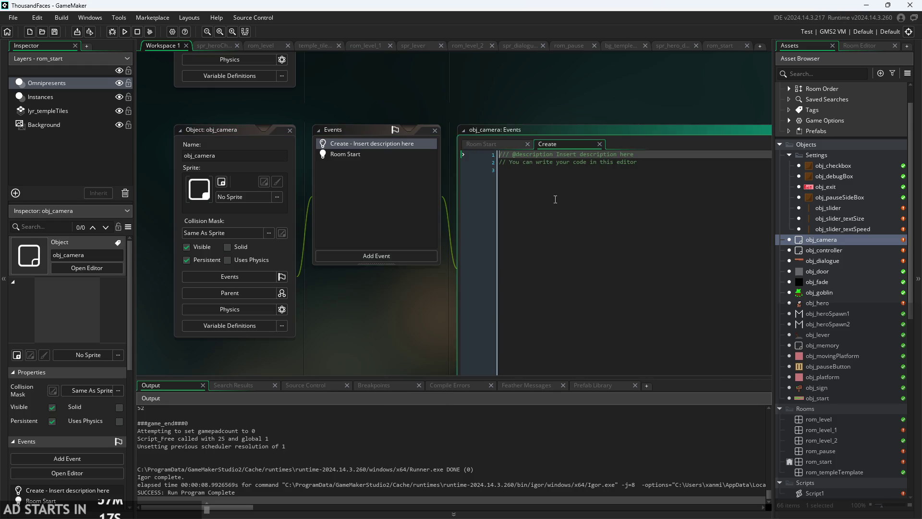
{"action": "key", "text": "ctrl+a"}
{"action": "type", "text": "x=0"}
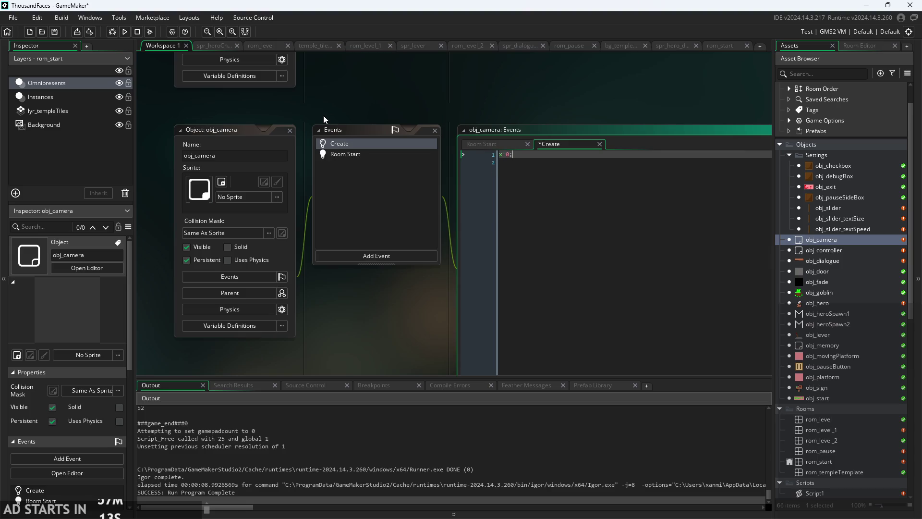
{"action": "type", "text": ";"}
{"action": "key", "text": "Return"}
{"action": "type", "text": "y=0;"}
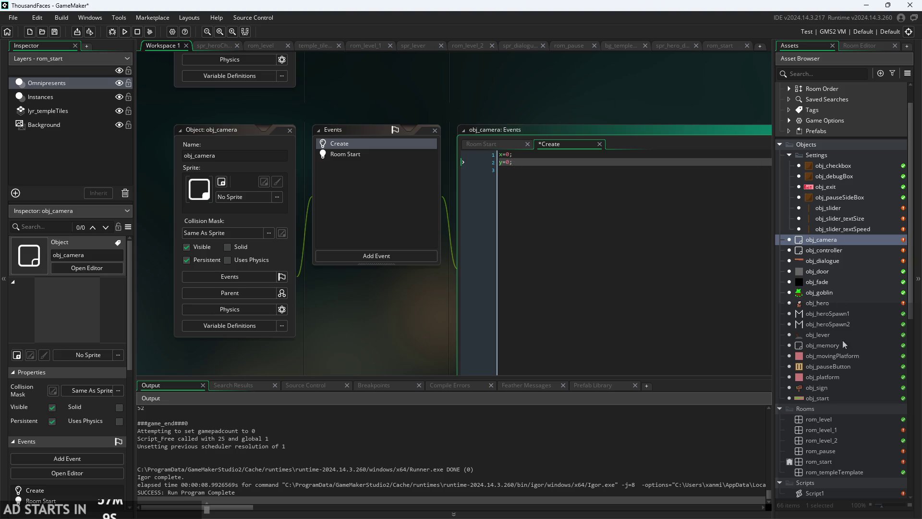
{"action": "double_click", "coordinate": [836, 463]}
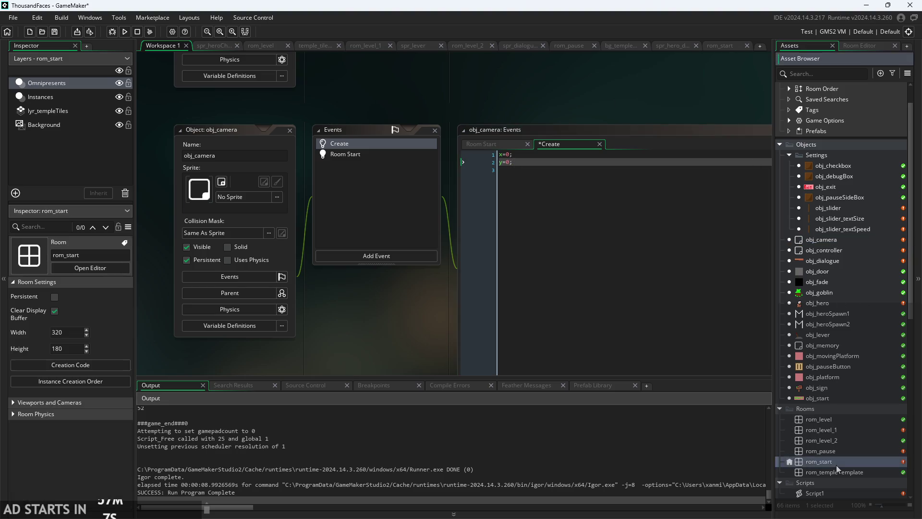
- Drag an obj_camera instance into rom_start's top-left corner and save the project
{"action": "left_click", "coordinate": [795, 46]}
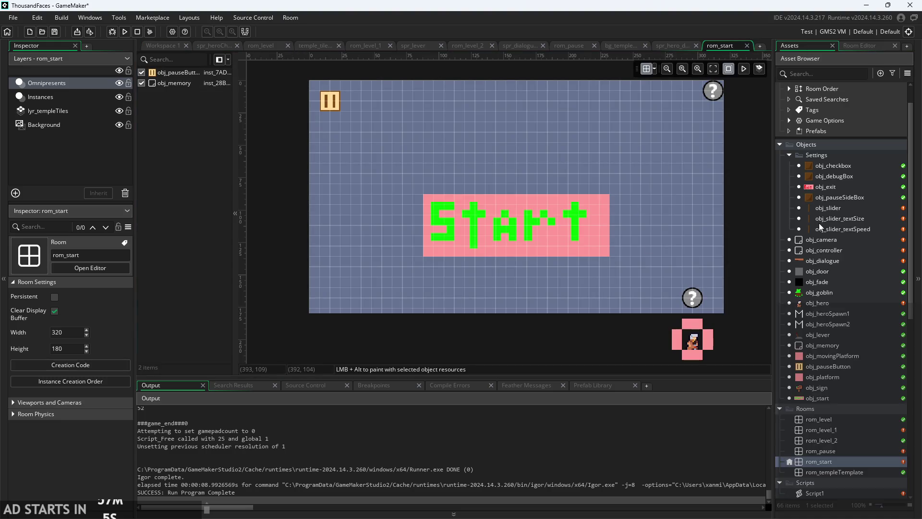
{"action": "mouse_move", "coordinate": [811, 239]}
{"action": "left_mouse_down"}
{"action": "mouse_move", "coordinate": [452, 141]}
{"action": "mouse_move", "coordinate": [314, 90]}
{"action": "left_mouse_up"}
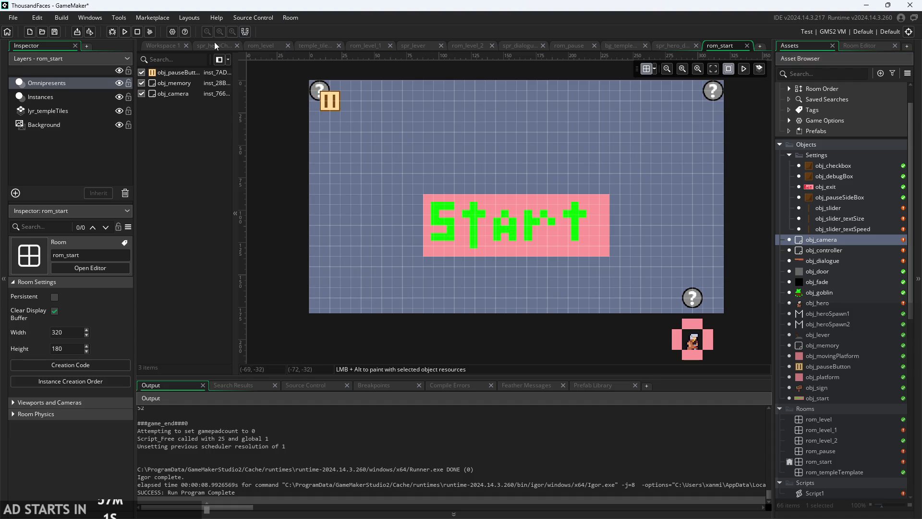
{"action": "left_click", "coordinate": [161, 46]}
{"action": "key", "text": "ctrl+s"}
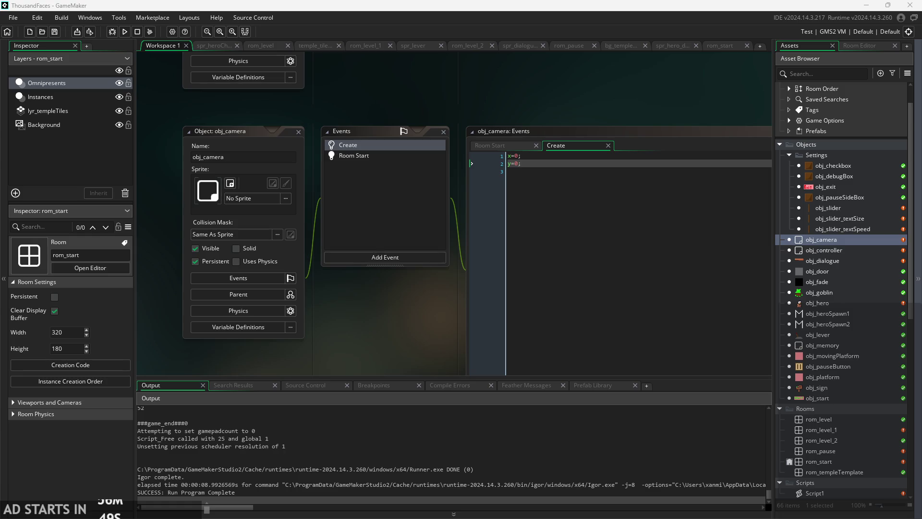
- Start a third line reading camera_view below y=0; in obj_camera's Create code
{"action": "left_click_drag", "start_coordinate": [379, 294], "coordinate": [306, 294]}
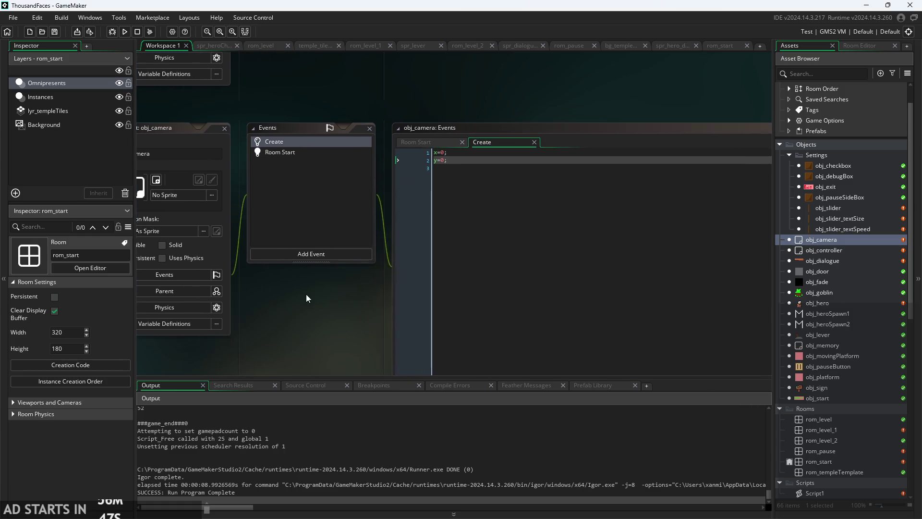
{"action": "scroll", "coordinate": [355, 322], "scroll_direction": "up", "scroll_amount": 2}
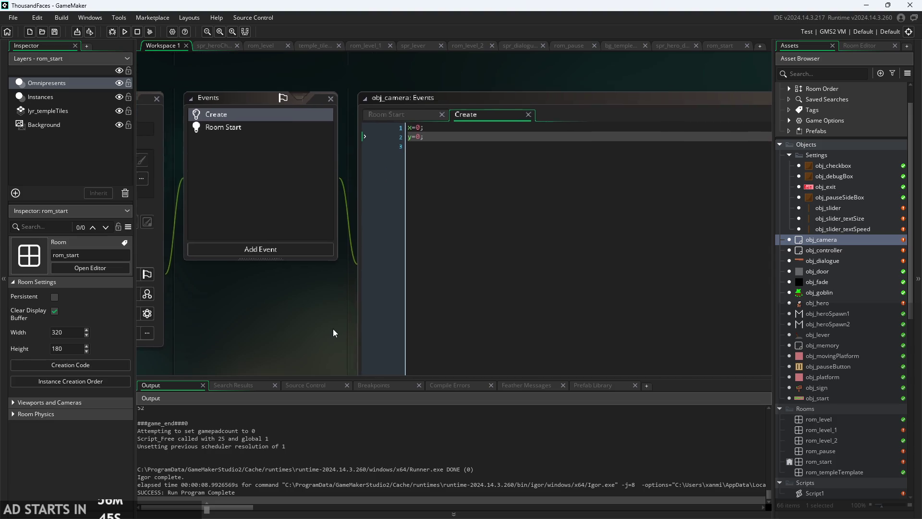
{"action": "scroll", "coordinate": [334, 332], "scroll_direction": "up", "scroll_amount": 2}
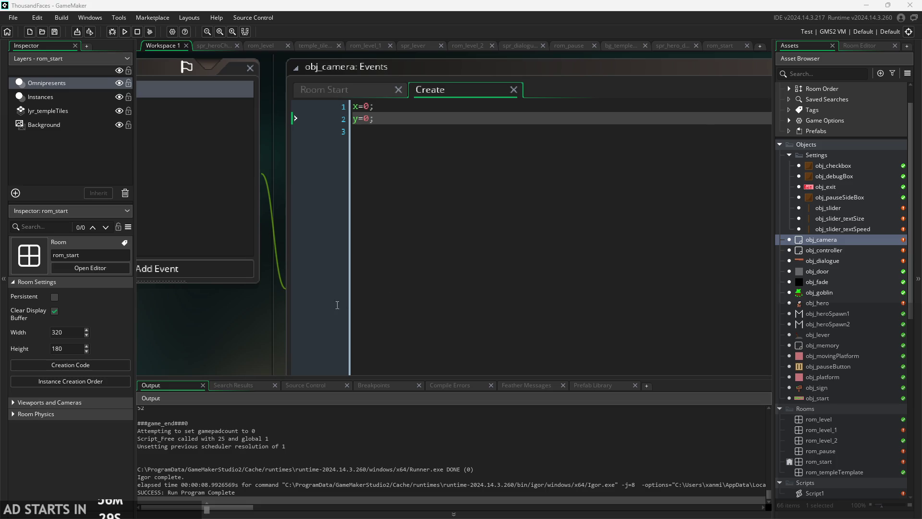
{"action": "scroll", "coordinate": [269, 327], "scroll_direction": "up", "scroll_amount": 2}
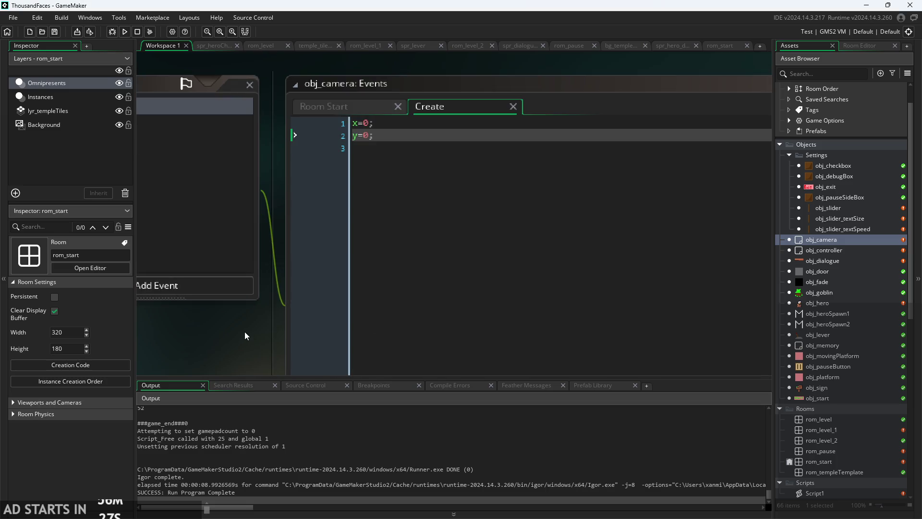
{"action": "left_click", "coordinate": [394, 139]}
{"action": "key", "text": "Return"}
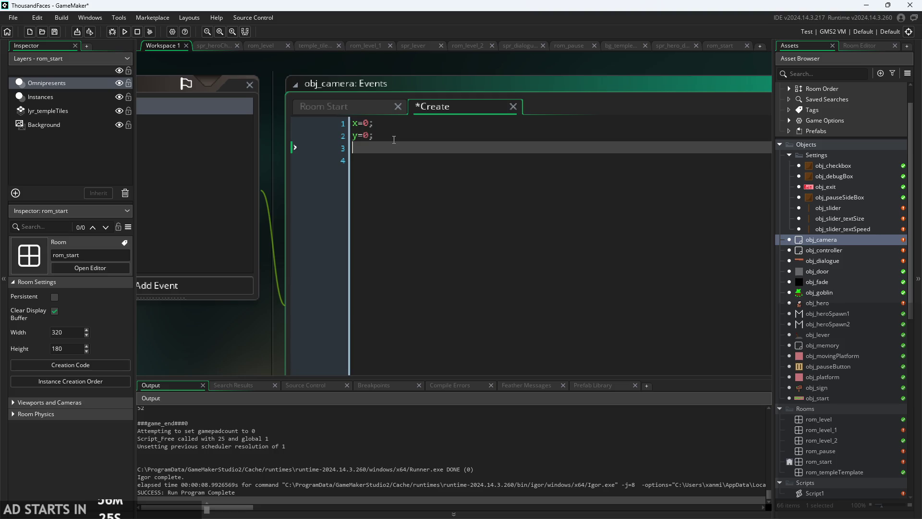
{"action": "type", "text": "camera"}
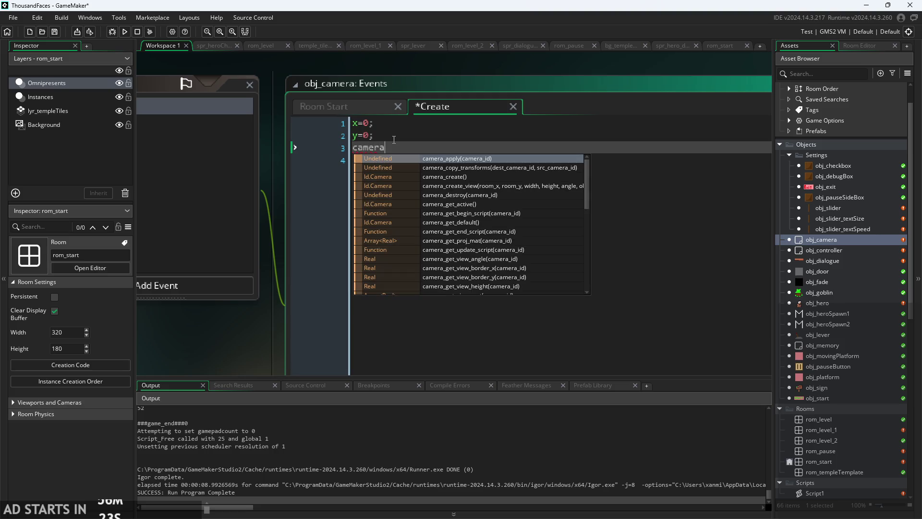
{"action": "type", "text": "_view"}
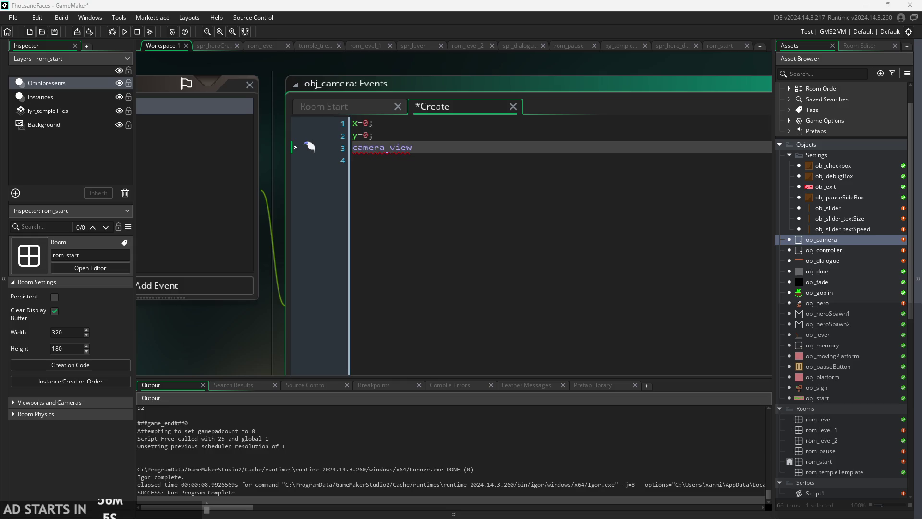
{"action": "left_click", "coordinate": [482, 179]}
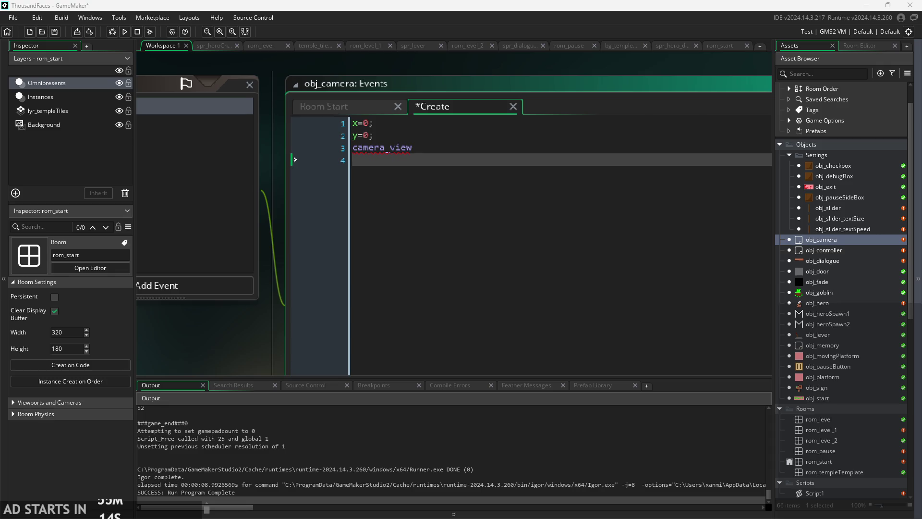
{"action": "left_click", "coordinate": [353, 126]}
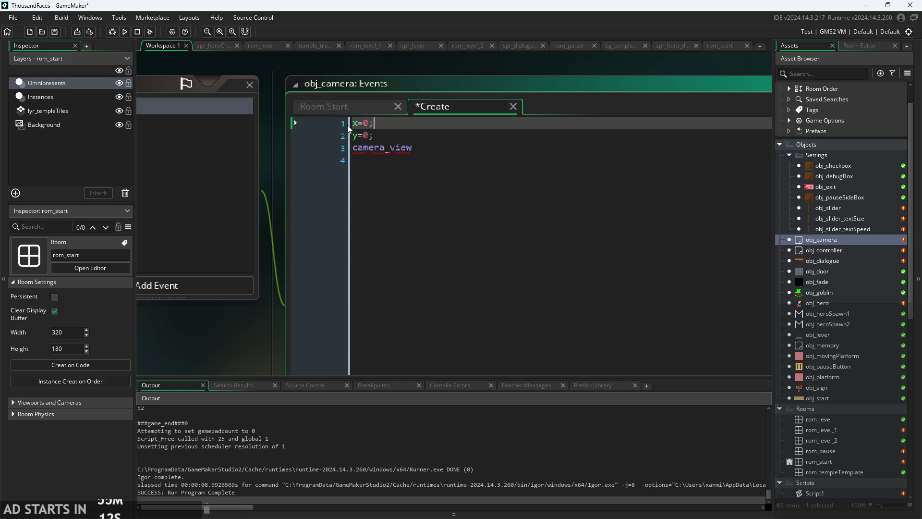
- Add game_width=320; and game_height=180; lines below y=0; in the Create code
{"action": "left_click", "coordinate": [391, 137]}
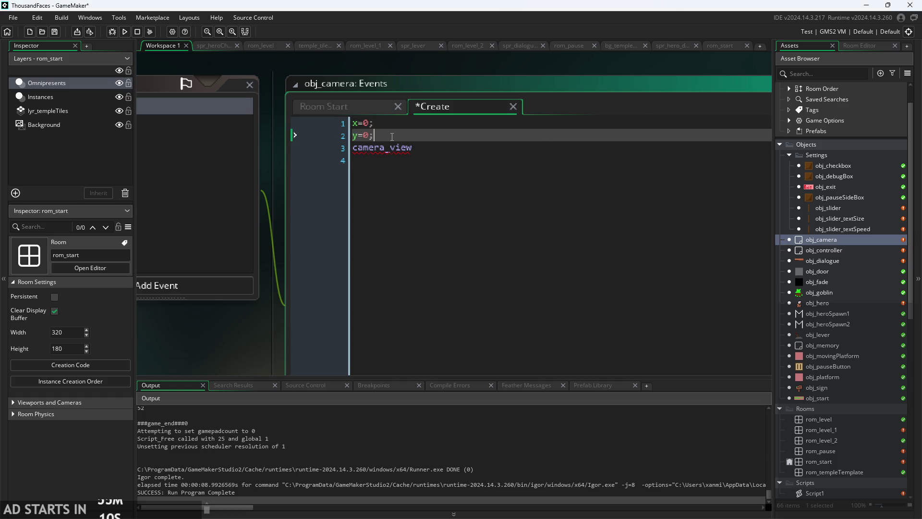
{"action": "key", "text": "Return"}
{"action": "key", "text": "Return"}
{"action": "type", "text": "base"}
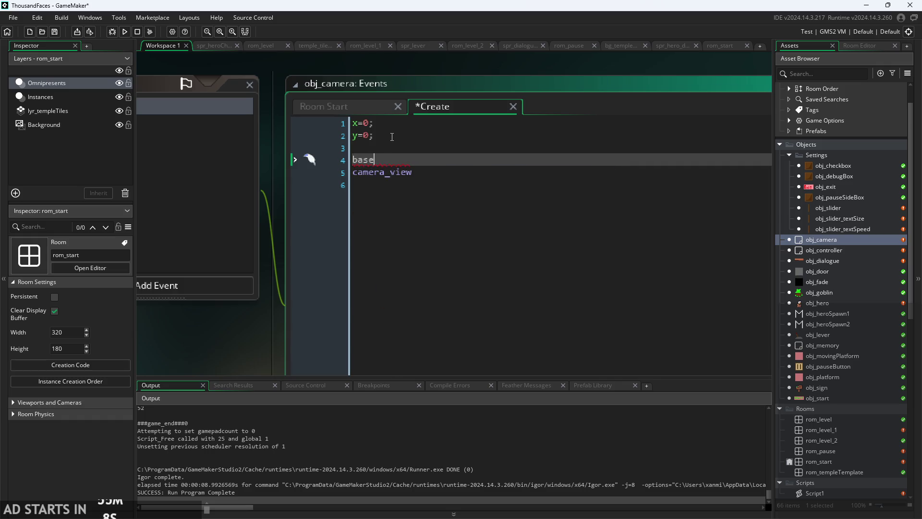
{"action": "key", "text": "BackSpace"}
{"action": "key", "text": "BackSpace"}
{"action": "key", "text": "BackSpace"}
{"action": "type", "text": "game_"}
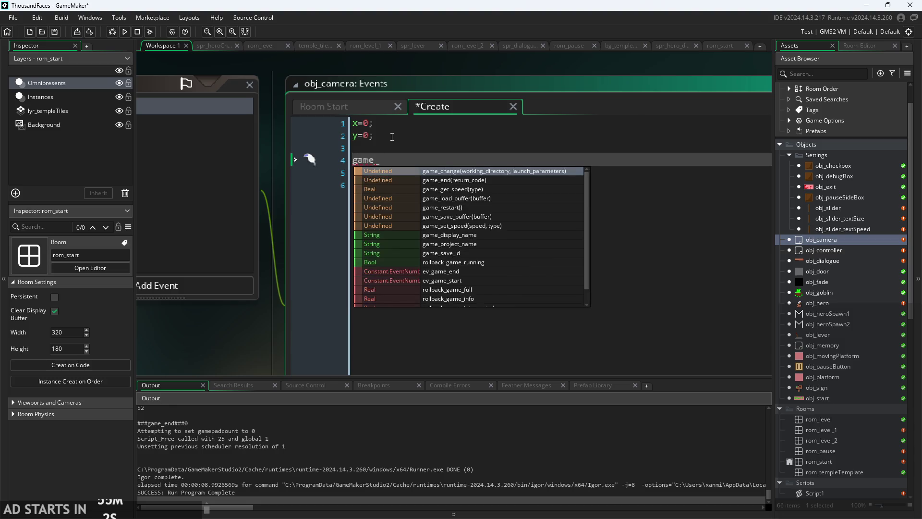
{"action": "key", "text": "BackSpace"}
{"action": "type", "text": "_height="}
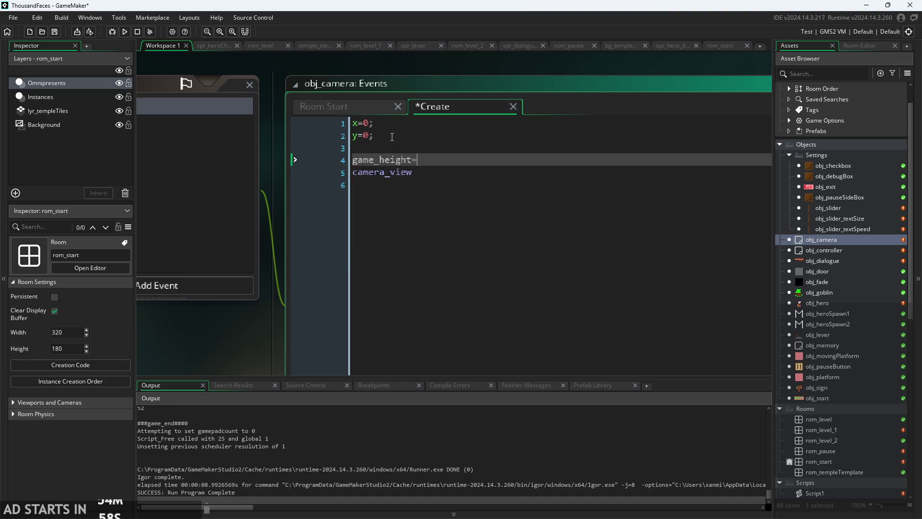
{"action": "type", "text": "180;"}
{"action": "key", "text": "Up"}
{"action": "type", "text": "game"}
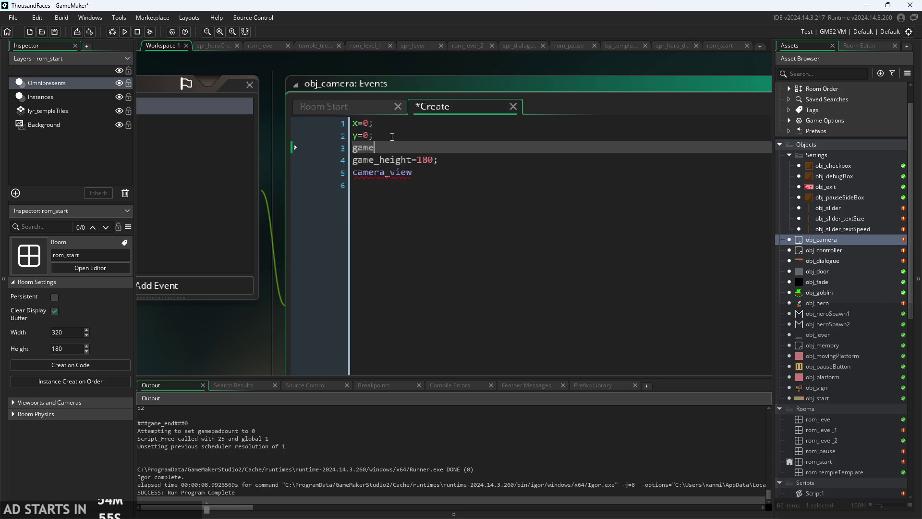
{"action": "type", "text": "_width"}
{"action": "type", "text": "=320;"}
- Replace the camera_view line with a var _max_h_scale; declaration
{"action": "key", "text": "Down"}
{"action": "key", "text": "Down"}
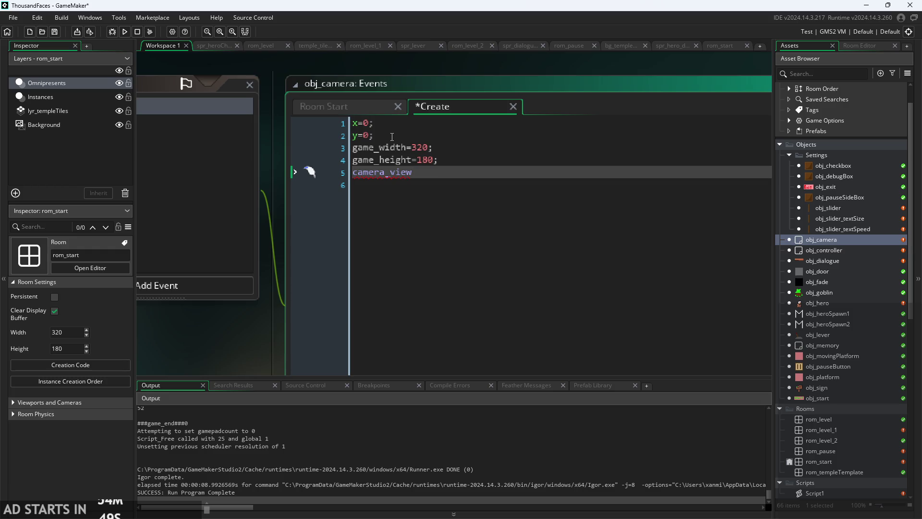
{"action": "key", "text": "BackSpace"}
{"action": "key", "text": "BackSpace"}
{"action": "key", "text": "BackSpace"}
{"action": "type", "text": "ar "}
{"action": "type", "text": "_max"}
{"action": "type", "text": "_h"}
{"action": "type", "text": "_sca"}
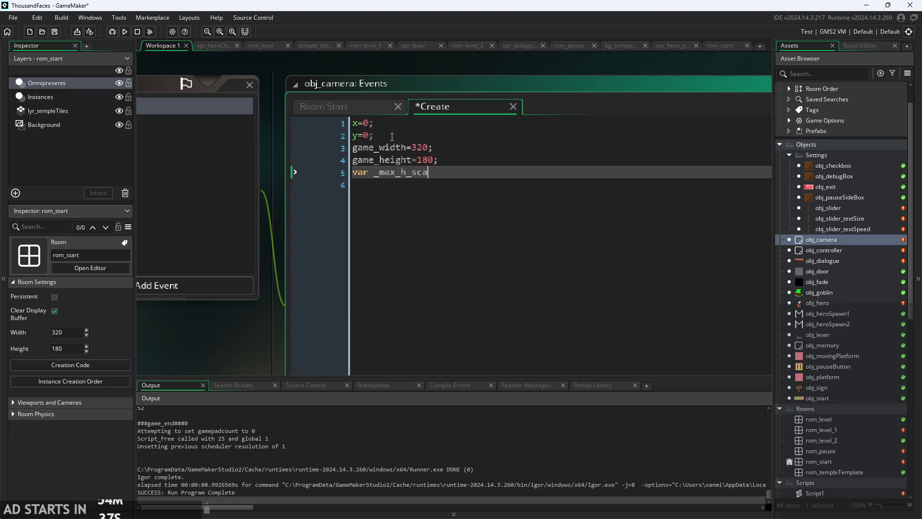
{"action": "type", "text": "le;"}
- Declare var _max_w_scale; on a new line below _max_h_scale
{"action": "key", "text": "Return"}
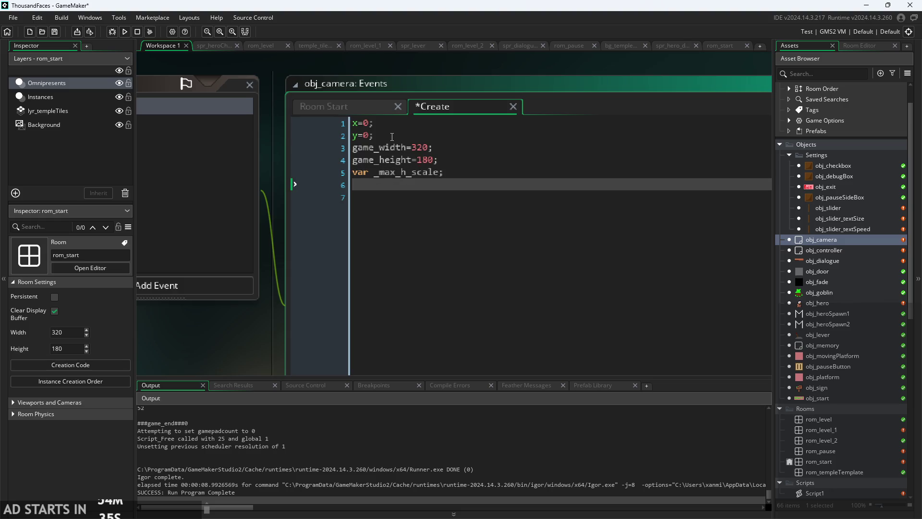
{"action": "type", "text": "var ma"}
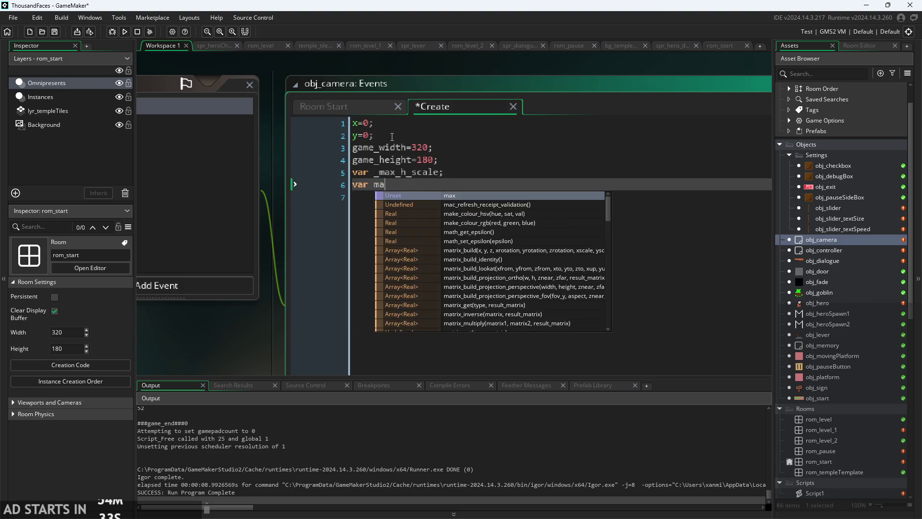
{"action": "key", "text": "BackSpace"}
{"action": "key", "text": "BackSpace"}
{"action": "type", "text": "_max w"}
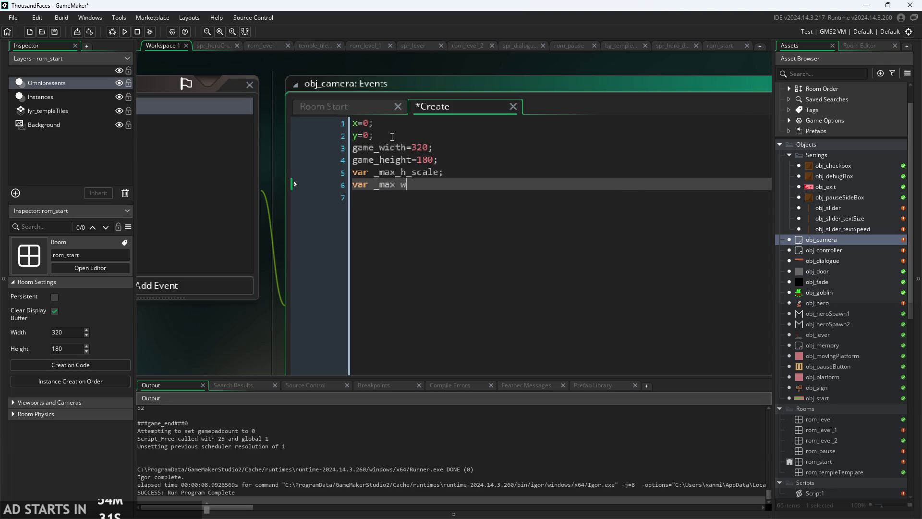
{"action": "key", "text": "BackSpace"}
{"action": "key", "text": "BackSpace"}
{"action": "type", "text": "_"}
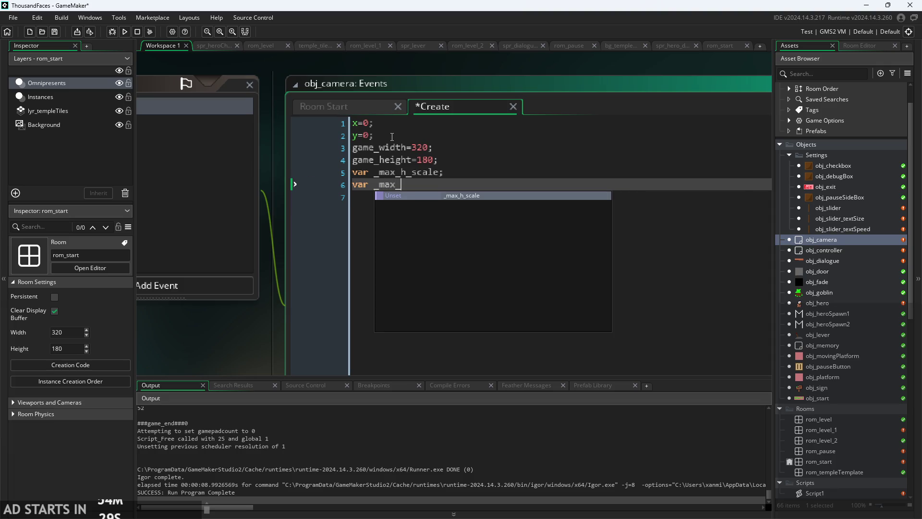
{"action": "type", "text": "w_scale"}
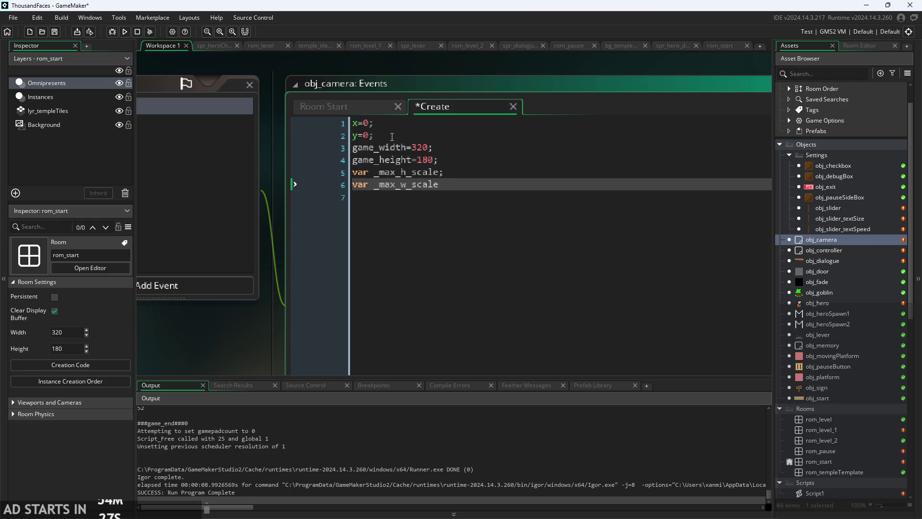
{"action": "type", "text": ";"}
- Assign display_get_height() and display_get_width() to the two scale variables
{"action": "key", "text": "Up"}
{"action": "key", "text": "Left"}
{"action": "type", "text": "d"}
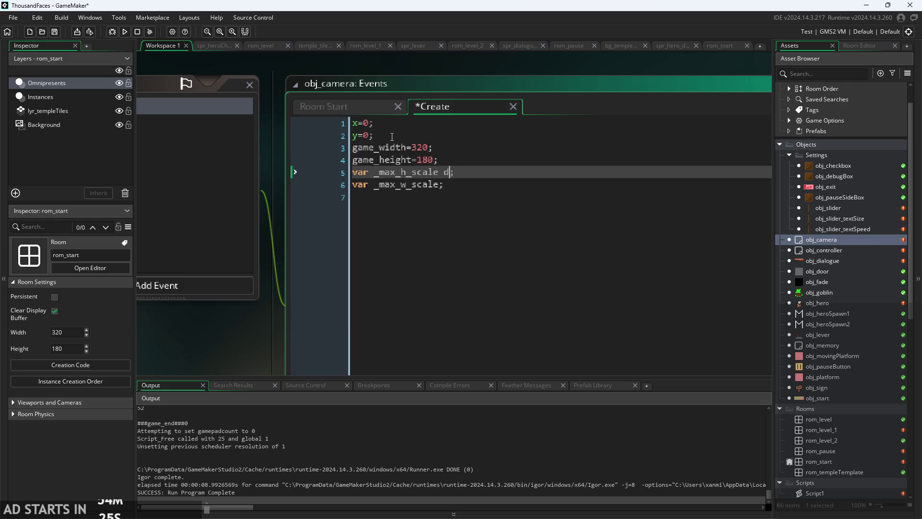
{"action": "type", "text": "isp"}
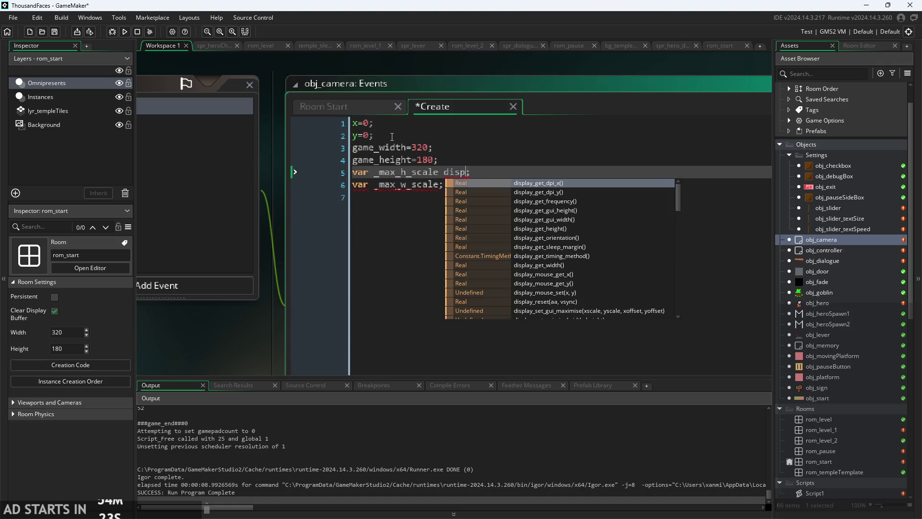
{"action": "type", "text": "lay"}
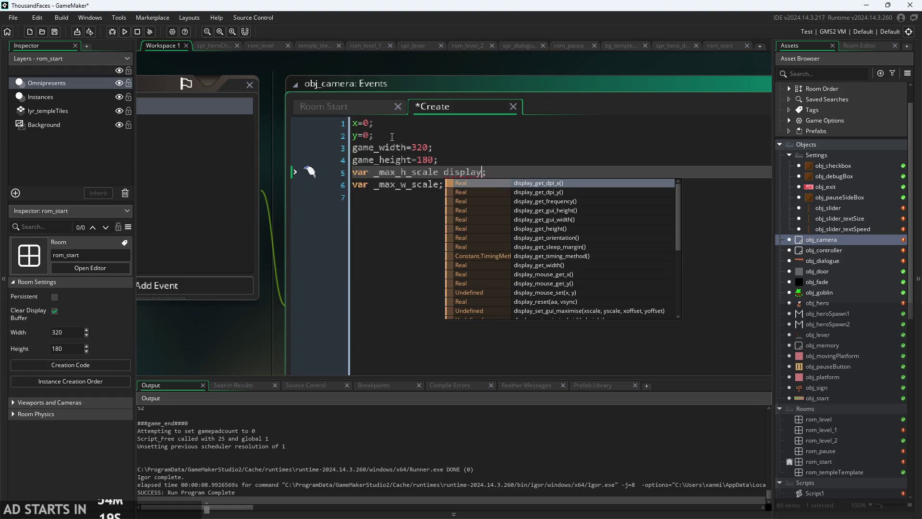
{"action": "type", "text": "_hety"}
{"action": "key", "text": "BackSpace"}
{"action": "key", "text": "BackSpace"}
{"action": "key", "text": "BackSpace"}
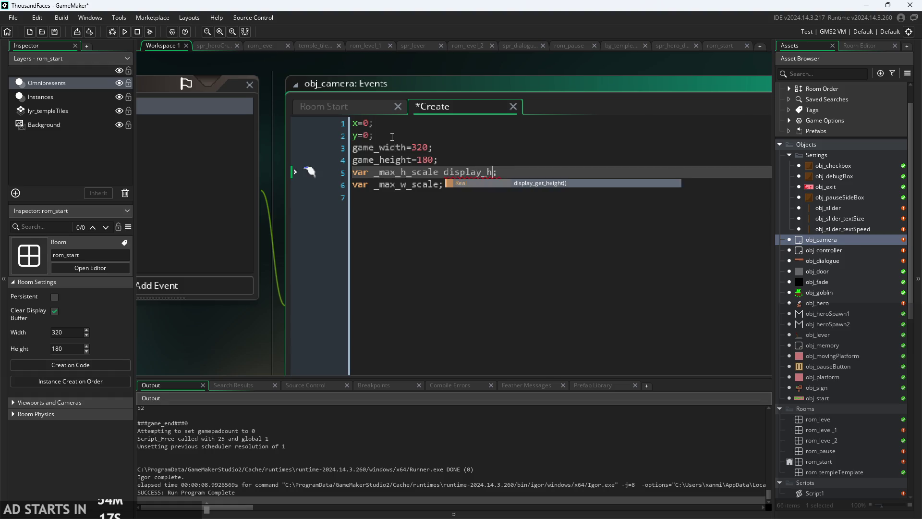
{"action": "type", "text": "get_height()"}
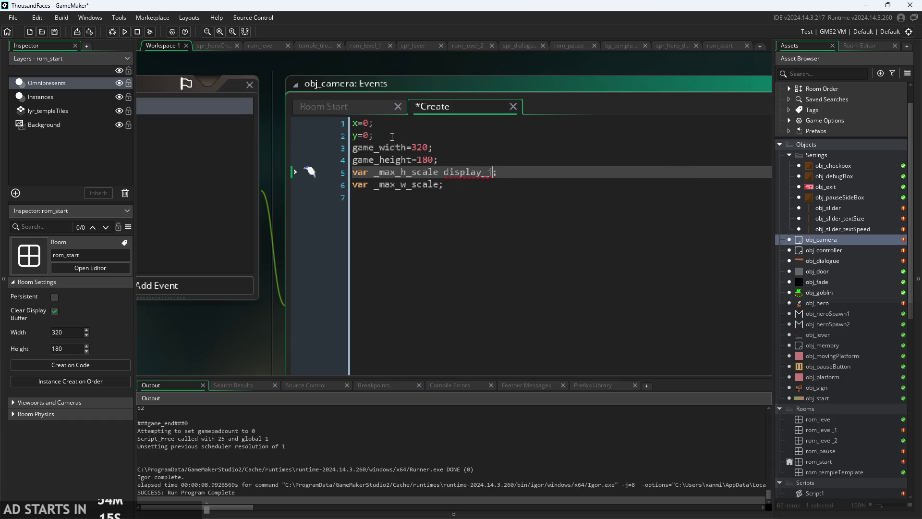
{"action": "key", "text": "Down"}
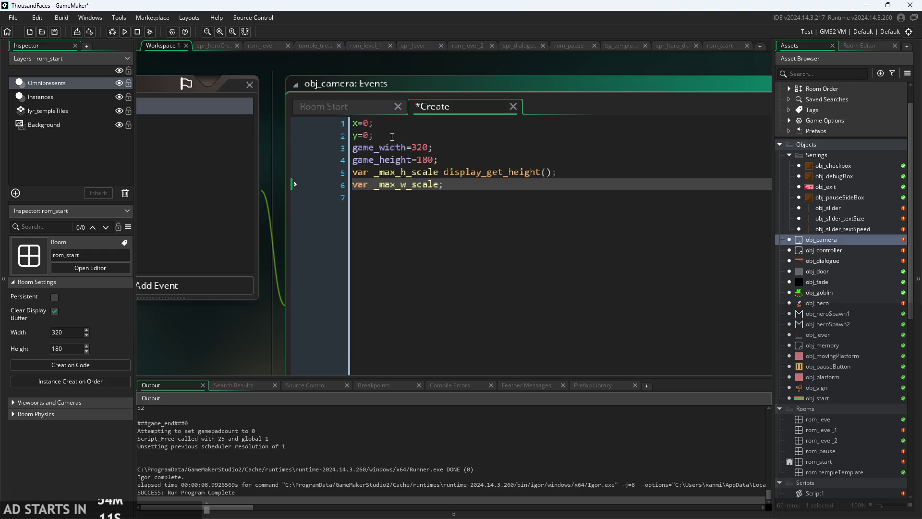
{"action": "type", "text": "= dis"}
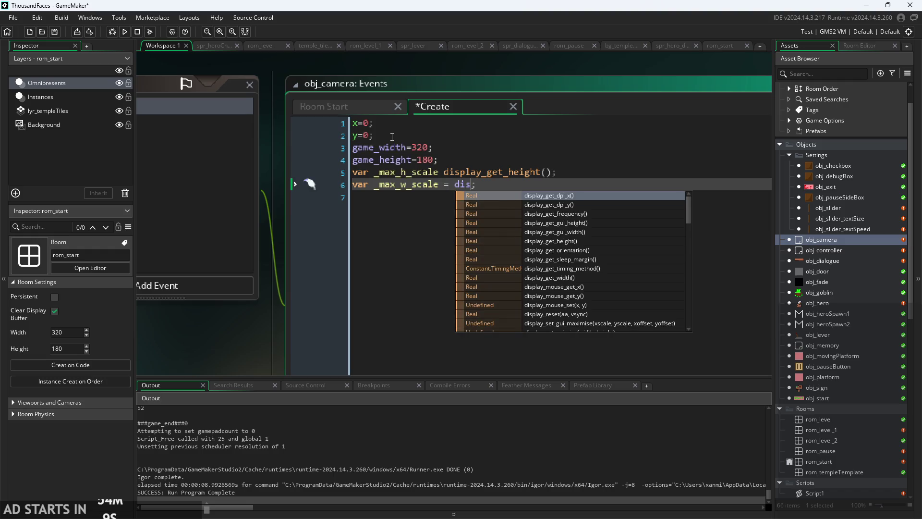
{"action": "type", "text": "pl"}
{"action": "type", "text": "ay_"}
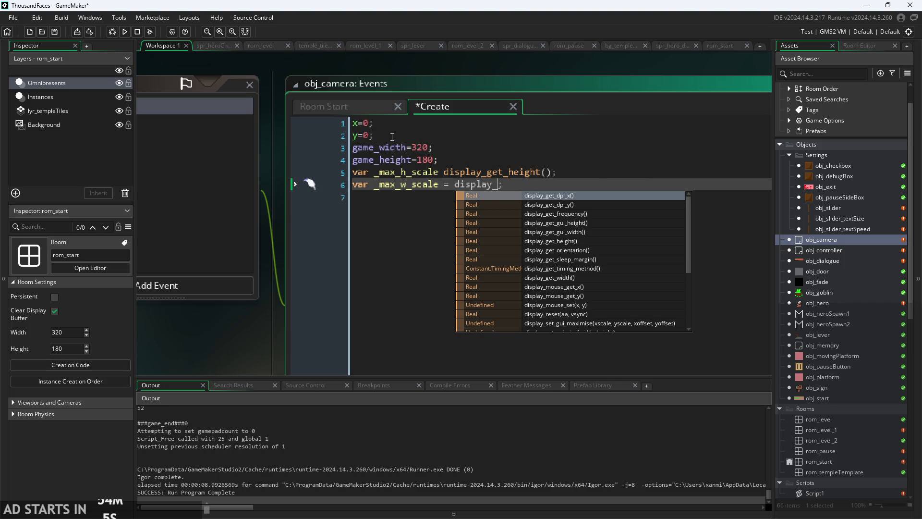
{"action": "type", "text": "get_w"}
{"action": "key", "text": "Return"}
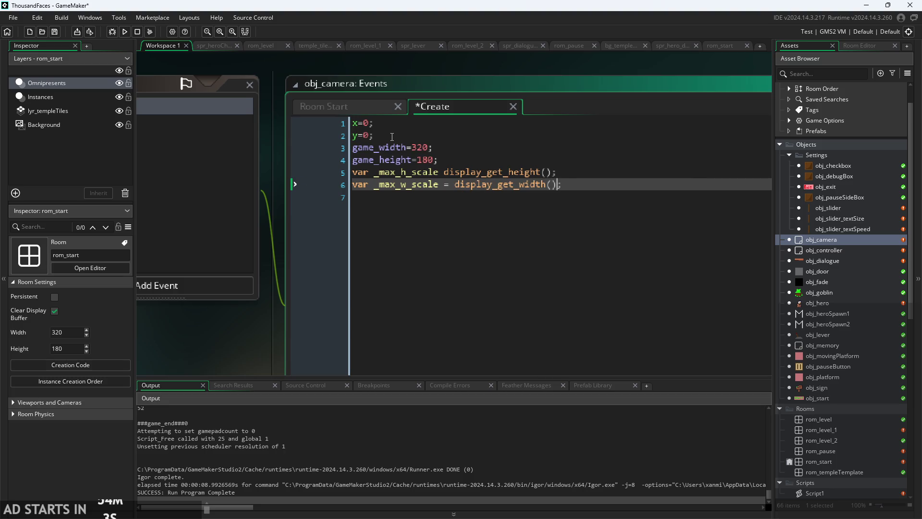
- Fix the height line's equals sign and divide the scales by game_height and game_width
{"action": "key", "text": "Up"}
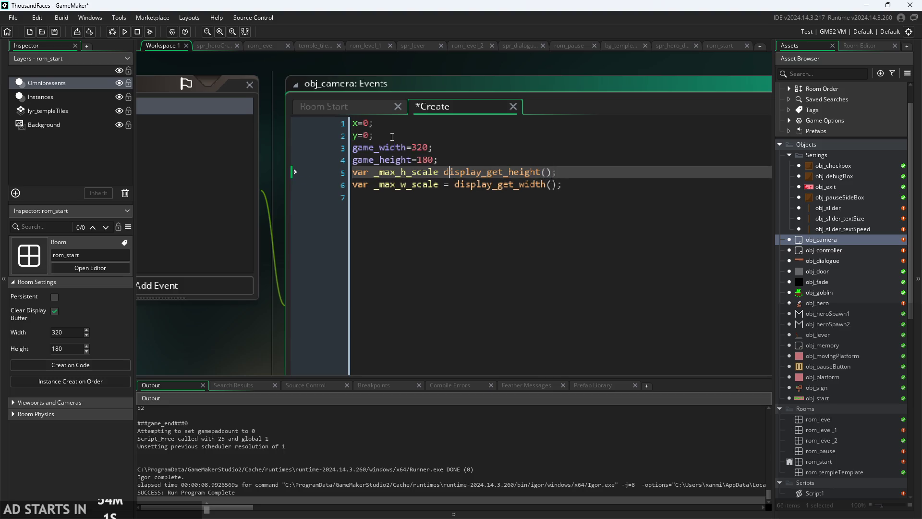
{"action": "type", "text": "="}
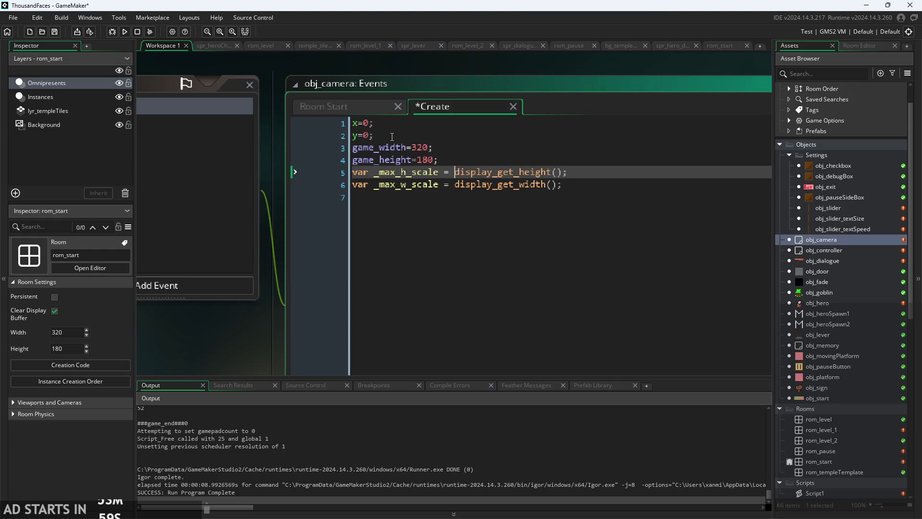
{"action": "key", "text": "Right"}
{"action": "key", "text": "Right"}
{"action": "key", "text": "Right"}
{"action": "type", "text": "/g"}
{"action": "type", "text": "ame_h"}
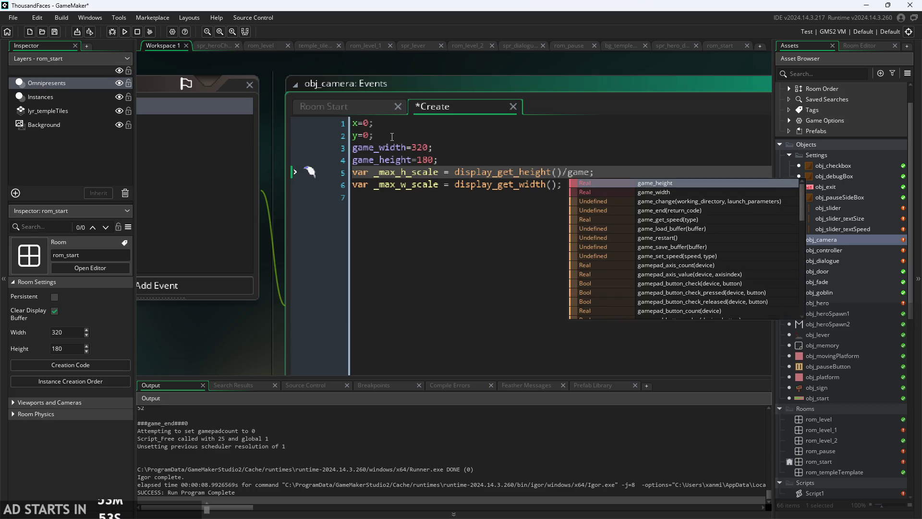
{"action": "key", "text": "Return"}
{"action": "key", "text": "Down"}
{"action": "key", "text": "Left"}
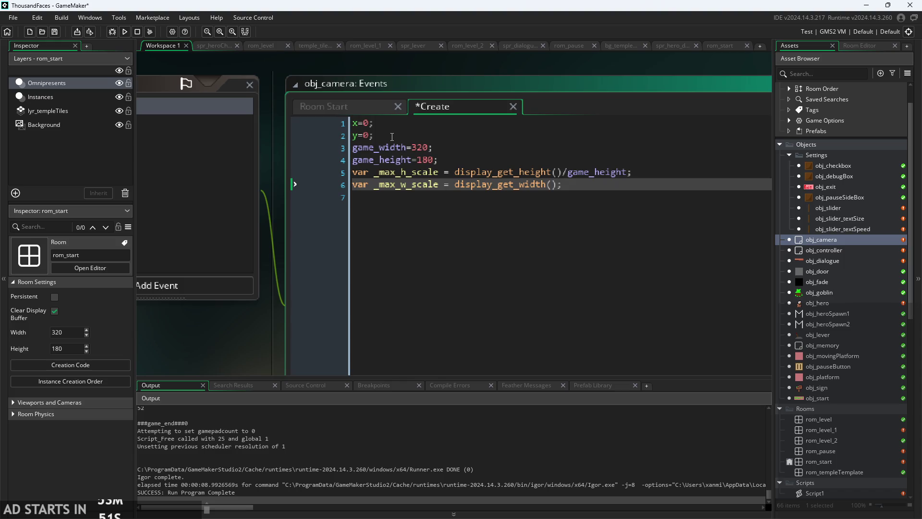
{"action": "type", "text": "/game"}
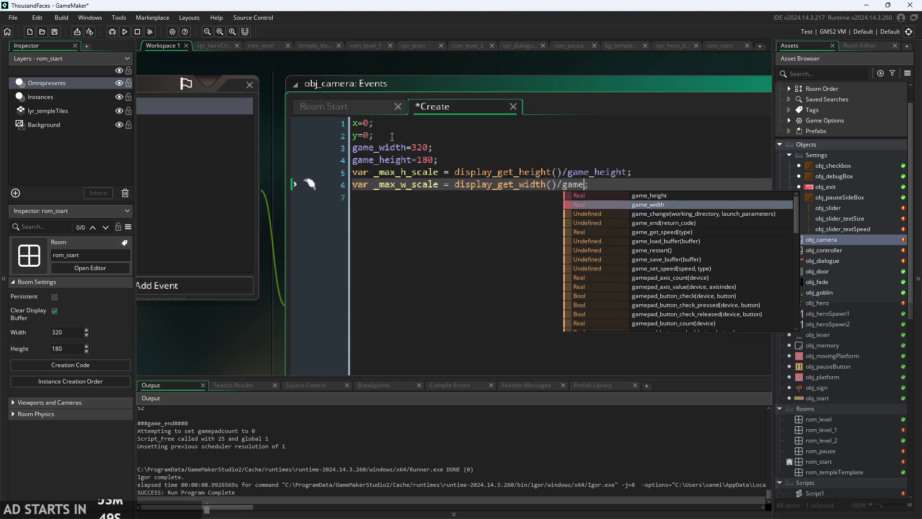
{"action": "key", "text": "Return"}
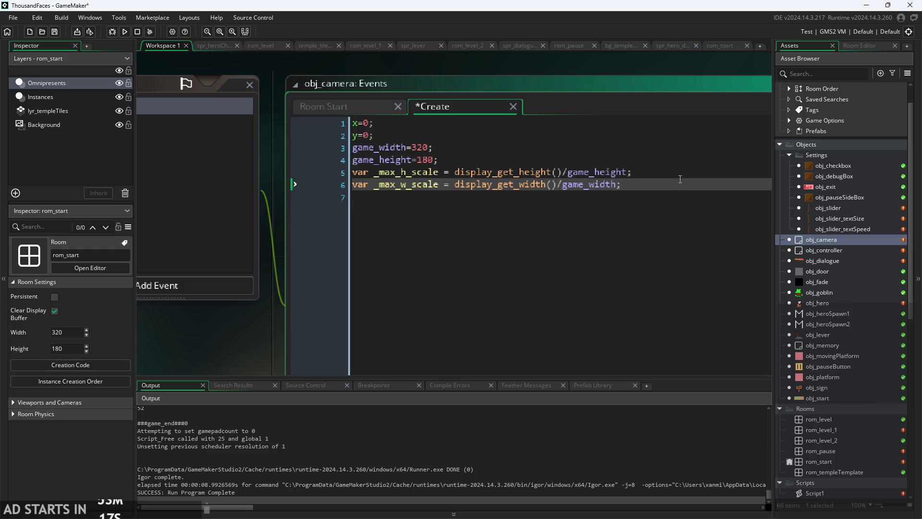
- Add if(frac(_max_h_scale)==0){ _max_h_scale--; } below the scale lines, leaving blank lines after
{"action": "key", "text": "Return"}
{"action": "key", "text": "Return"}
{"action": "type", "text": "i"}
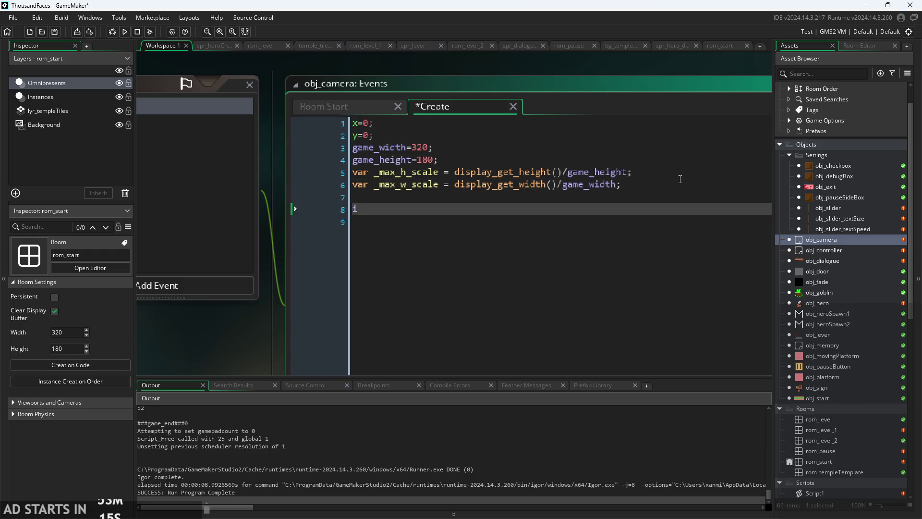
{"action": "type", "text": "f(frac"}
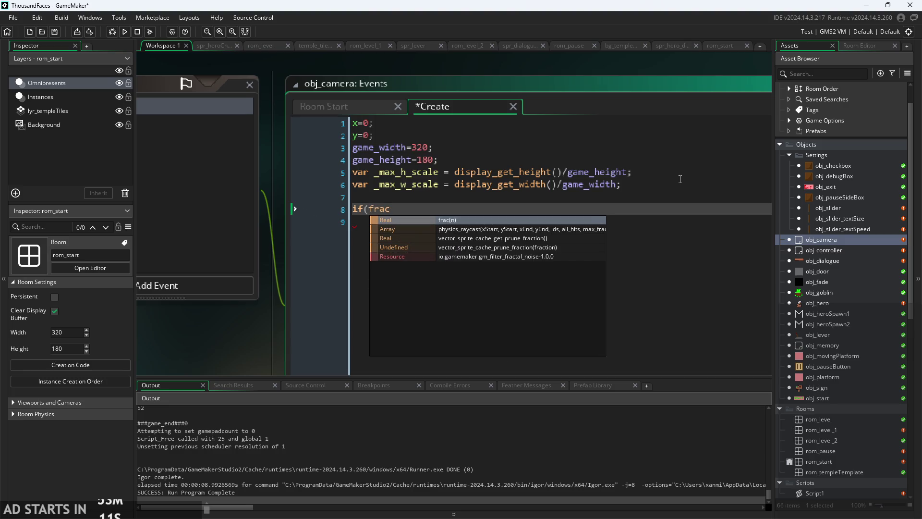
{"action": "type", "text": "("}
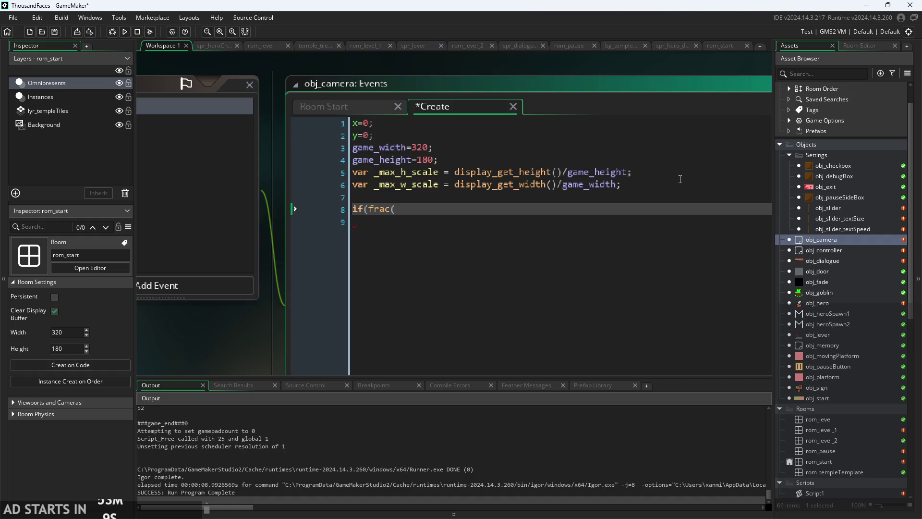
{"action": "type", "text": "_ma"}
{"action": "key", "text": "Return"}
{"action": "type", "text": ")=="}
{"action": "type", "text": "0)"}
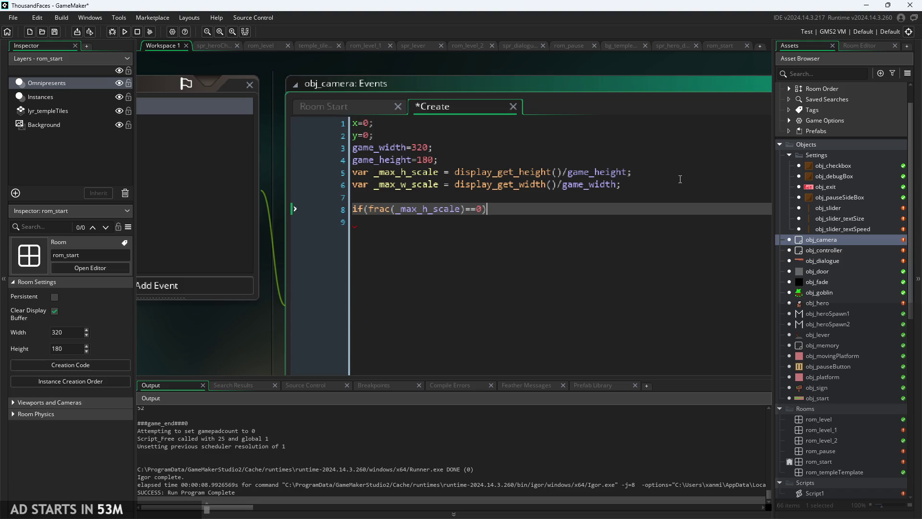
{"action": "type", "text": "{"}
{"action": "key", "text": "Return"}
{"action": "type", "text": "_m"}
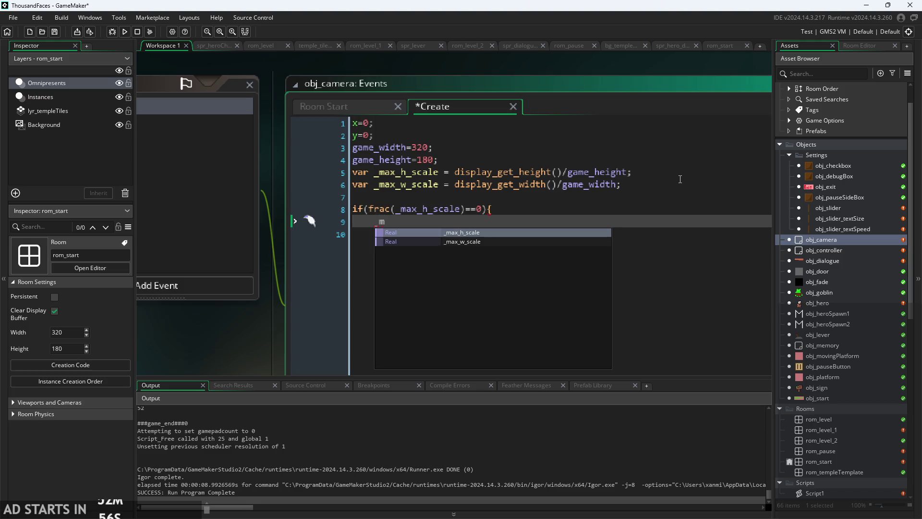
{"action": "key", "text": "Return"}
{"action": "type", "text": "--;"}
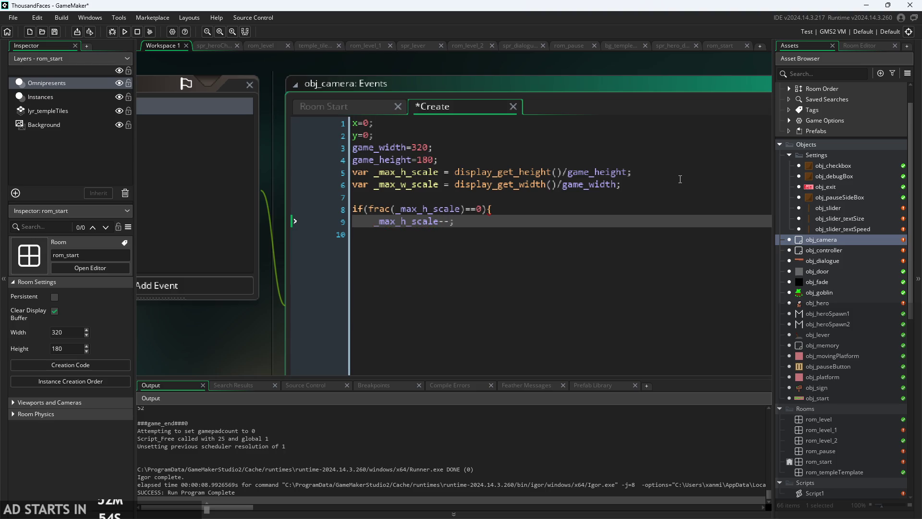
{"action": "key", "text": "Return"}
{"action": "type", "text": "}"}
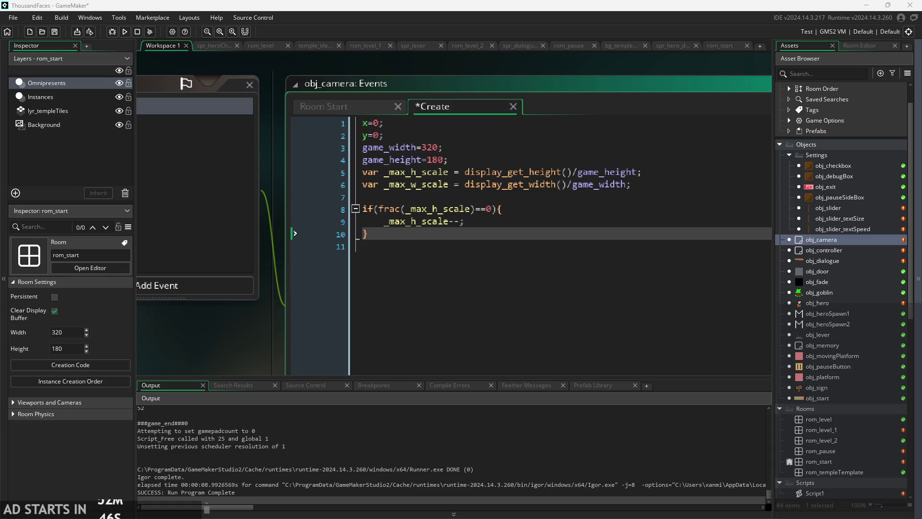
{"action": "left_click", "coordinate": [458, 236]}
{"action": "key", "text": "Return"}
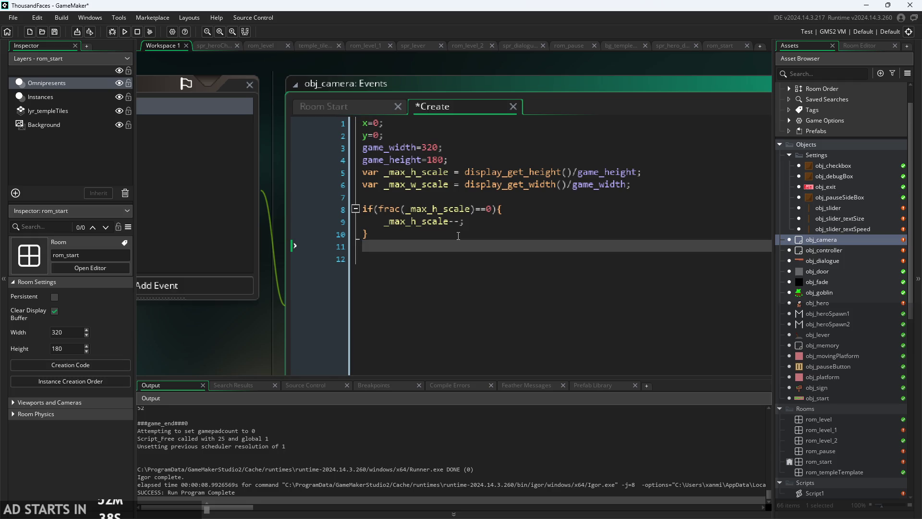
{"action": "key", "text": "Return"}
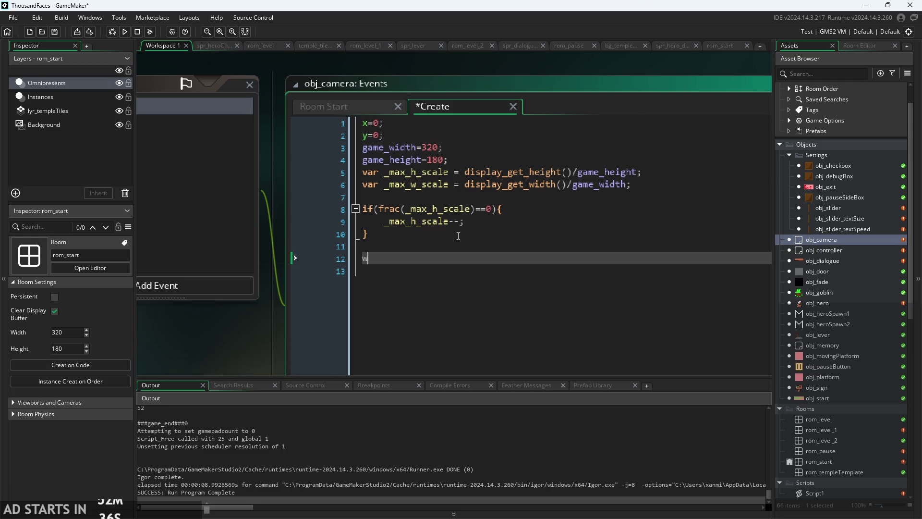
- Set window_scale = floor(min(_max_h_scale,_max_w_scale)) and call window_set_size(game_width*window_scale,game_height*window_scale)
{"action": "type", "text": "window_scale "}
{"action": "type", "text": "= floor("}
{"action": "type", "text": "min"}
{"action": "type", "text": "("}
{"action": "type", "text": "_"}
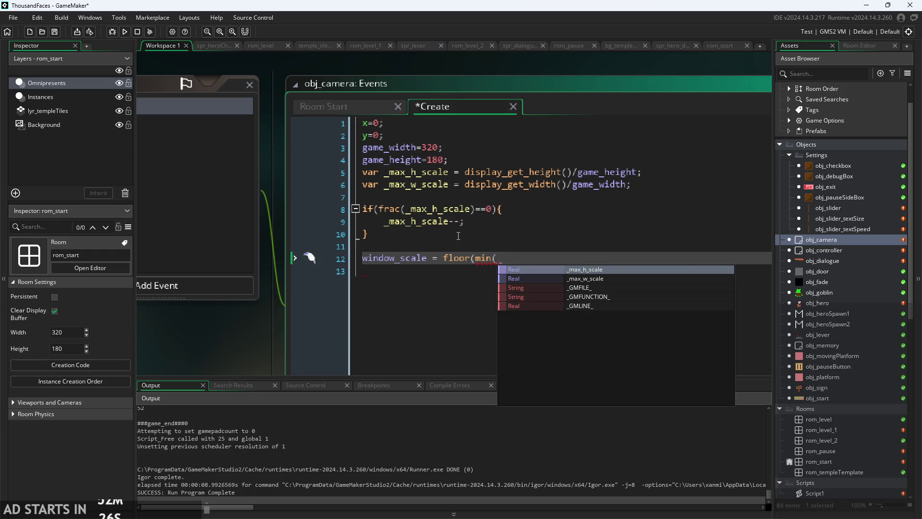
{"action": "type", "text": "max_h_scale,_m"}
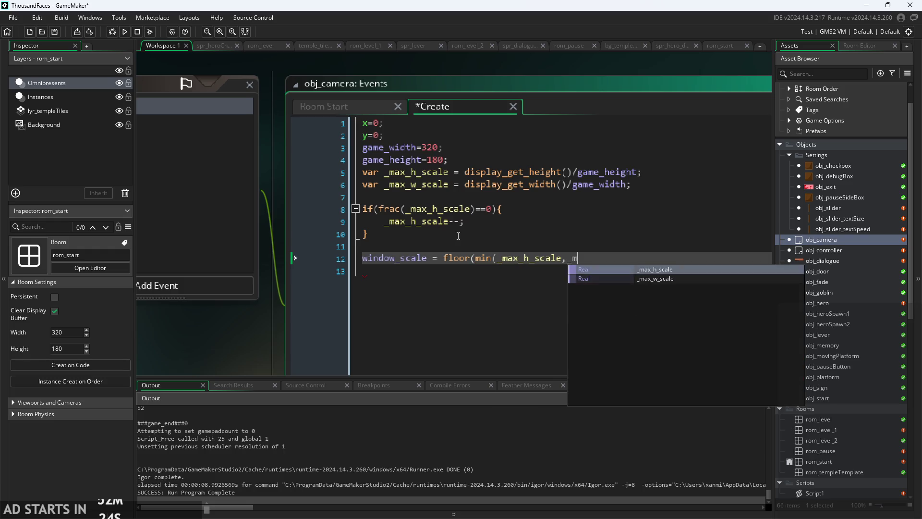
{"action": "type", "text": "ax_w_scale))"}
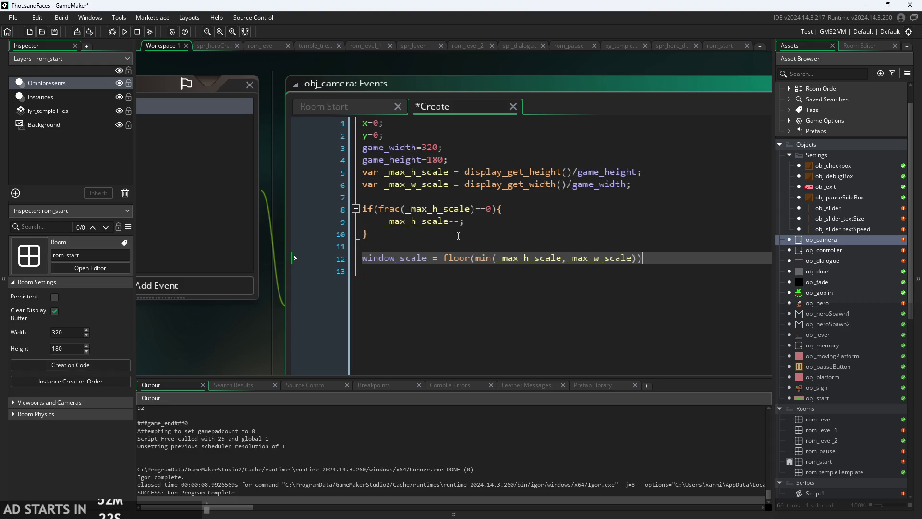
{"action": "type", "text": ";"}
{"action": "key", "text": "F5"}
{"action": "key", "text": "Return"}
{"action": "type", "text": "window_set_size(base_"}
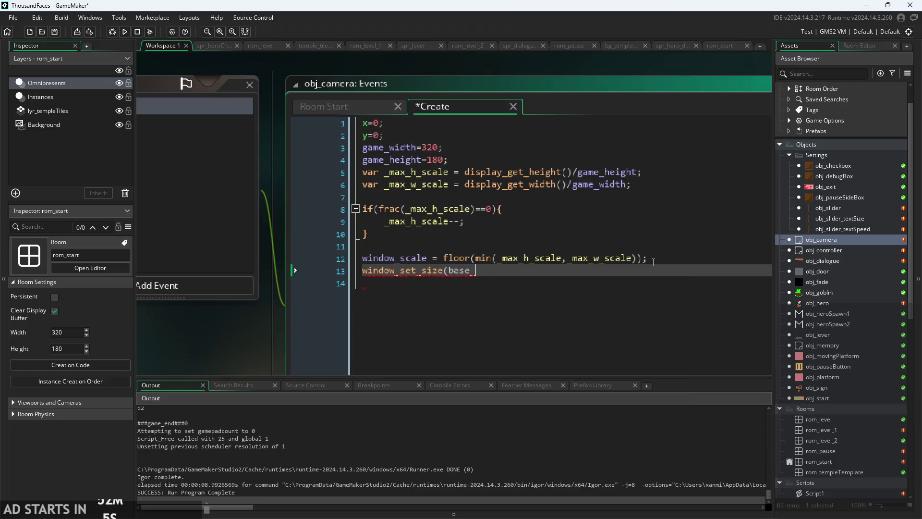
{"action": "type", "text": "width"}
{"action": "key", "text": "BackSpace"}
{"action": "key", "text": "BackSpace"}
{"action": "key", "text": "BackSpace"}
{"action": "type", "text": "game_w"}
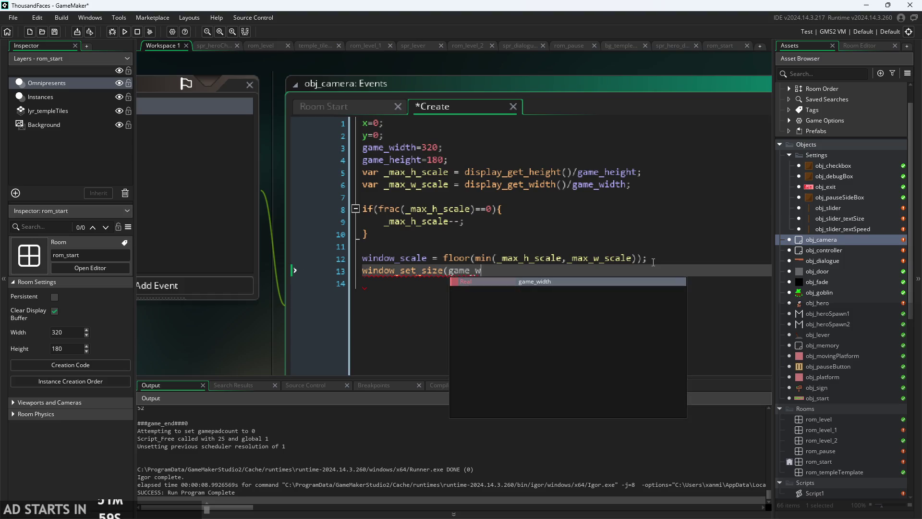
{"action": "key", "text": "Return"}
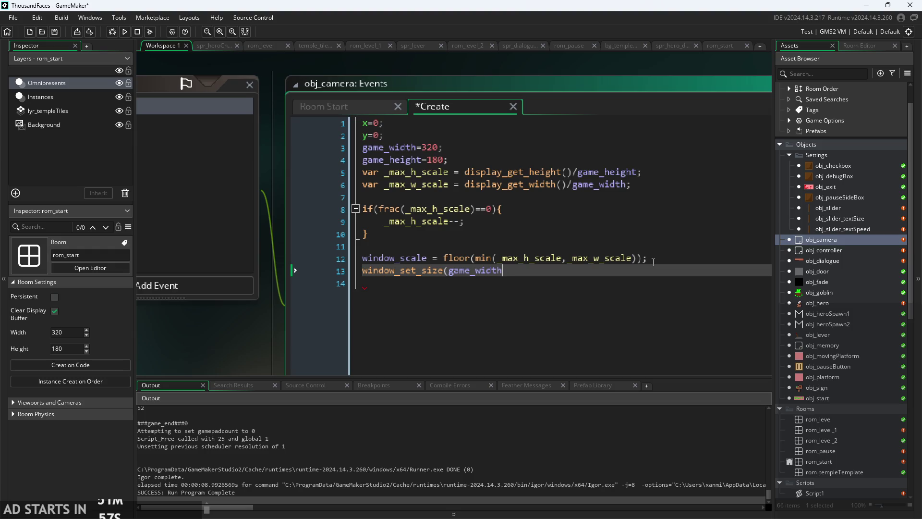
{"action": "type", "text": "*"}
{"action": "type", "text": "win"}
{"action": "key", "text": "Return"}
{"action": "type", "text": ",gam"}
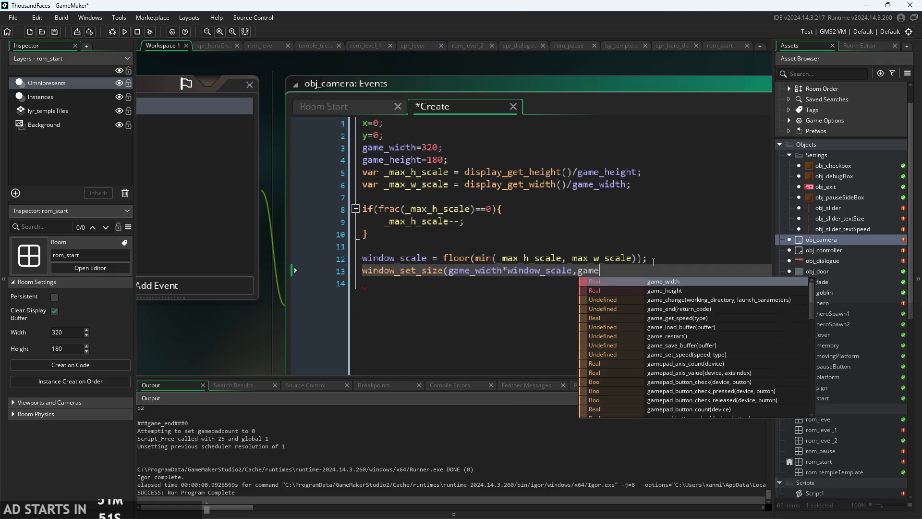
{"action": "key", "text": "Down"}
{"action": "key", "text": "Return"}
{"action": "type", "text": "*w"}
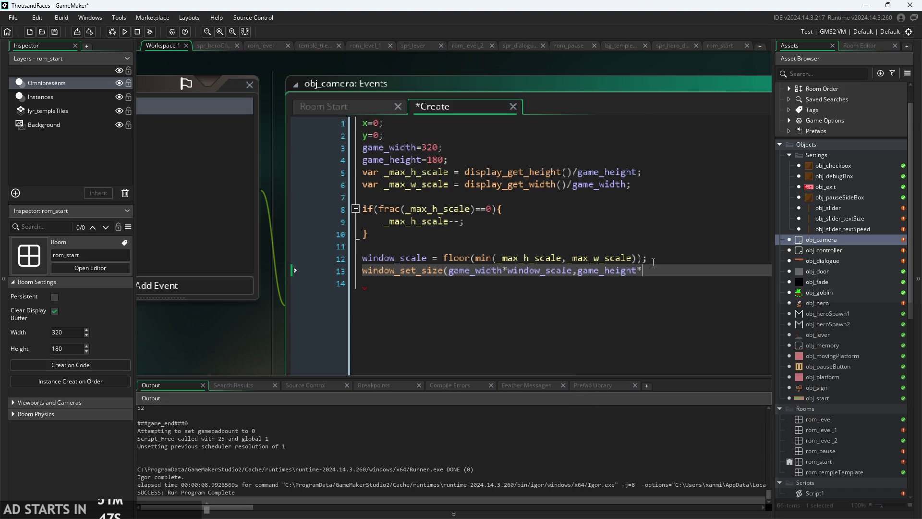
{"action": "key", "text": "Return"}
{"action": "type", "text": ");"}
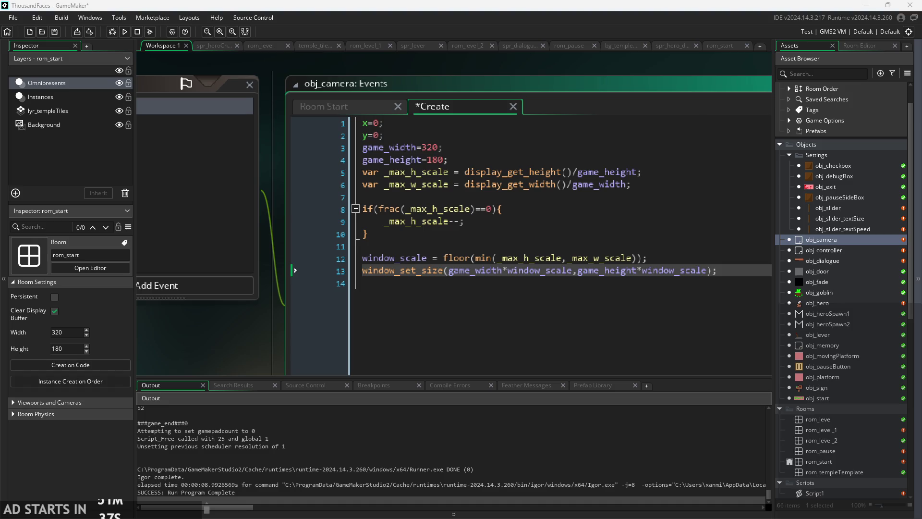
- Add window_center(); on line 14
{"action": "left_click", "coordinate": [510, 289]}
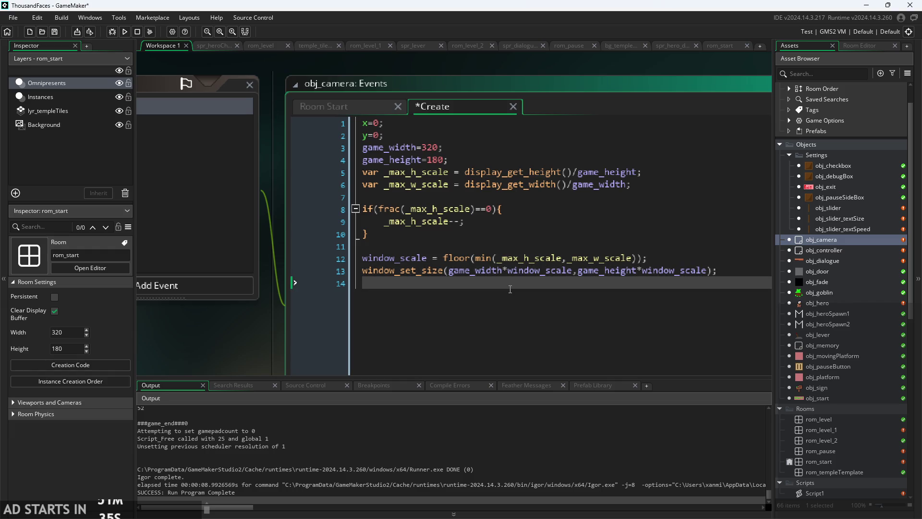
{"action": "type", "text": "window"}
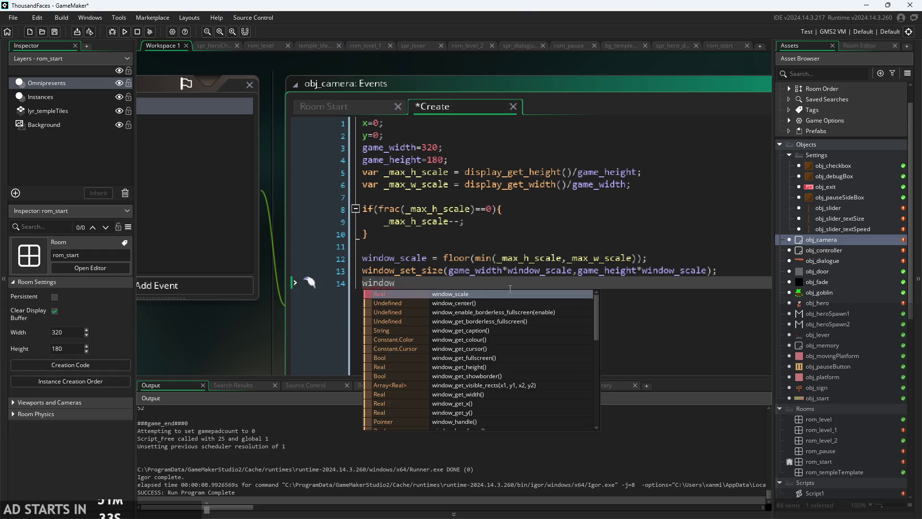
{"action": "type", "text": "_cen"}
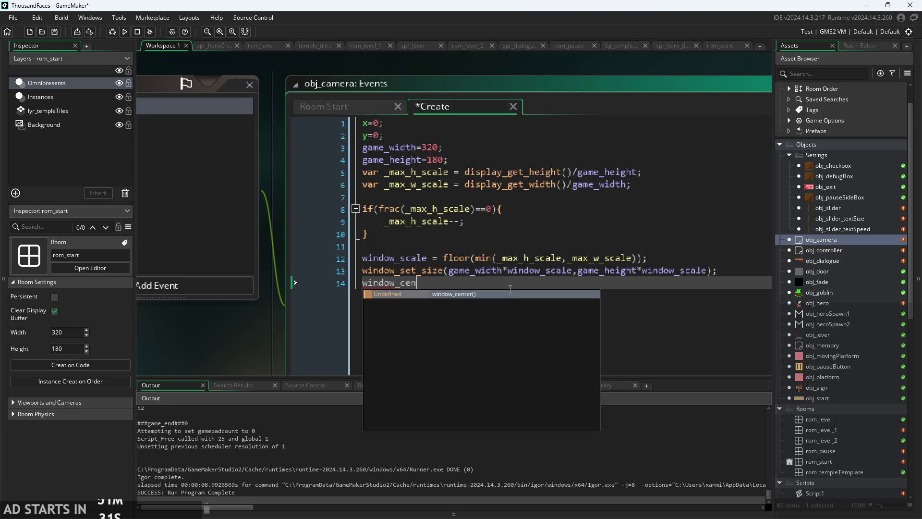
{"action": "key", "text": "Return"}
{"action": "type", "text": ";"}
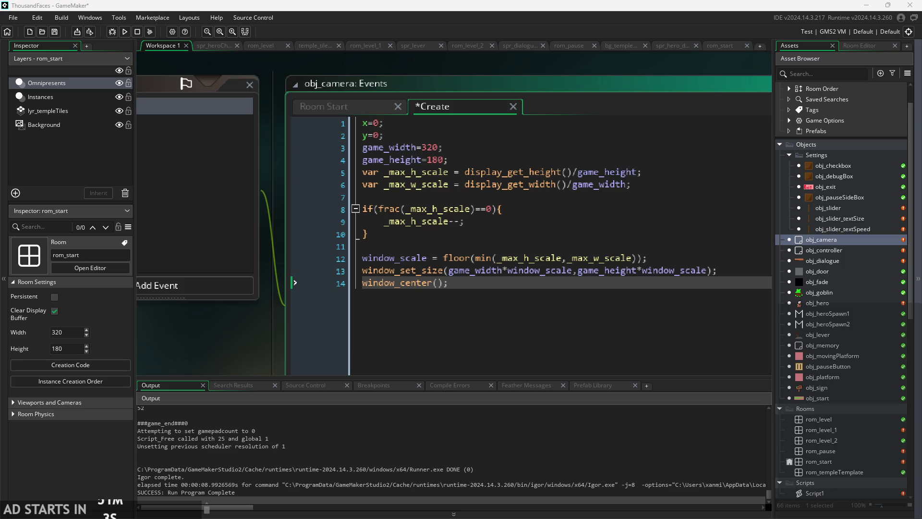
- Save obj_camera's code and delete the window_center line from obj_controller's Create event
{"action": "key", "text": "ctrl+s"}
{"action": "scroll", "coordinate": [328, 292], "scroll_direction": "down", "scroll_amount": 2}
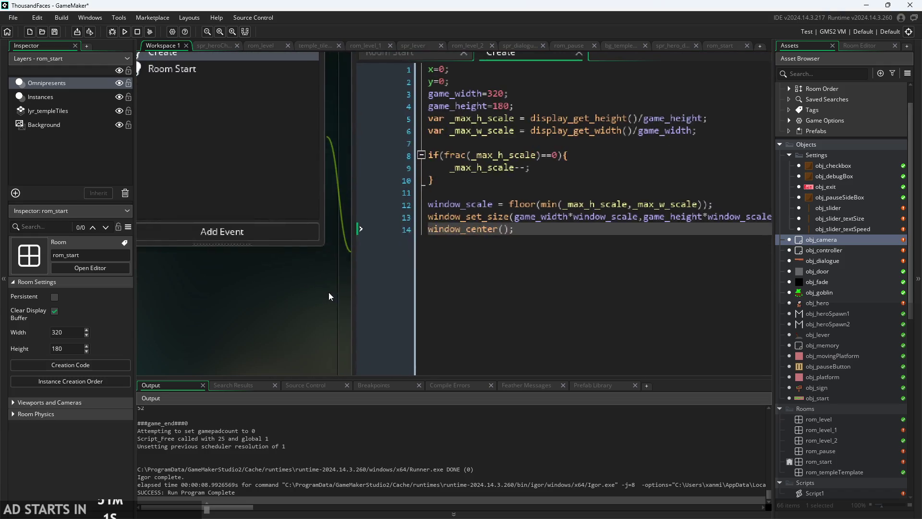
{"action": "left_click", "coordinate": [833, 250]}
{"action": "double_click", "coordinate": [834, 251]}
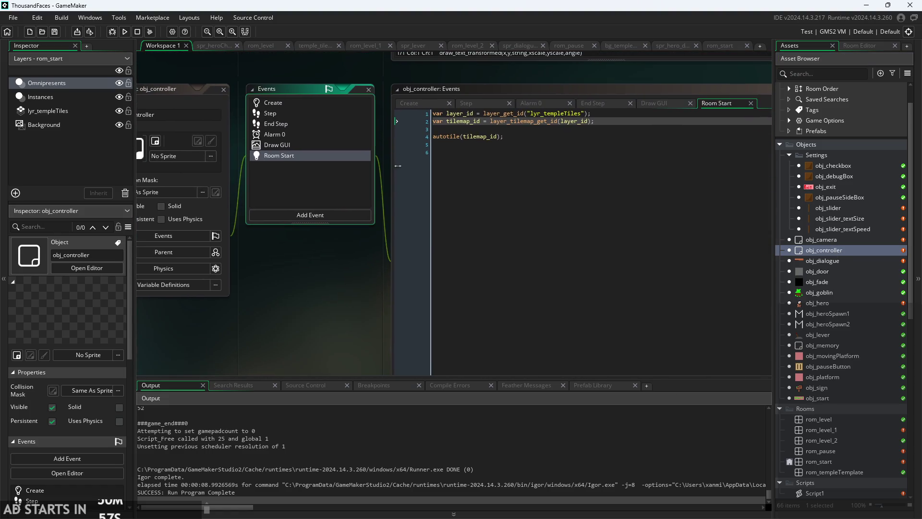
{"action": "left_click", "coordinate": [408, 102]}
{"action": "scroll", "coordinate": [531, 87], "scroll_direction": "up", "scroll_amount": 2, "text": "ctrl"}
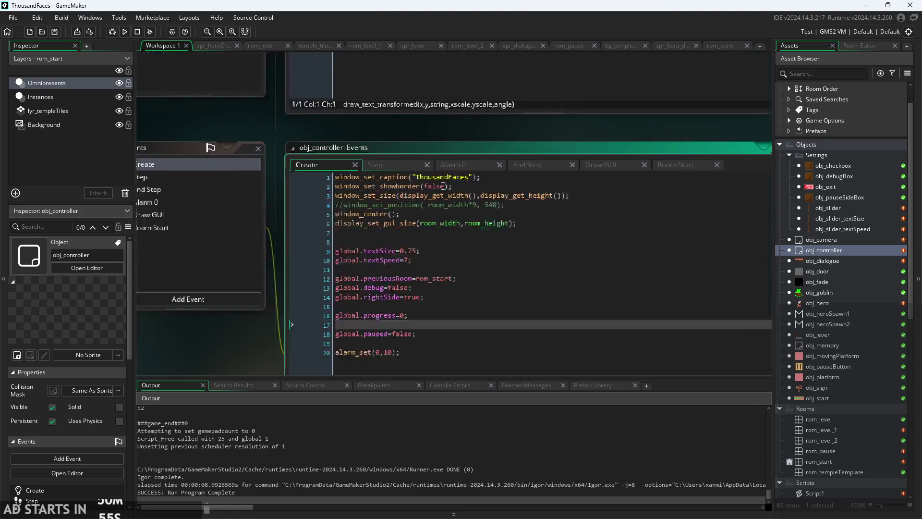
{"action": "left_click", "coordinate": [388, 223]}
{"action": "key", "text": "shift+Home"}
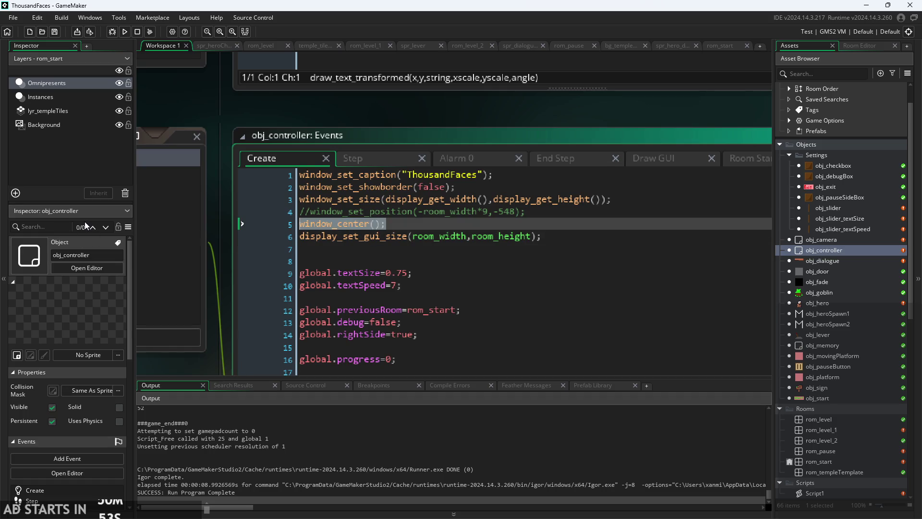
{"action": "key", "text": "BackSpace"}
{"action": "key", "text": "BackSpace"}
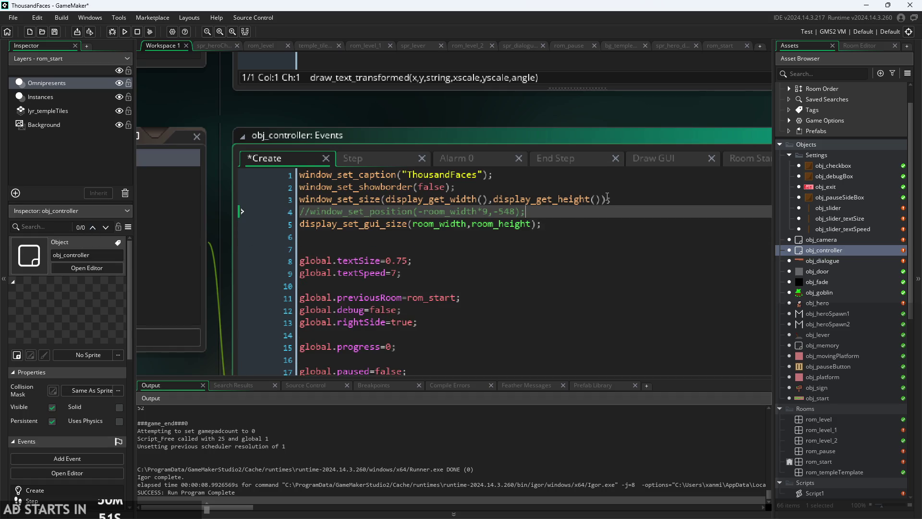
- Cut the window setup lines from obj_controller's Create event and remove leftover empty lines
{"action": "left_click", "coordinate": [621, 199]}
{"action": "left_click", "coordinate": [624, 223]}
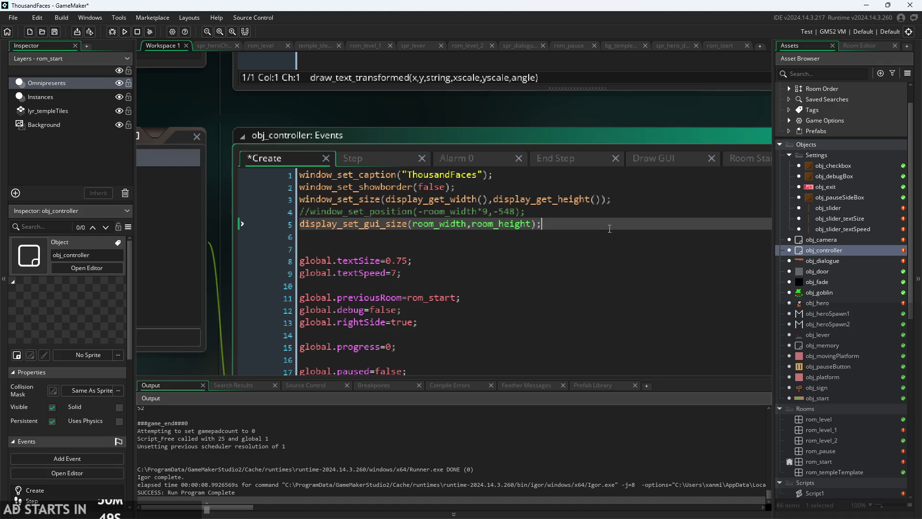
{"action": "left_click", "coordinate": [626, 212]}
{"action": "key", "text": "Down"}
{"action": "key", "text": "End"}
{"action": "key", "text": "shift+Up"}
{"action": "key", "text": "shift+Up"}
{"action": "key", "text": "shift+Up"}
{"action": "key", "text": "shift+Home"}
{"action": "key", "text": "ctrl+c"}
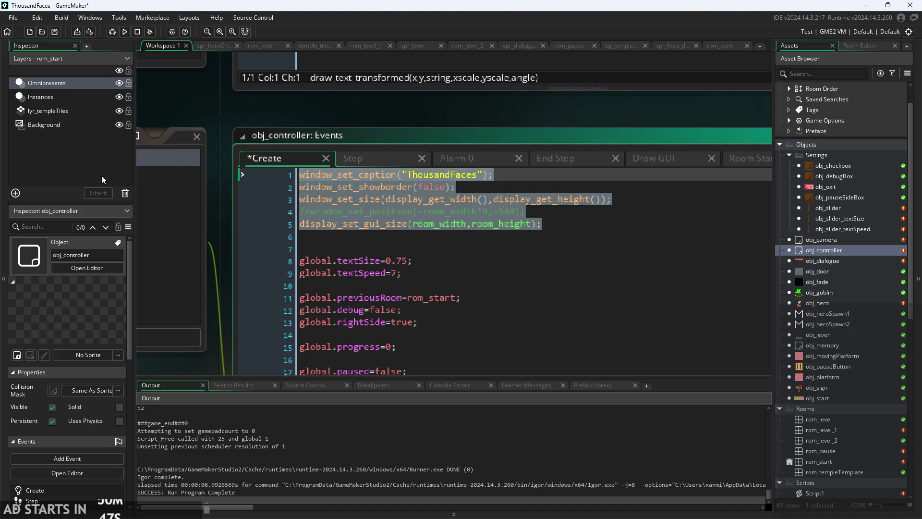
{"action": "key", "text": "BackSpace"}
{"action": "key", "text": "Down"}
{"action": "key", "text": "Down"}
{"action": "key", "text": "shift+Up"}
{"action": "key", "text": "shift+Up"}
{"action": "key", "text": "BackSpace"}
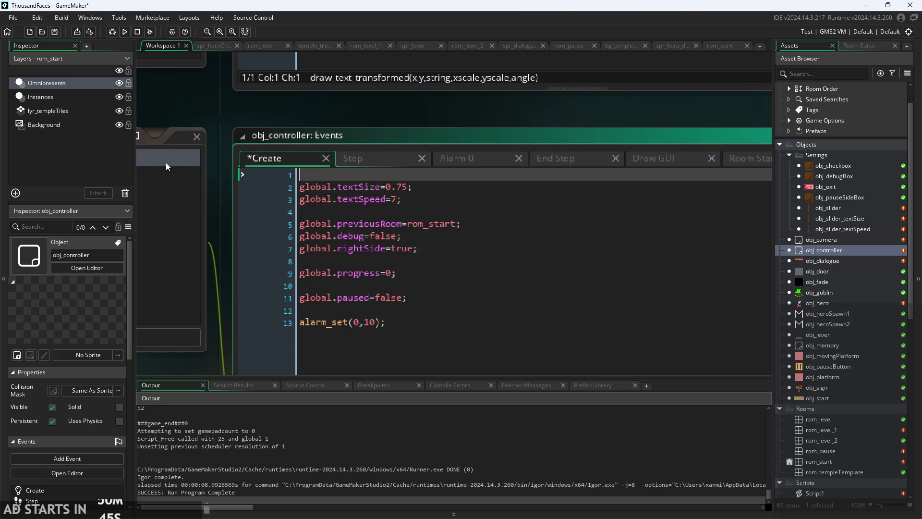
- Paste the window setup lines after window_center() in obj_camera's Create code
{"action": "double_click", "coordinate": [828, 240]}
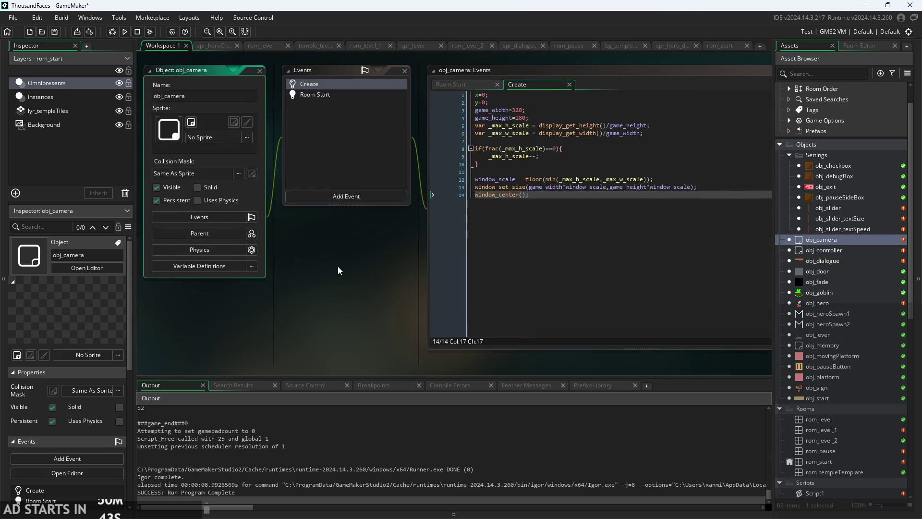
{"action": "scroll", "coordinate": [355, 311], "scroll_direction": "up", "scroll_amount": 3}
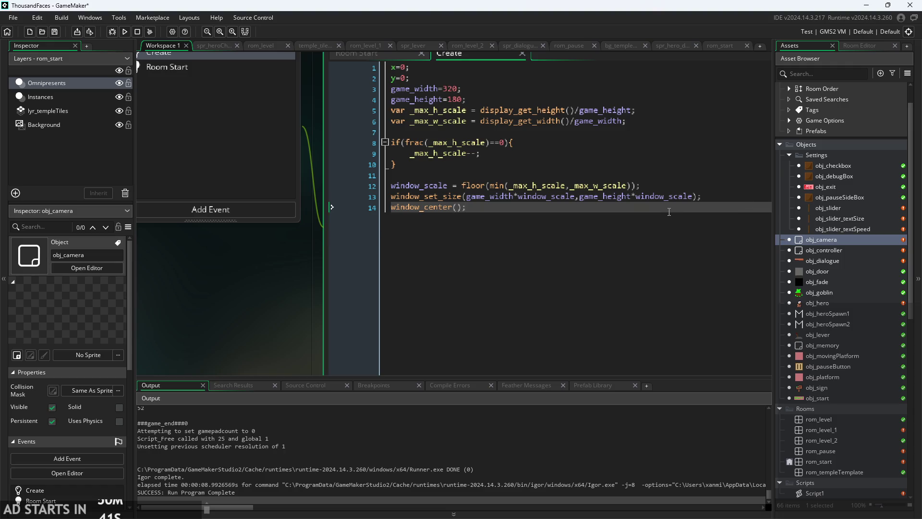
{"action": "key", "text": "Return"}
{"action": "key", "text": "Return"}
{"action": "key", "text": "ctrl+v"}
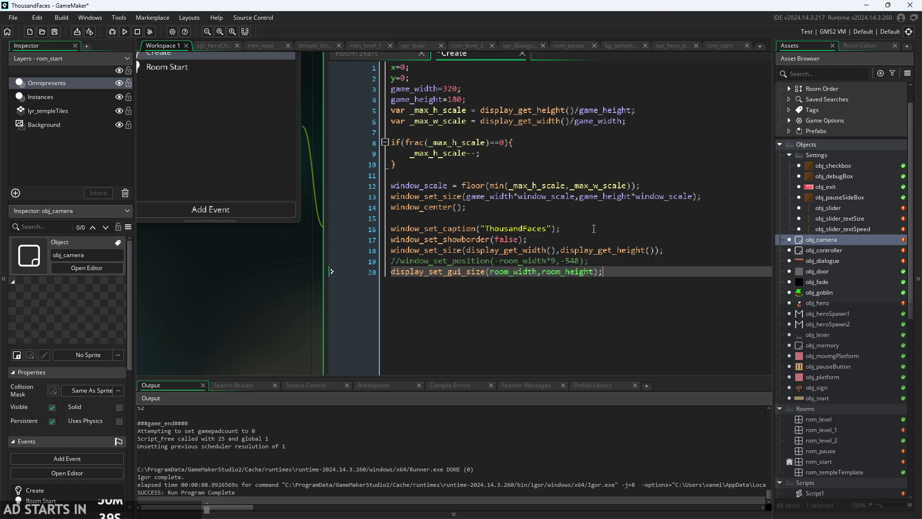
- Delete the full-display window_set_size and commented window position lines, then save
{"action": "left_click", "coordinate": [594, 243]}
{"action": "mouse_move", "coordinate": [688, 254]}
{"action": "left_mouse_down"}
{"action": "mouse_move", "coordinate": [336, 247]}
{"action": "mouse_move", "coordinate": [261, 235]}
{"action": "mouse_move", "coordinate": [226, 253]}
{"action": "left_mouse_up"}
{"action": "left_click_drag", "start_coordinate": [288, 292], "coordinate": [177, 318]}
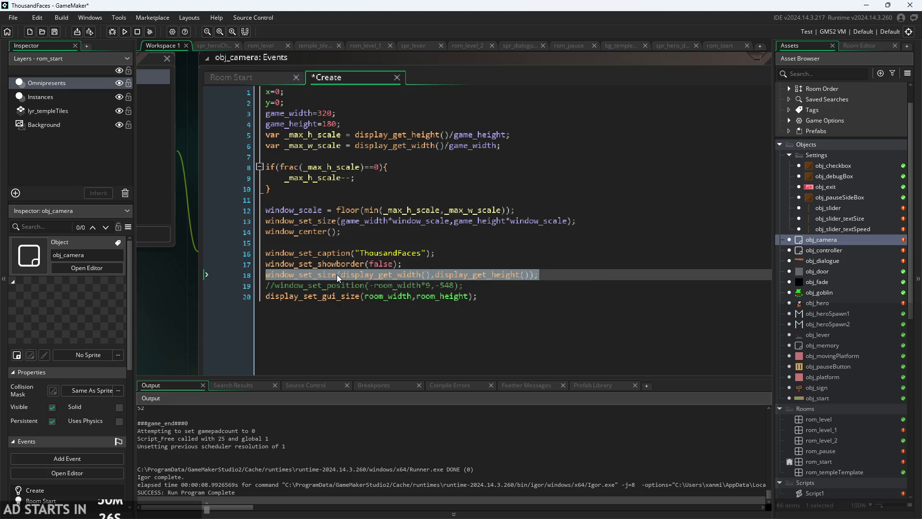
{"action": "mouse_move", "coordinate": [337, 278]}
{"action": "key", "text": "shift+Down"}
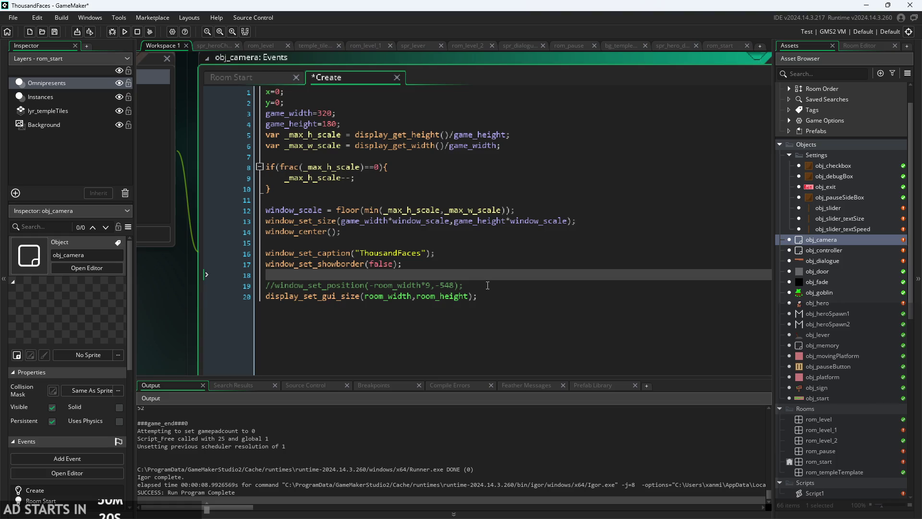
{"action": "key", "text": "BackSpace"}
{"action": "key", "text": "BackSpace"}
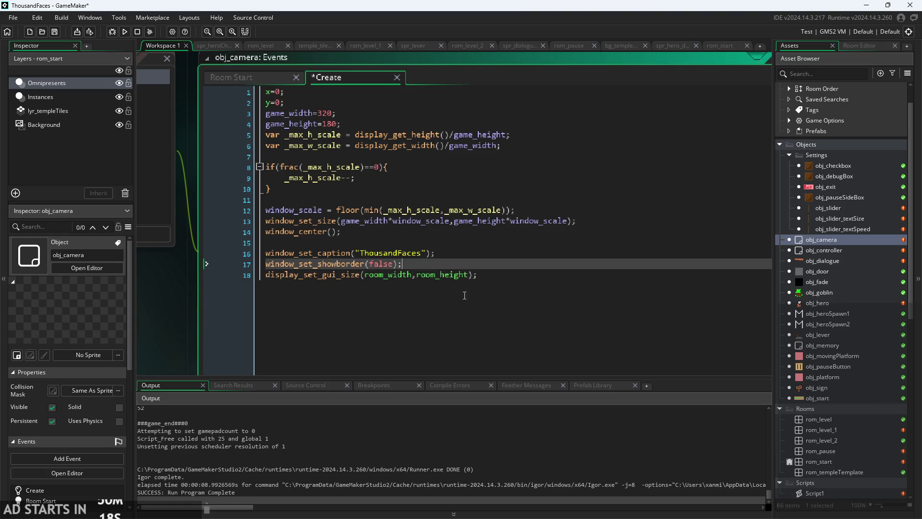
{"action": "key", "text": "ctrl+s"}
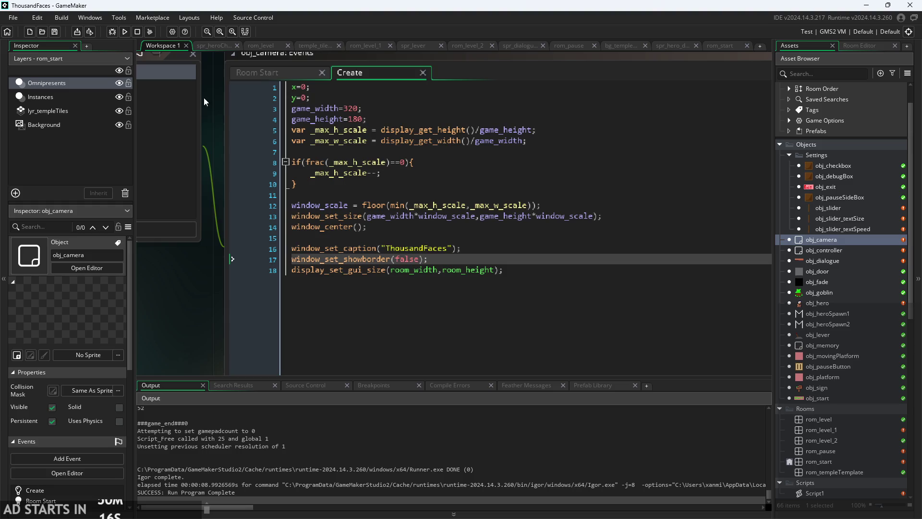
{"action": "left_click", "coordinate": [126, 31]}
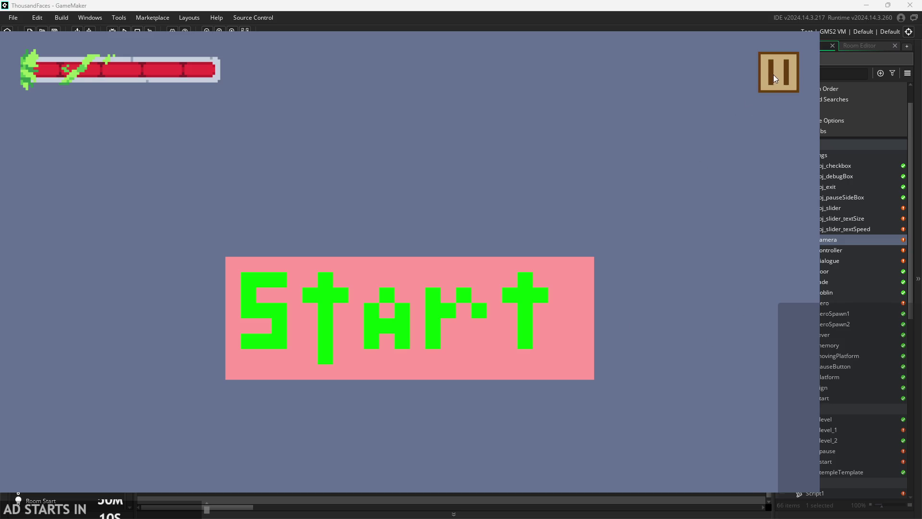
{"action": "left_click", "coordinate": [776, 73]}
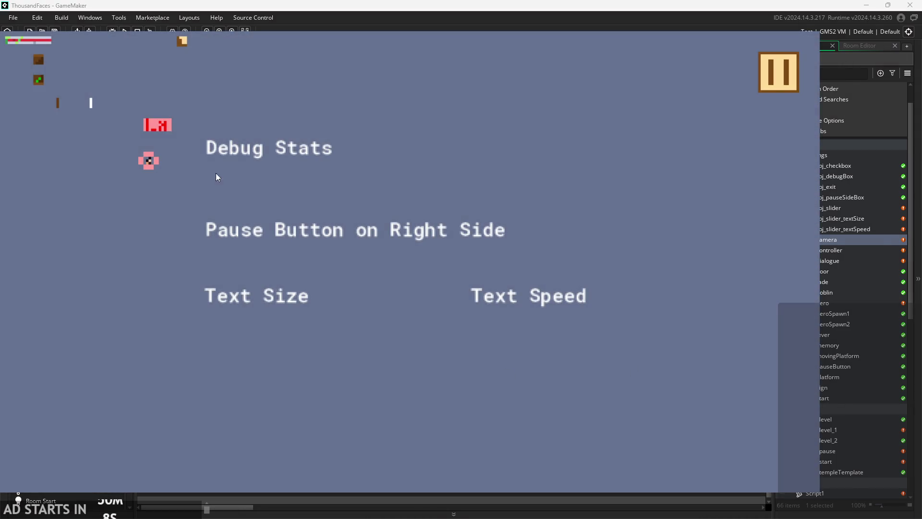
{"action": "left_click", "coordinate": [150, 125]}
{"action": "key", "text": "ctrl+v"}
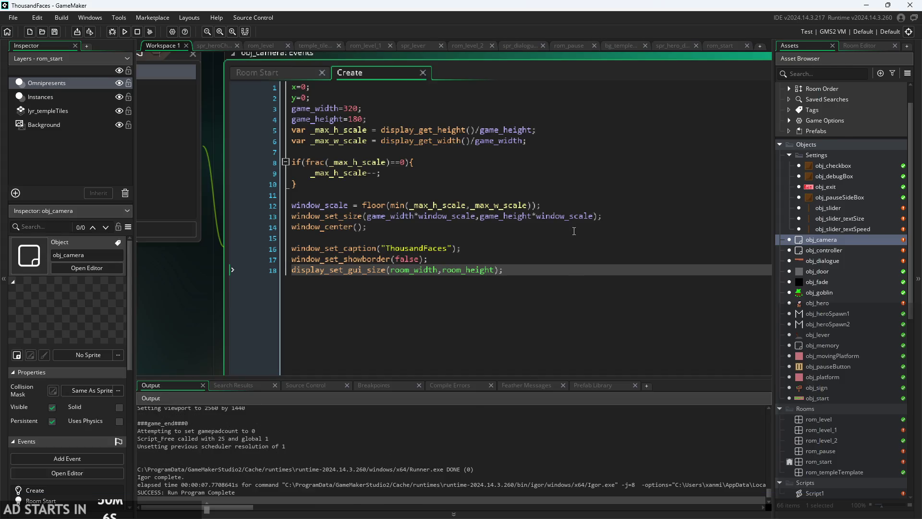
{"action": "left_click_drag", "start_coordinate": [247, 317], "coordinate": [223, 330]}
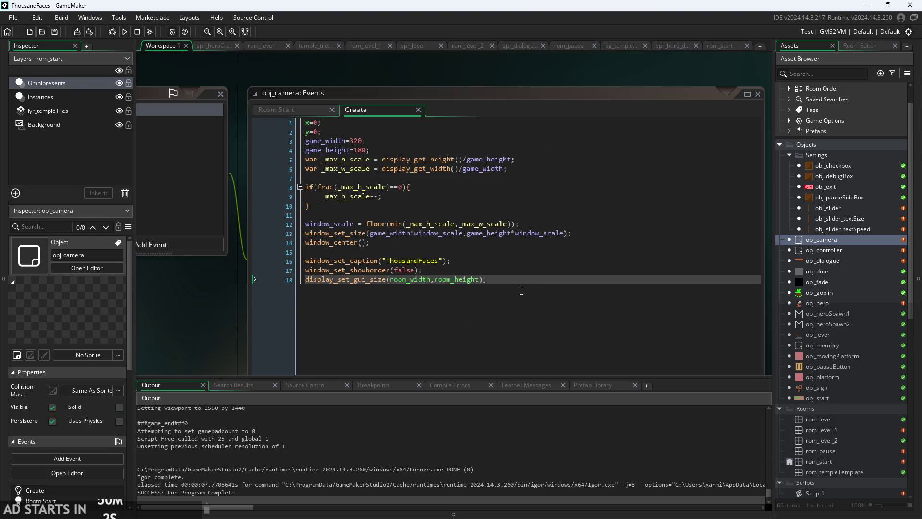
{"action": "double_click", "coordinate": [824, 250]}
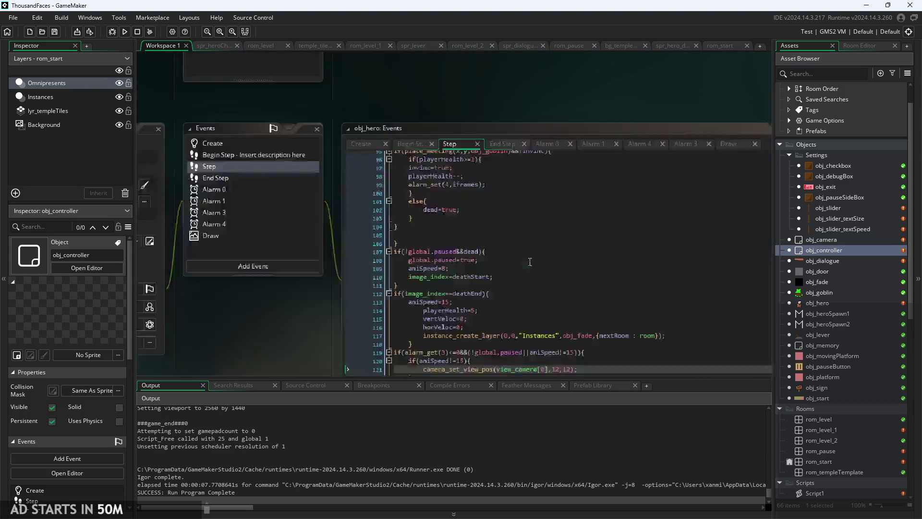
- Restore the window setup and window_center(); in obj_controller's Create, keep text speed 7, and save
{"action": "type", "text": "window_set_caption(\"ThousandFaces\"); window_set_showborder(false); window_set_size(display_get_width(),display_get_height()); //window_set_position(-room_width*9,-540); display_set_gui_size(room_width,room_height);"}
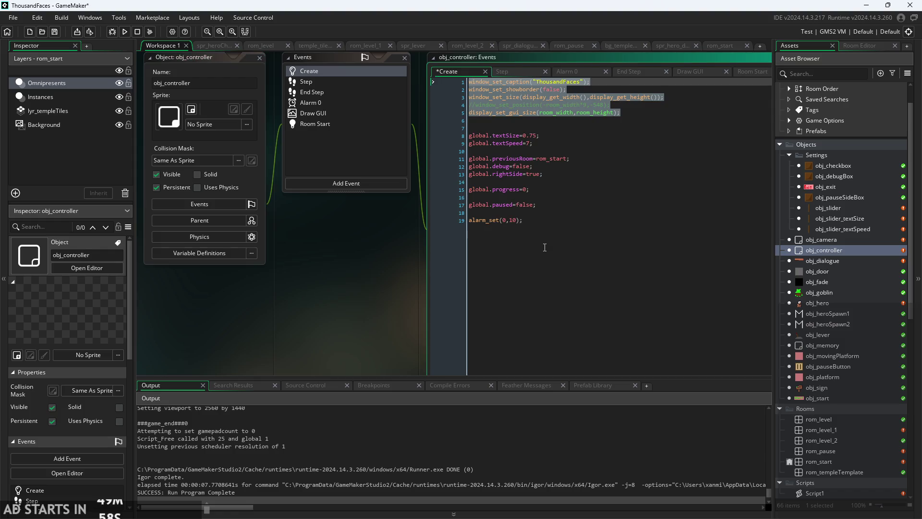
{"action": "type", "text": "window_center();"}
{"action": "double_click", "coordinate": [529, 151]}
{"action": "key", "text": "BackSpace"}
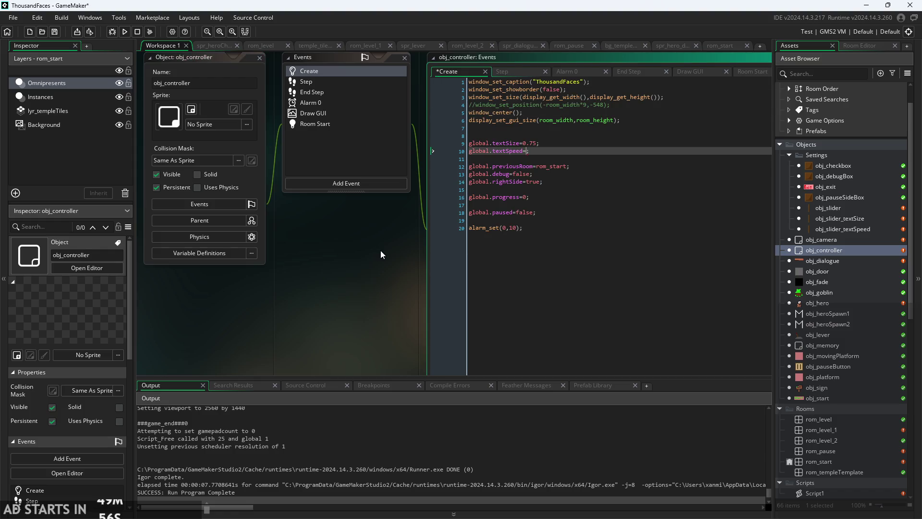
{"action": "type", "text": "7"}
{"action": "key", "text": "ctrl+s"}
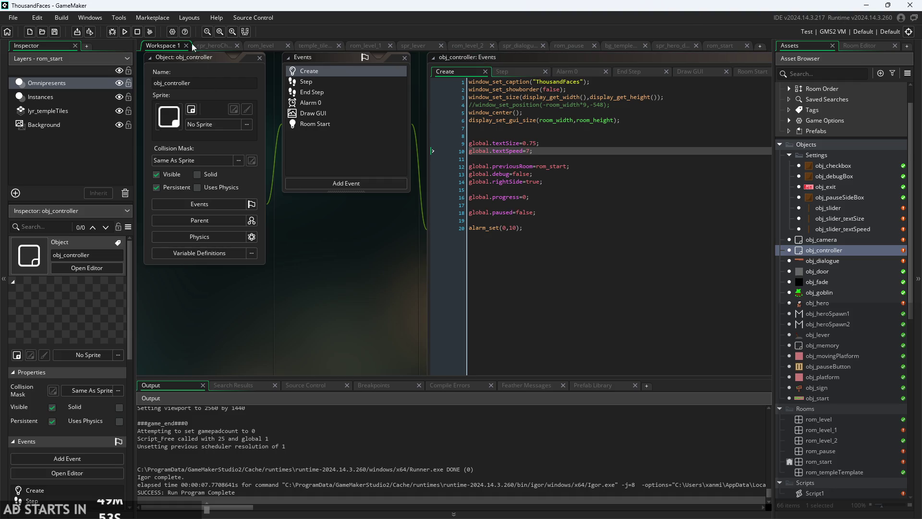
- Run the game to test the window
{"action": "left_click", "coordinate": [125, 32]}
{"action": "scroll", "coordinate": [330, 197], "scroll_direction": "down", "scroll_amount": 5}
{"action": "scroll", "coordinate": [336, 250], "scroll_direction": "down", "scroll_amount": 1}
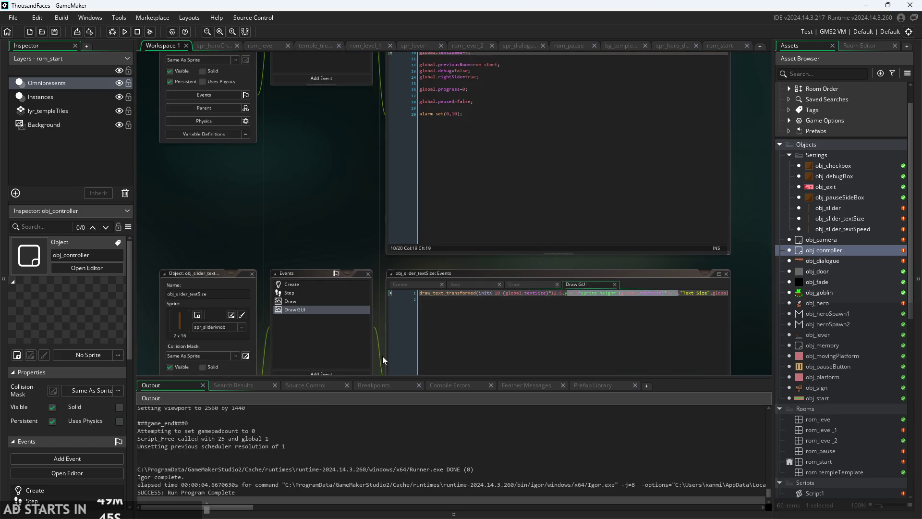
- Review obj_slider_textSize's Create, Step and Draw code, then open obj_camera's Create event
{"action": "left_click_drag", "start_coordinate": [383, 356], "coordinate": [370, 223]}
{"action": "scroll", "coordinate": [431, 190], "scroll_direction": "up", "scroll_amount": 2}
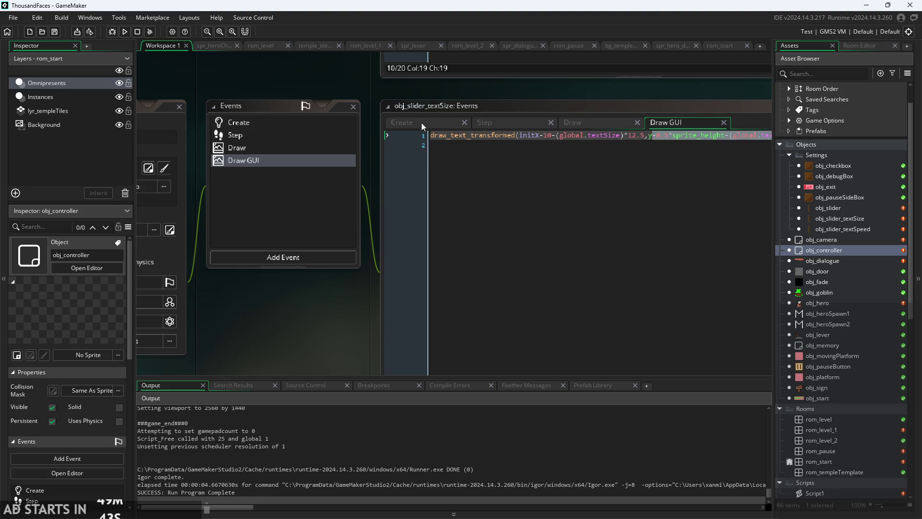
{"action": "left_click", "coordinate": [421, 123]}
{"action": "left_click", "coordinate": [512, 126]}
{"action": "left_click", "coordinate": [577, 121]}
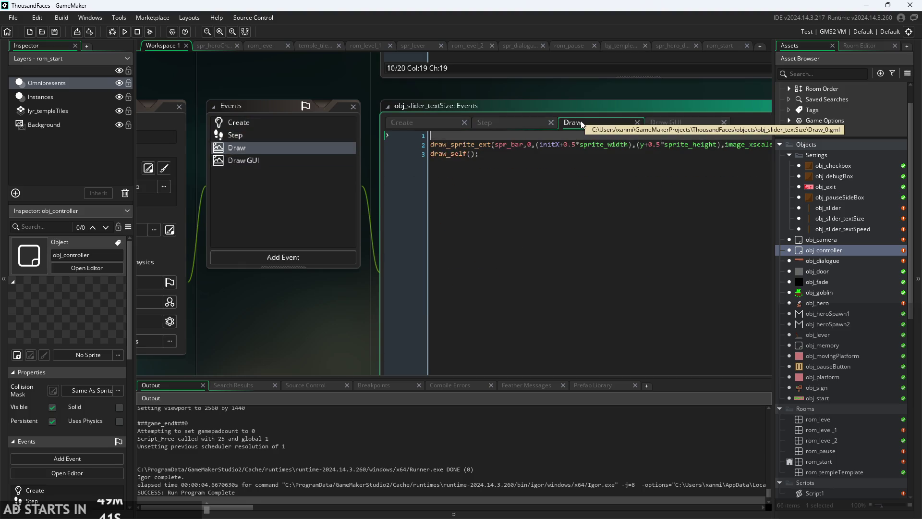
{"action": "left_click", "coordinate": [266, 122]}
{"action": "double_click", "coordinate": [835, 241]}
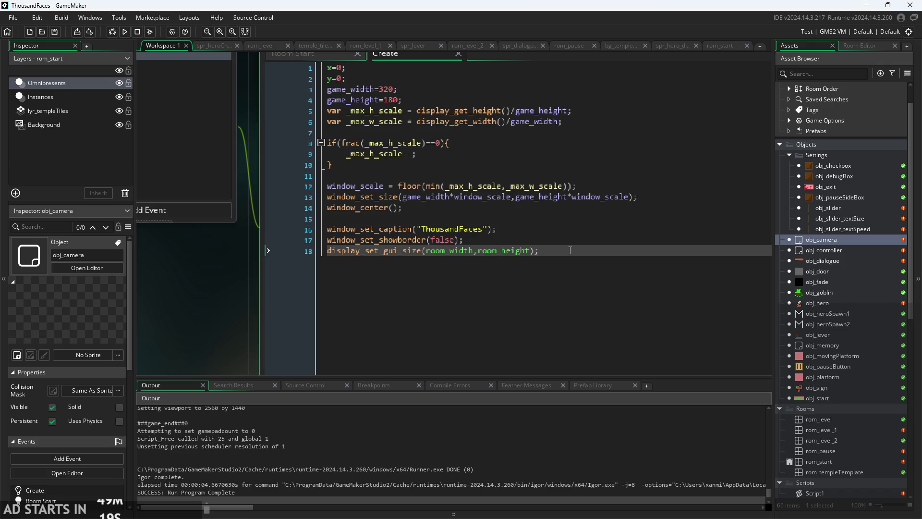
- Comment out the display_set_gui_size(room_width,room_height) line on line 18 with Ctrl+K
{"action": "left_click_drag", "start_coordinate": [570, 250], "coordinate": [218, 258]}
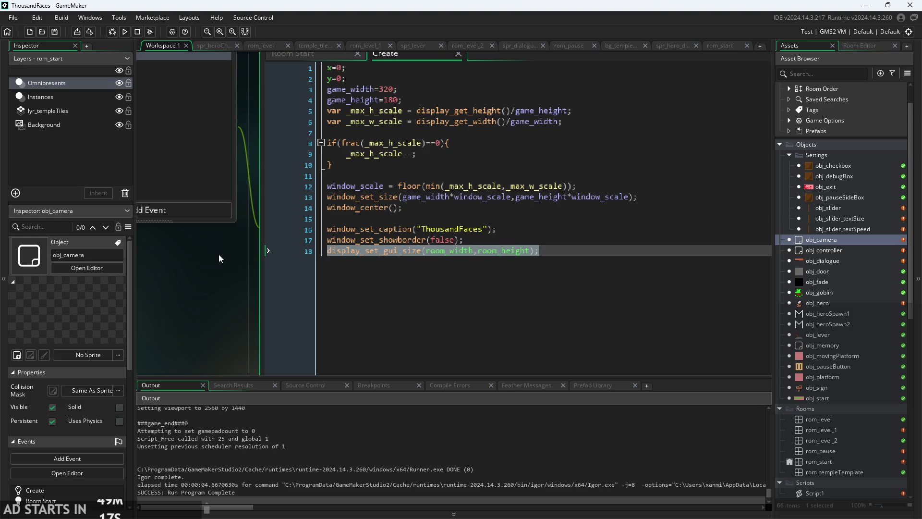
{"action": "key", "text": "ctrl+k"}
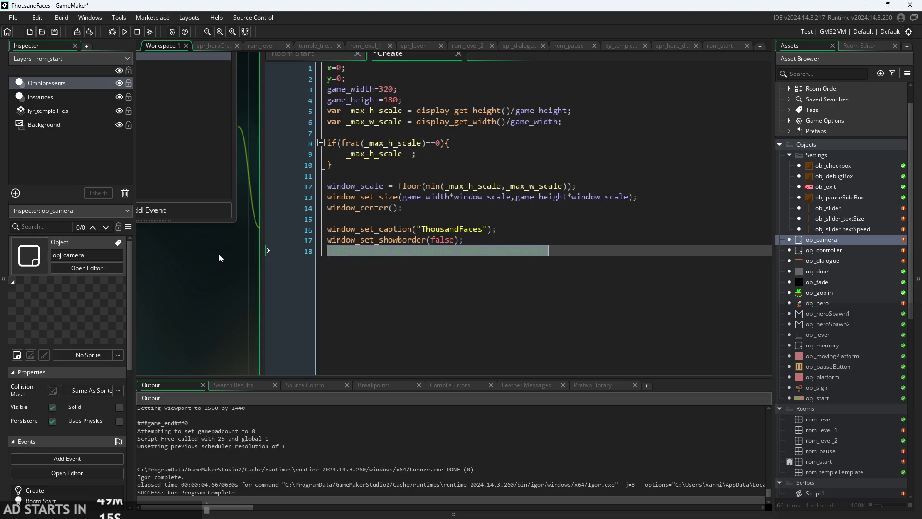
{"action": "left_click", "coordinate": [401, 251]}
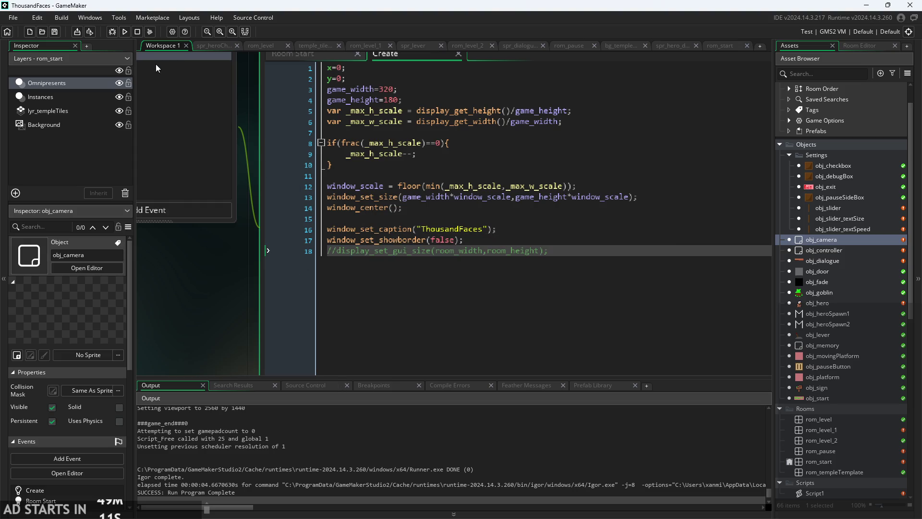
- Test-run the game, then pause and exit back to the editor
{"action": "left_click", "coordinate": [125, 32]}
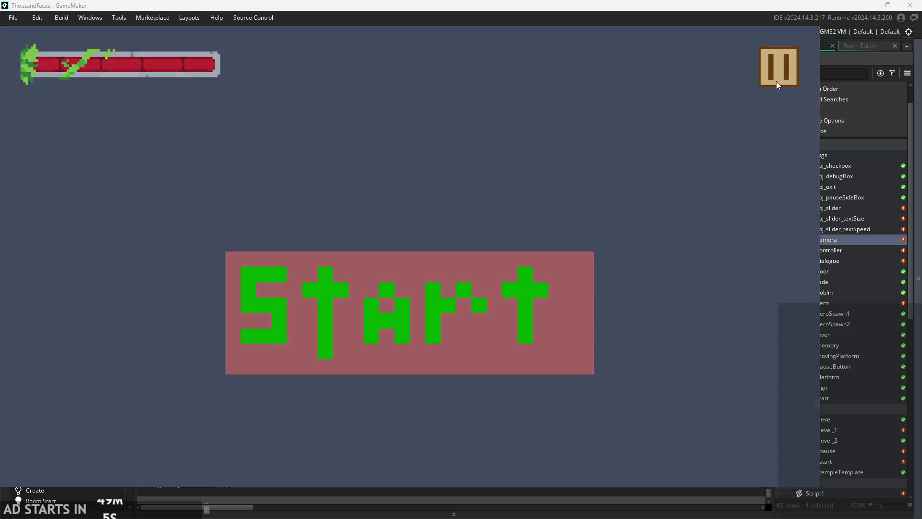
{"action": "left_click", "coordinate": [777, 84]}
{"action": "left_click", "coordinate": [164, 118]}
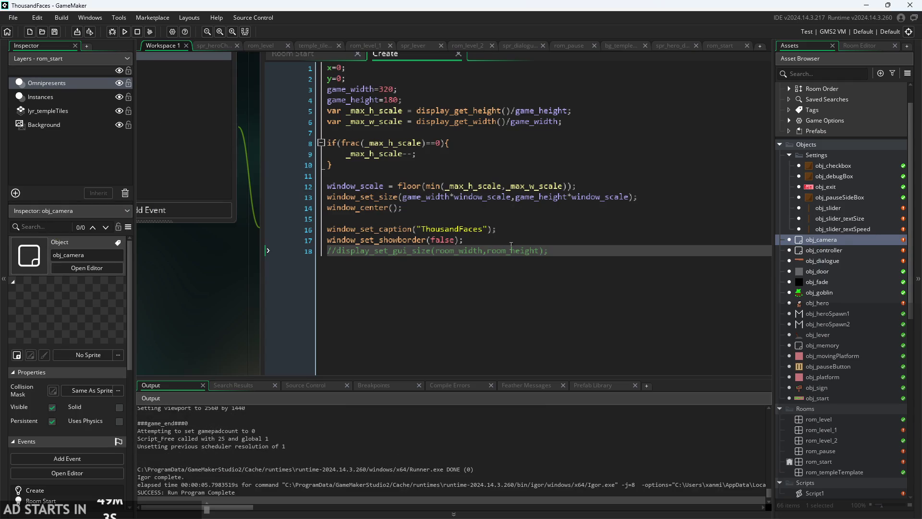
- Delete the scaling and window setup lines, keeping only x=0, y=0, game_width=320 and game_height=180
{"action": "mouse_move", "coordinate": [552, 250]}
{"action": "left_mouse_down"}
{"action": "mouse_move", "coordinate": [480, 248]}
{"action": "mouse_move", "coordinate": [204, 143]}
{"action": "left_mouse_up"}
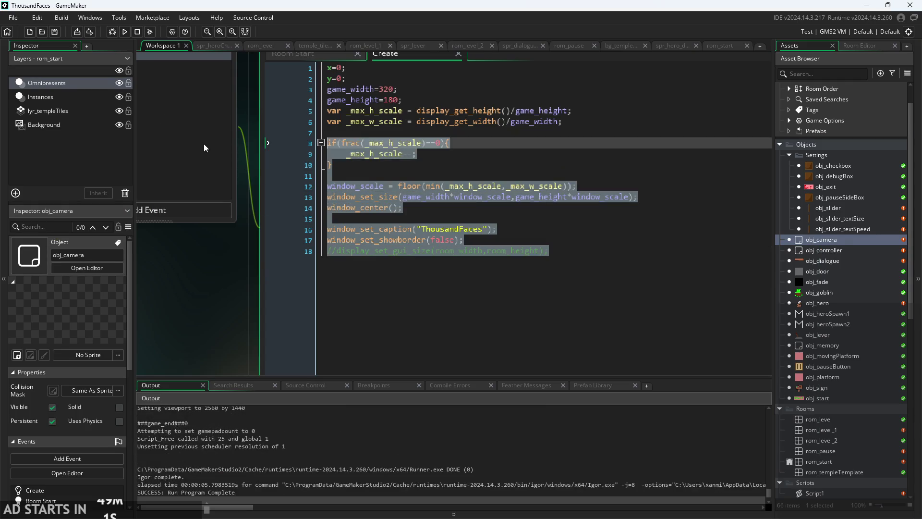
{"action": "scroll", "coordinate": [204, 287], "scroll_direction": "down", "scroll_amount": 2}
{"action": "left_click", "coordinate": [605, 282]}
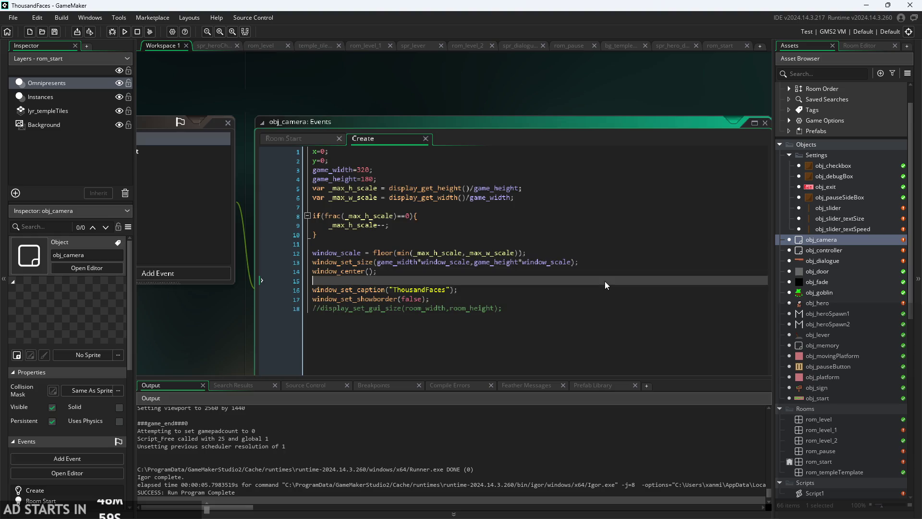
{"action": "mouse_move", "coordinate": [528, 307]}
{"action": "left_mouse_down"}
{"action": "mouse_move", "coordinate": [337, 288]}
{"action": "mouse_move", "coordinate": [152, 220]}
{"action": "mouse_move", "coordinate": [61, 212]}
{"action": "mouse_move", "coordinate": [21, 183]}
{"action": "left_mouse_up"}
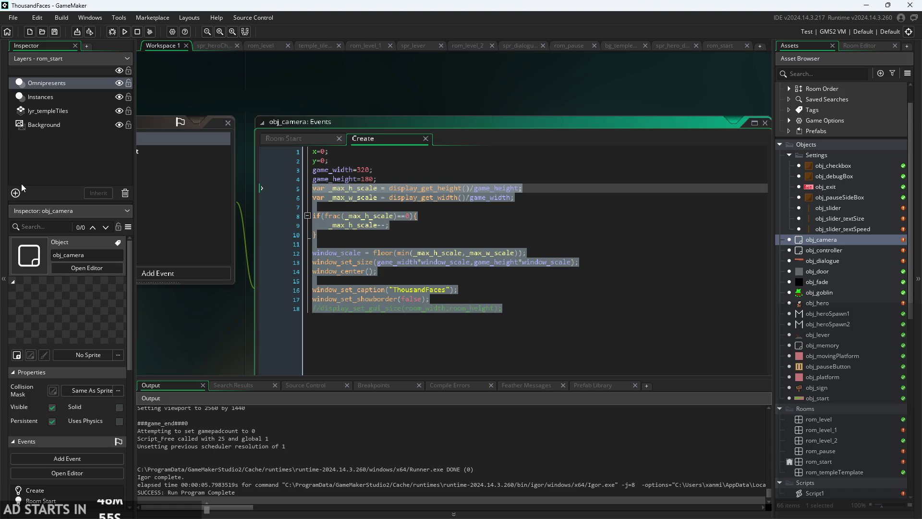
{"action": "key", "text": "BackSpace"}
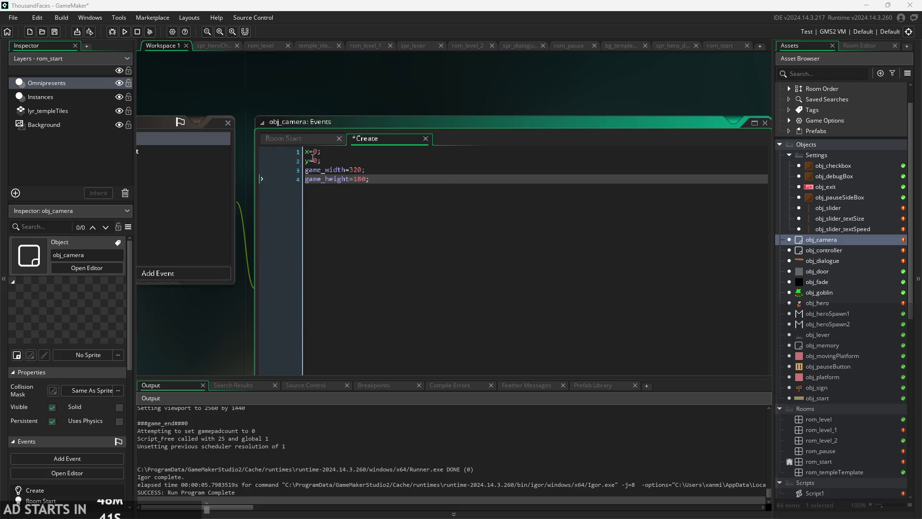
{"action": "left_click", "coordinate": [301, 141]}
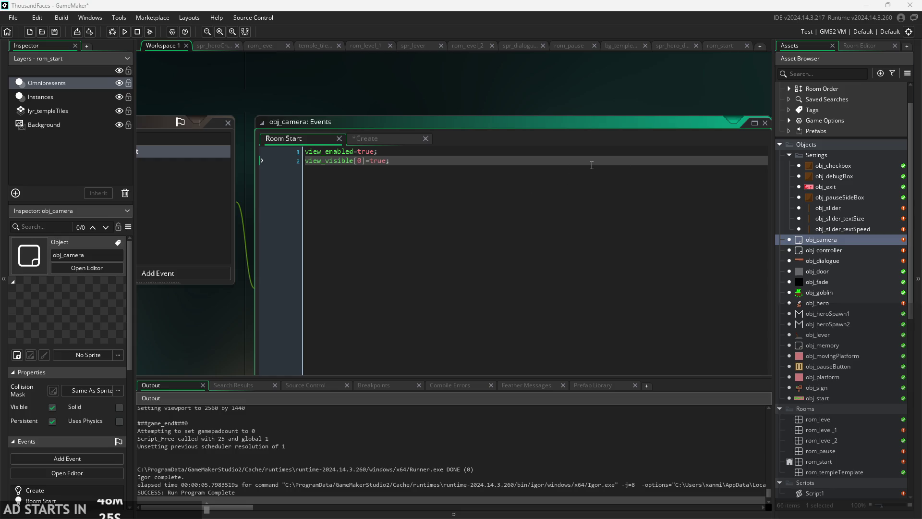
- Add camera_set_view_size as a new third line in Room Start via autocomplete
{"action": "key", "text": "Return"}
{"action": "type", "text": "camer"}
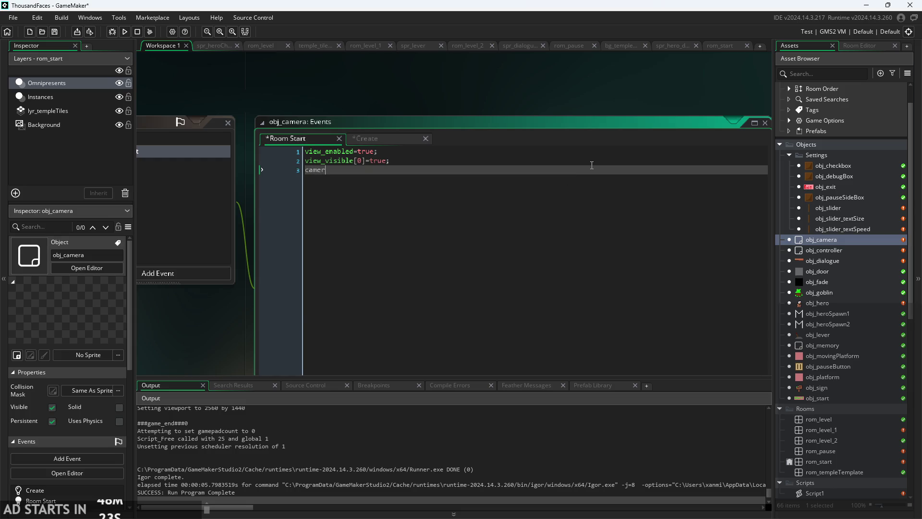
{"action": "type", "text": "a_set"}
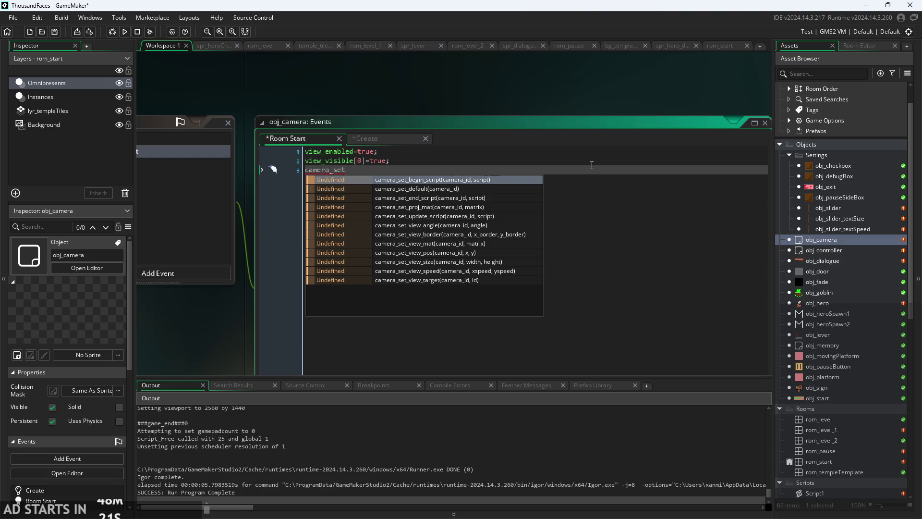
{"action": "key", "text": "Down"}
{"action": "key", "text": "Down"}
{"action": "key", "text": "Down"}
{"action": "key", "text": "Down"}
{"action": "key", "text": "Down"}
{"action": "key", "text": "Down"}
{"action": "key", "text": "Down"}
{"action": "key", "text": "Down"}
{"action": "key", "text": "Down"}
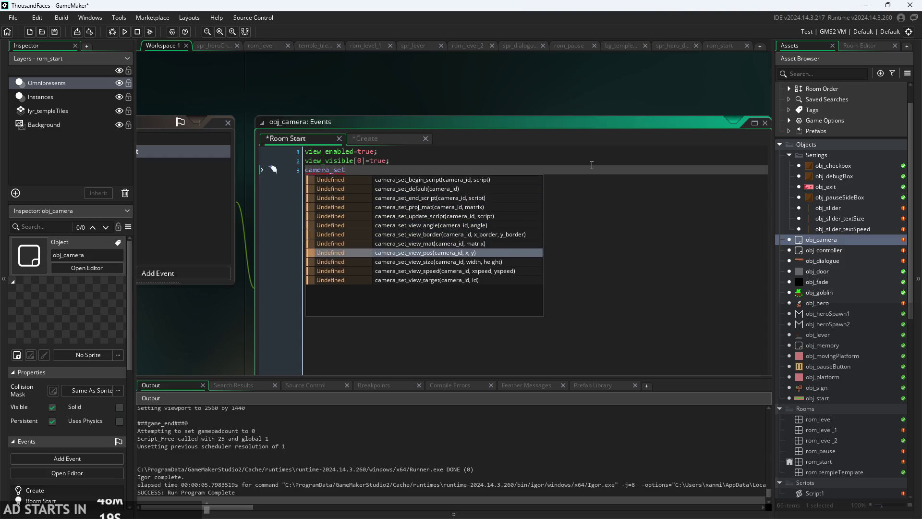
{"action": "key", "text": "Up"}
{"action": "key", "text": "Return"}
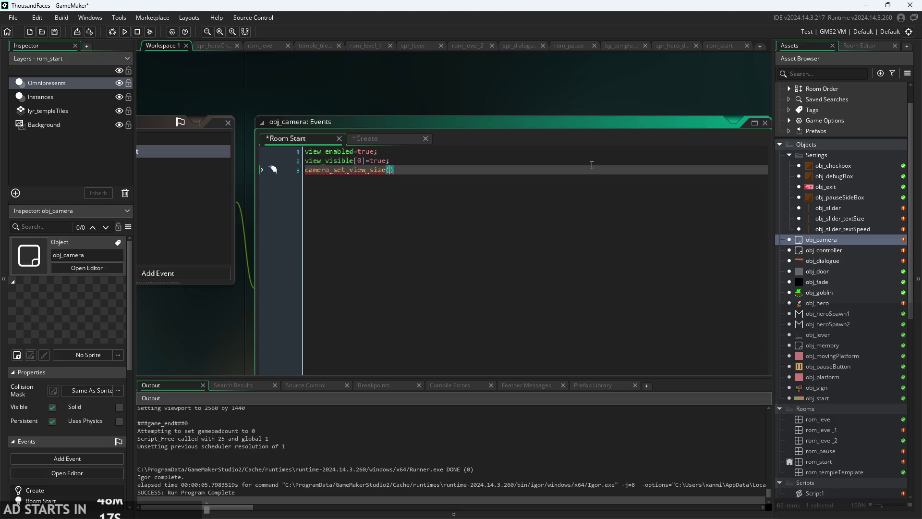
{"action": "left_click", "coordinate": [309, 161]}
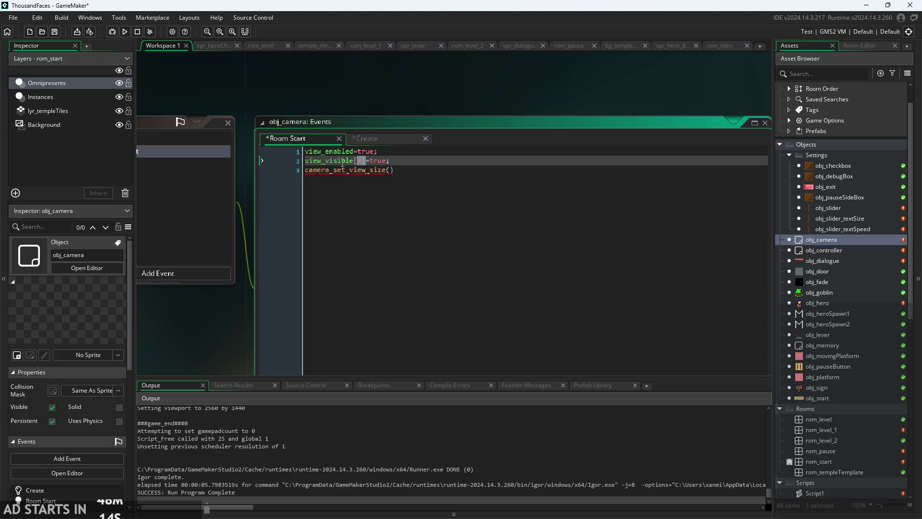
{"action": "left_click", "coordinate": [390, 170]}
- Complete it as camera_set_view_size(view_visible[0],game_width,game_height); and save the project
{"action": "type", "text": "view_visible[0],gam"}
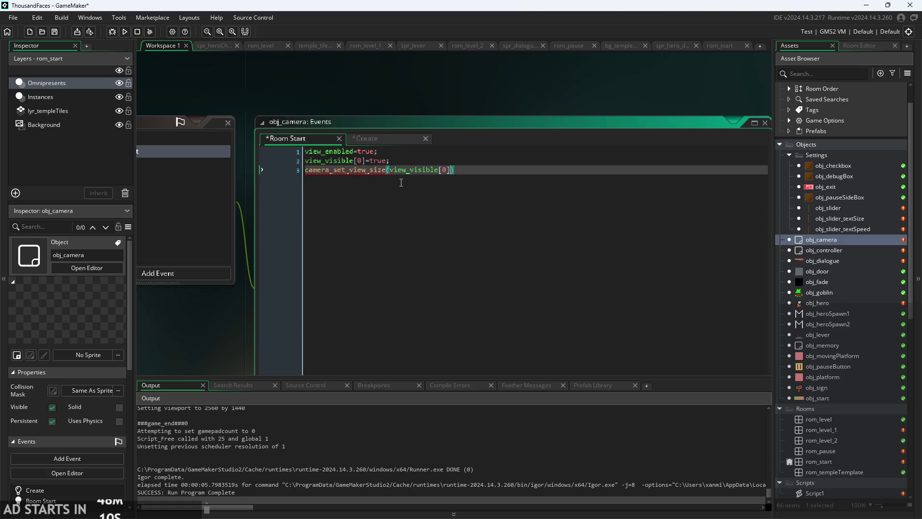
{"action": "type", "text": "e"}
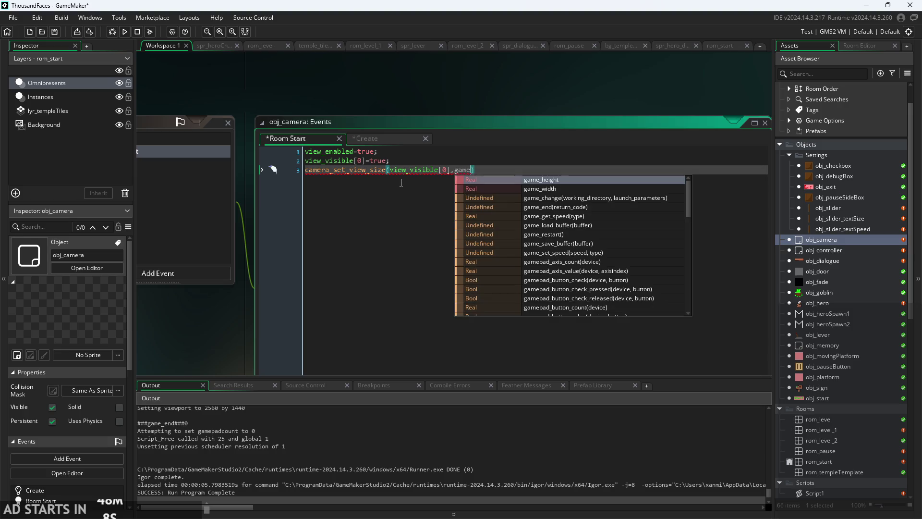
{"action": "key", "text": "Down"}
{"action": "key", "text": "Return"}
{"action": "type", "text": ",gam"}
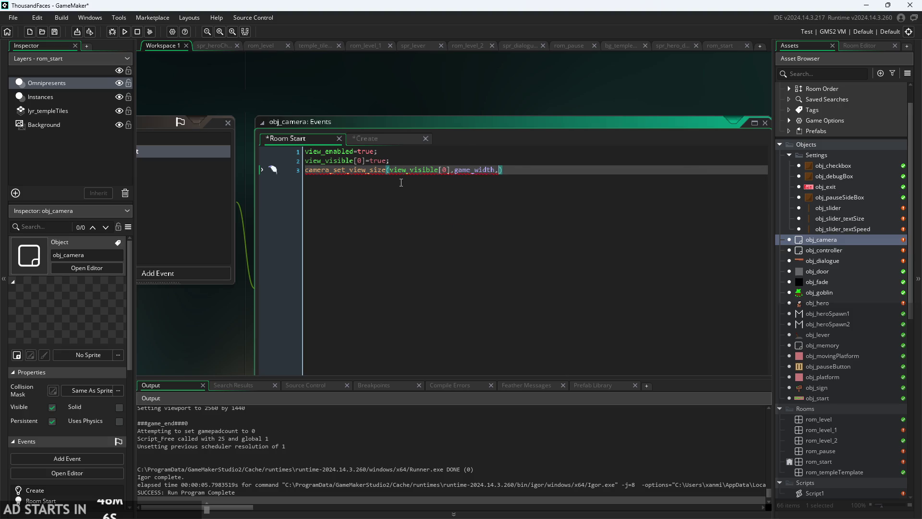
{"action": "type", "text": "e"}
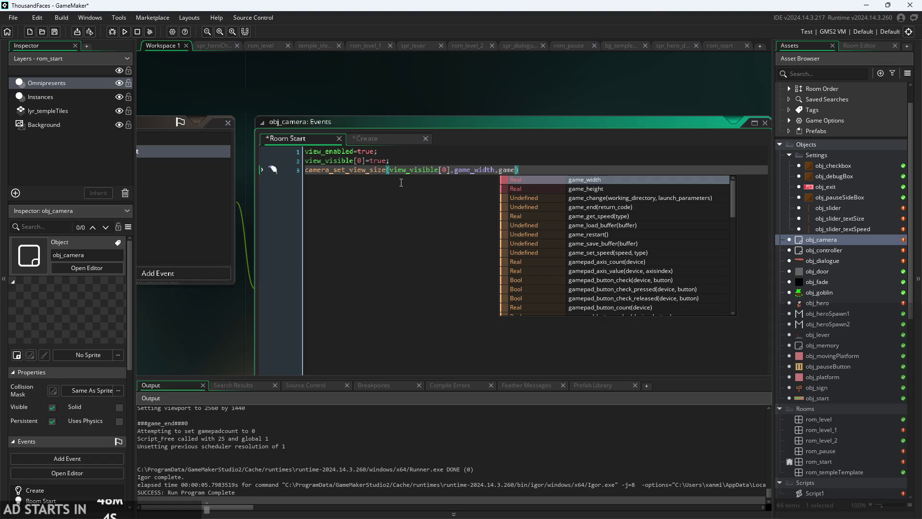
{"action": "key", "text": "Return"}
{"action": "type", "text": ");"}
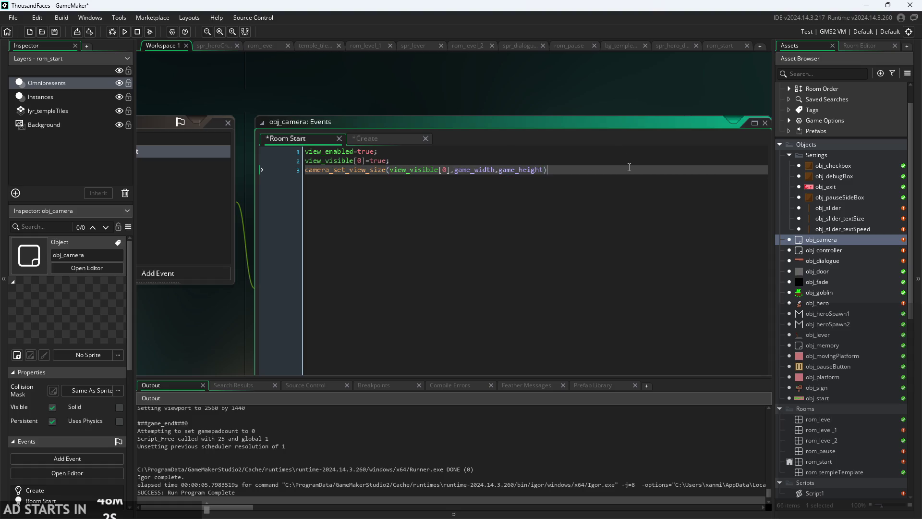
{"action": "key", "text": "ctrl+s"}
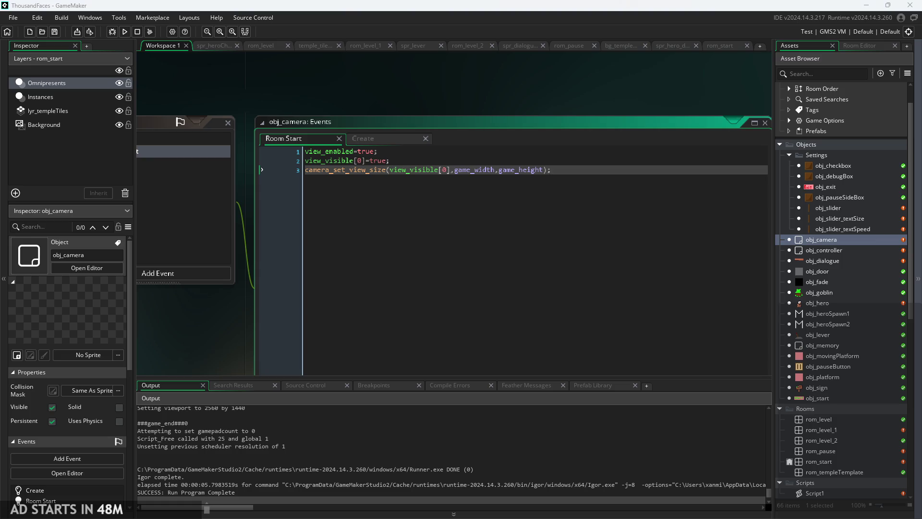
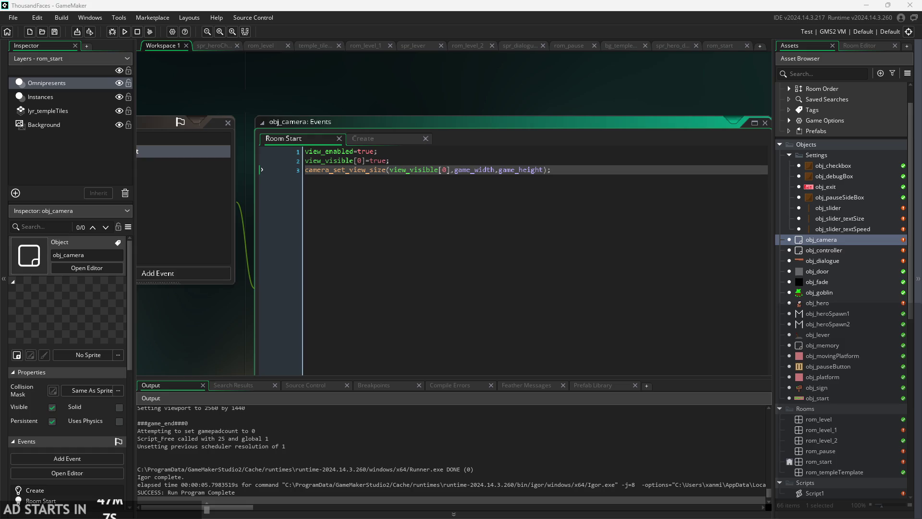
- Pan the workspace to bring obj_camera's code windows into view
{"action": "left_click", "coordinate": [211, 298]}
{"action": "scroll", "coordinate": [252, 296], "scroll_direction": "down", "scroll_amount": 2}
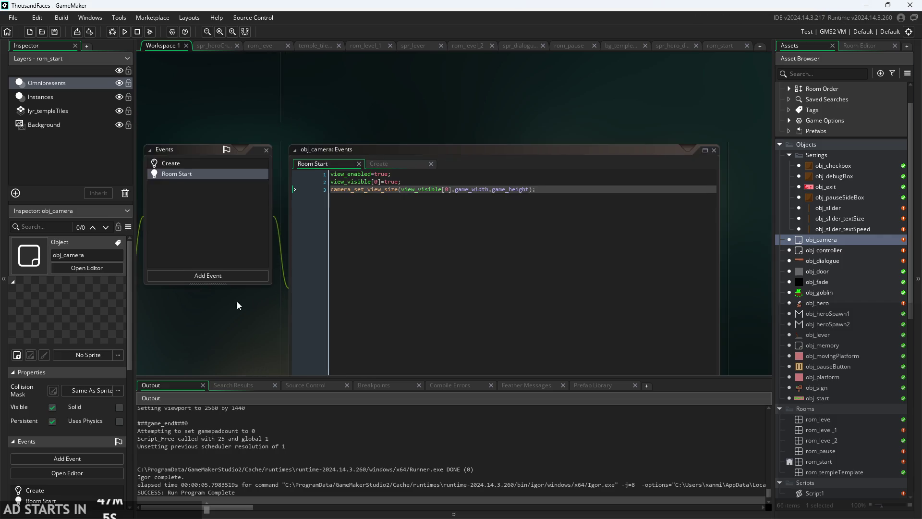
{"action": "left_click_drag", "start_coordinate": [237, 301], "coordinate": [195, 282]}
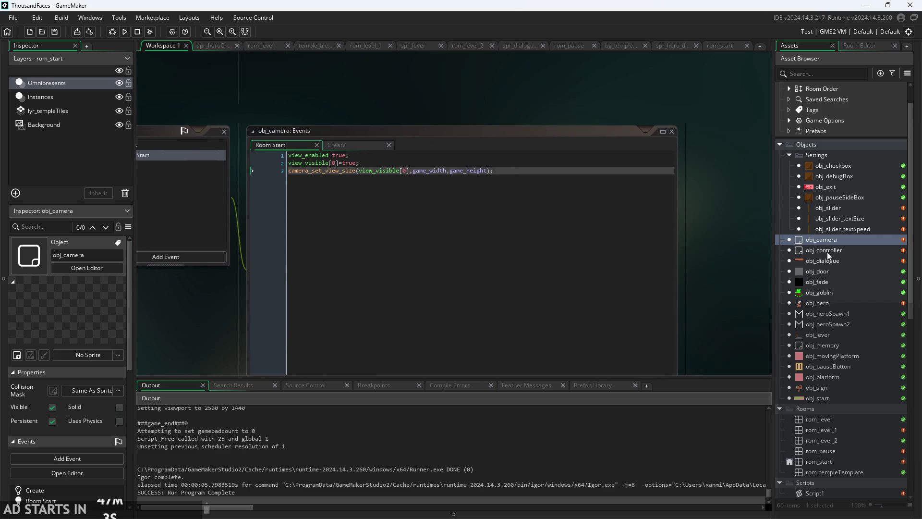
{"action": "scroll", "coordinate": [710, 281], "scroll_direction": "down", "scroll_amount": 2}
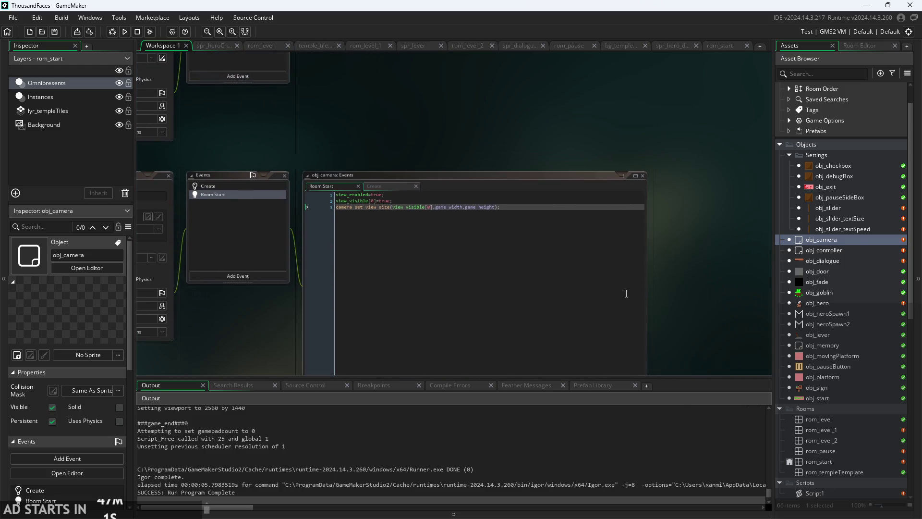
{"action": "scroll", "coordinate": [278, 303], "scroll_direction": "up", "scroll_amount": 1}
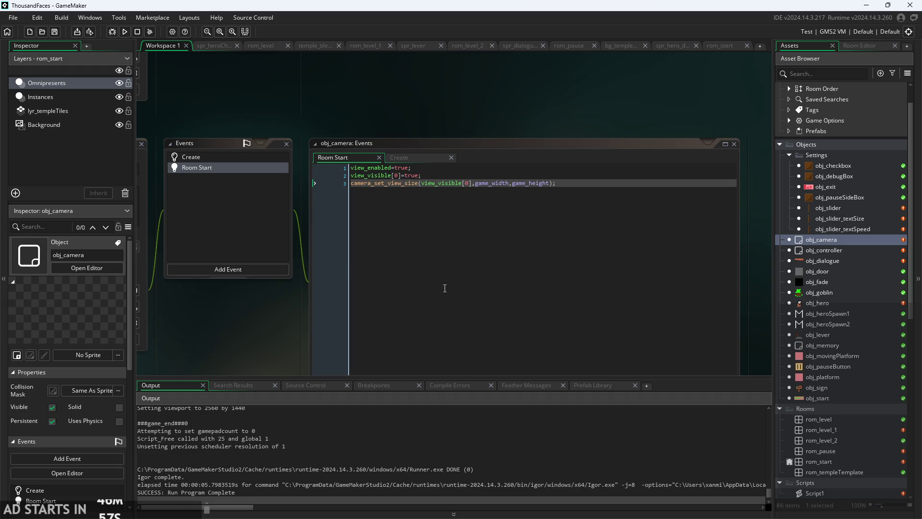
{"action": "scroll", "coordinate": [259, 300], "scroll_direction": "down", "scroll_amount": 2}
{"action": "left_click_drag", "start_coordinate": [259, 300], "coordinate": [376, 263]}
{"action": "scroll", "coordinate": [376, 264], "scroll_direction": "up", "scroll_amount": 3}
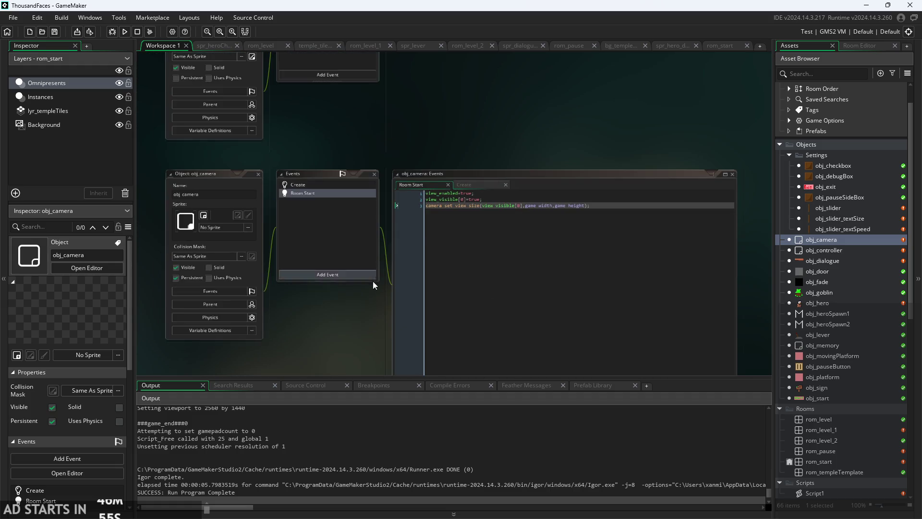
{"action": "left_click_drag", "start_coordinate": [373, 300], "coordinate": [278, 324]}
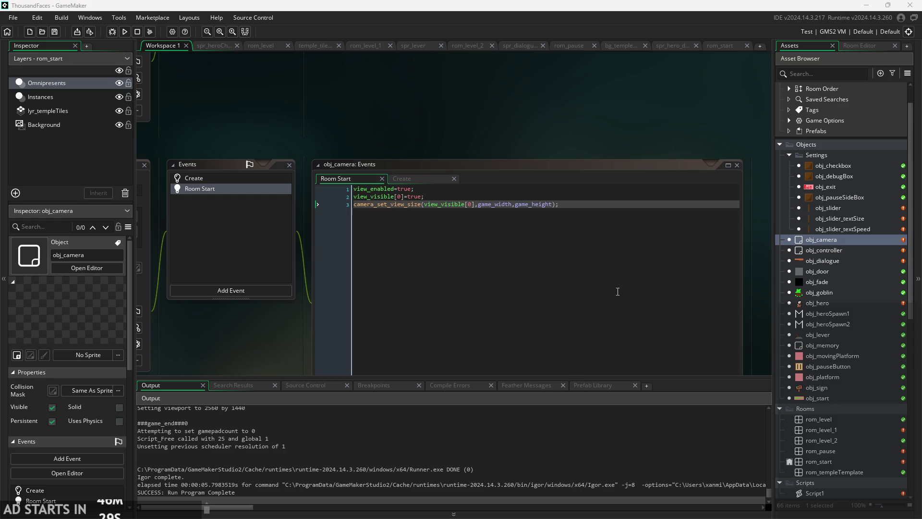
- Review obj_camera's Room Start and Create code, then launch a test run
{"action": "scroll", "coordinate": [480, 137], "scroll_direction": "up", "scroll_amount": 2}
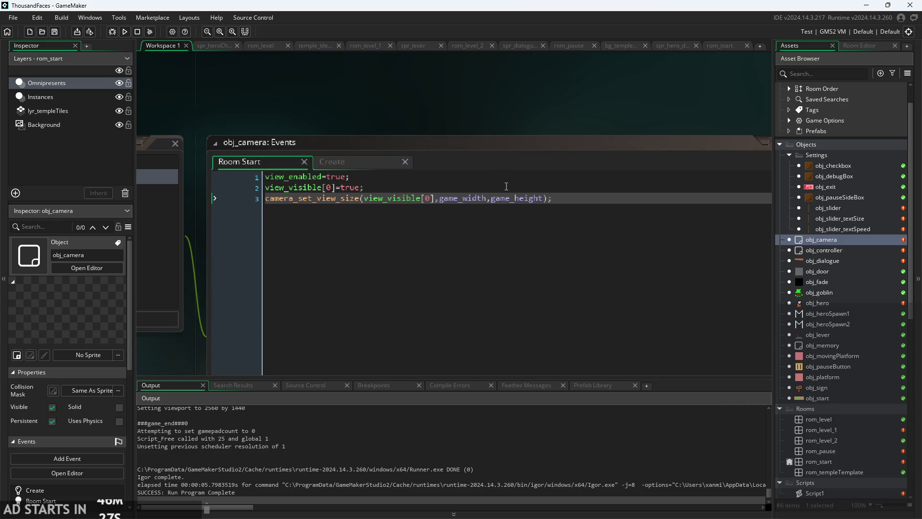
{"action": "left_click", "coordinate": [506, 186]}
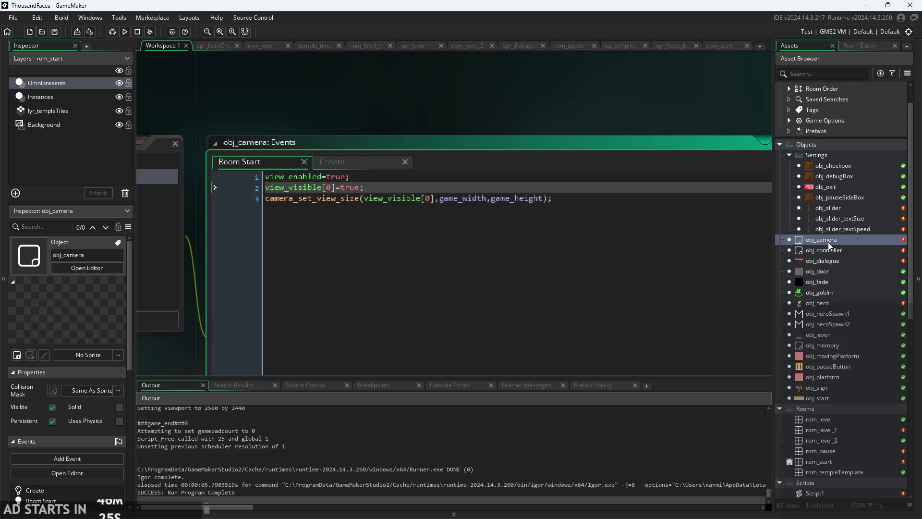
{"action": "left_click", "coordinate": [395, 161]}
{"action": "left_click_drag", "start_coordinate": [393, 120], "coordinate": [405, 121]}
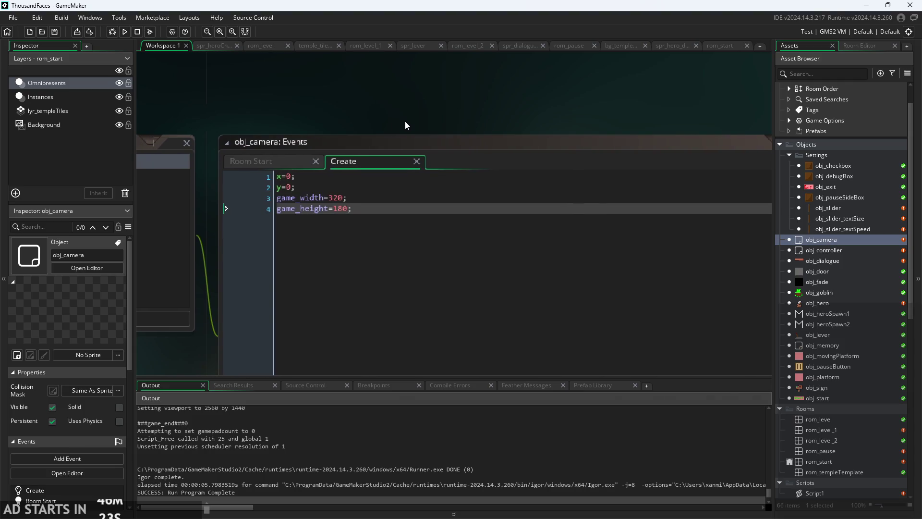
{"action": "left_click", "coordinate": [124, 31]}
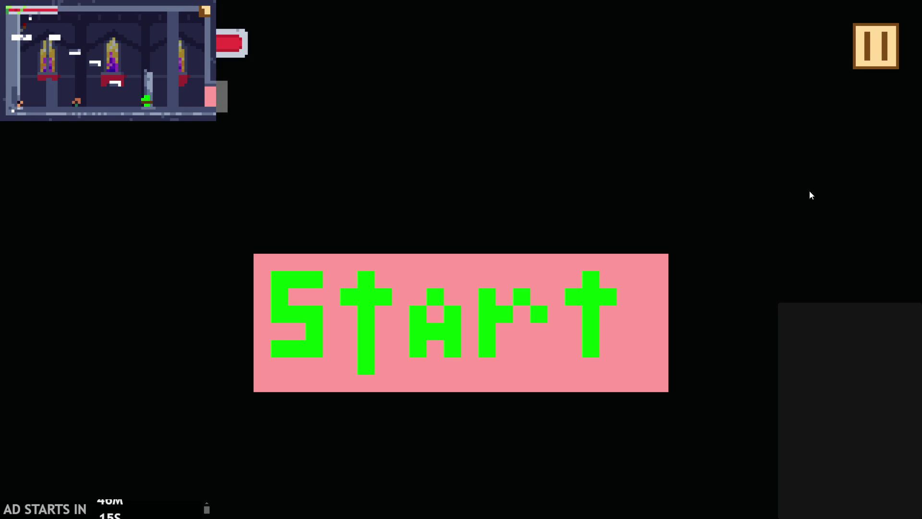
- Open the running game's options menu and close the game
{"action": "left_click", "coordinate": [204, 12]}
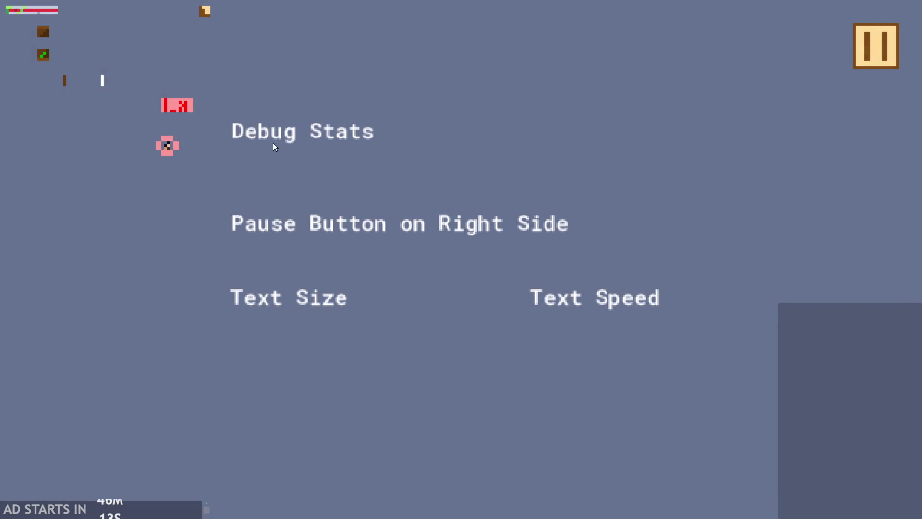
{"action": "left_click", "coordinate": [179, 106]}
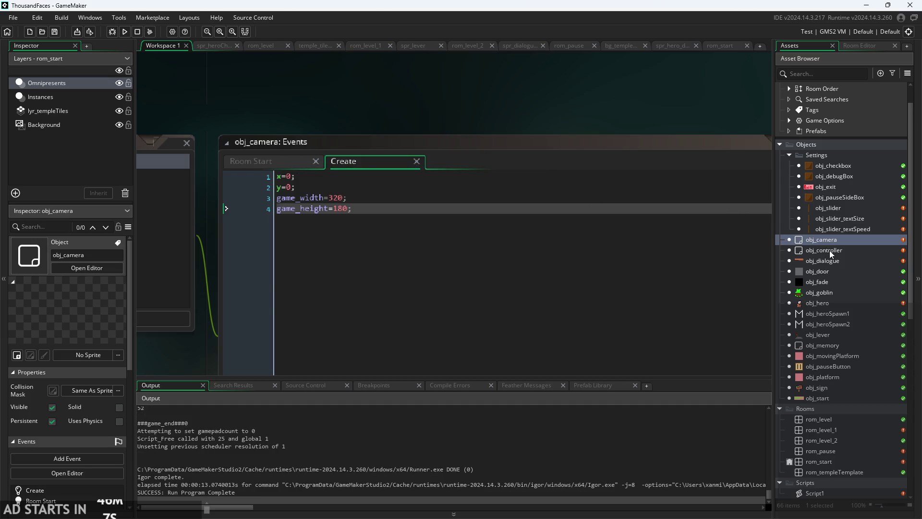
- Delete the commented-out window_set_position line from obj_controller's Create code
{"action": "double_click", "coordinate": [824, 251]}
{"action": "left_click", "coordinate": [436, 256]}
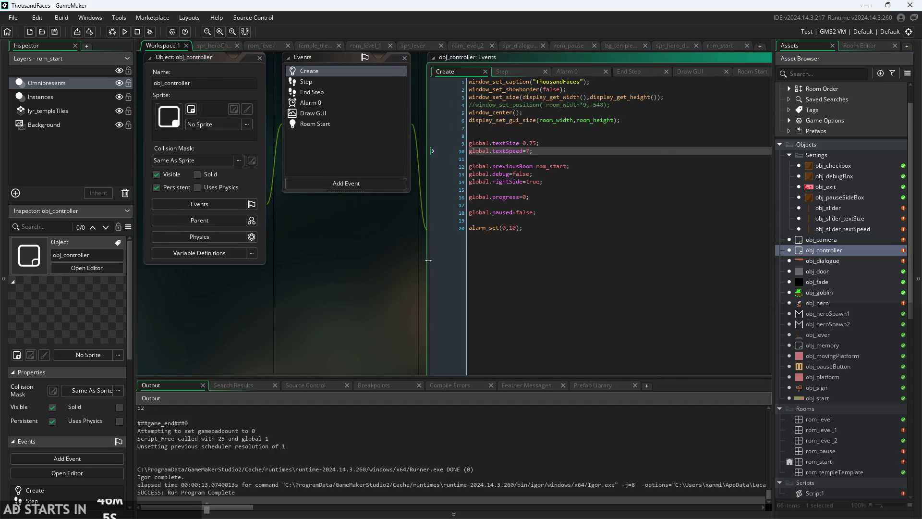
{"action": "left_click_drag", "start_coordinate": [563, 115], "coordinate": [293, 121]}
{"action": "key", "text": "BackSpace"}
{"action": "key", "text": "BackSpace"}
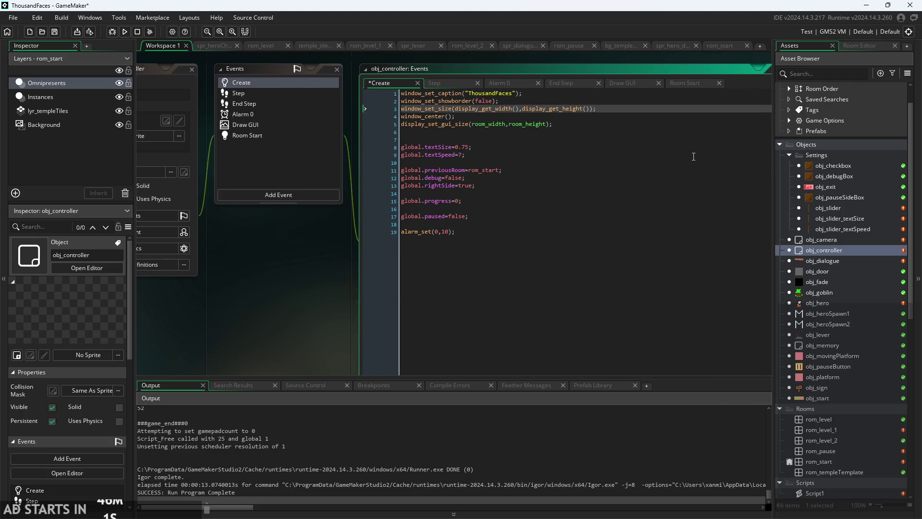
- Select the camera_set_view_size line in obj_camera's Room Start code
{"action": "double_click", "coordinate": [829, 240]}
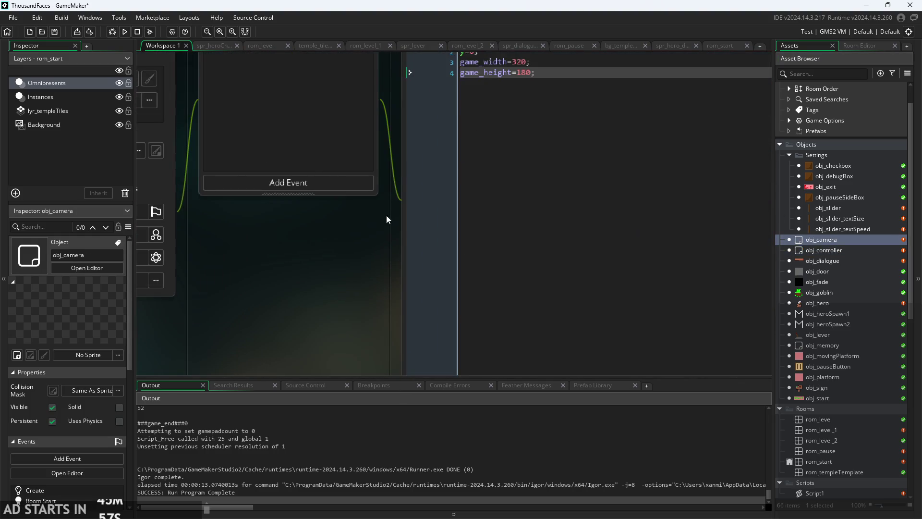
{"action": "left_click", "coordinate": [279, 130]}
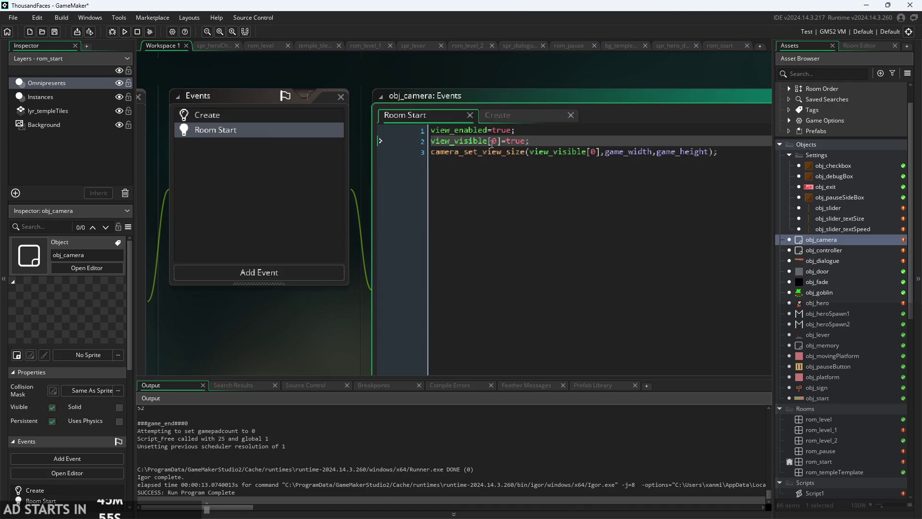
{"action": "key", "text": "Down"}
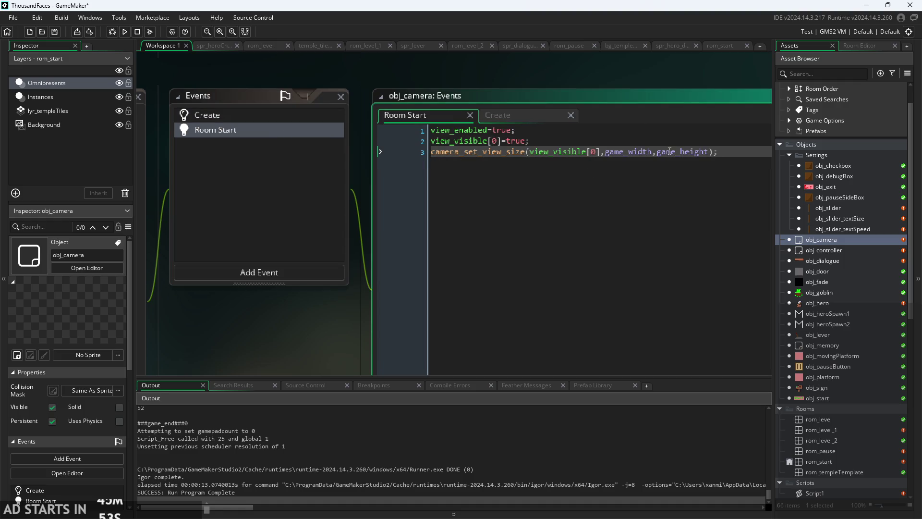
{"action": "left_click", "coordinate": [747, 160]}
{"action": "triple_click", "coordinate": [747, 160]}
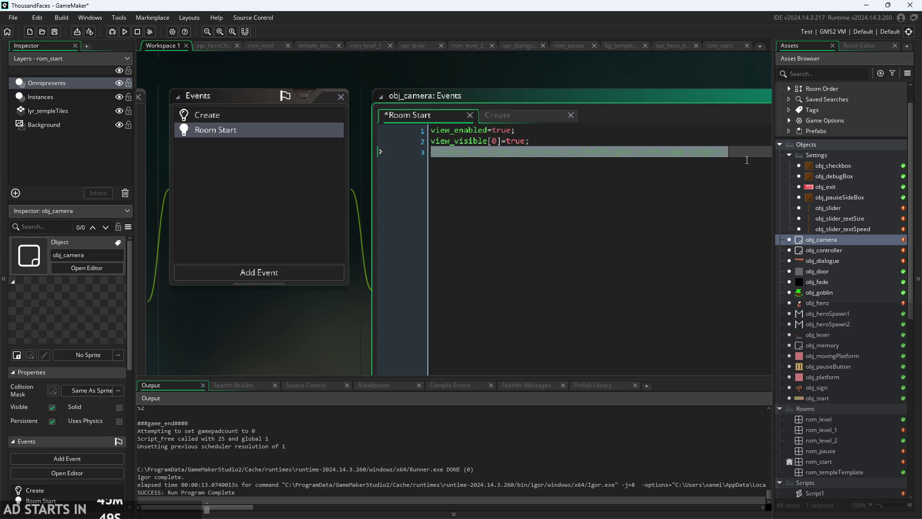
- Rerun the game, close it with Escape, and return to obj_camera's Create code
{"action": "left_click", "coordinate": [128, 31]}
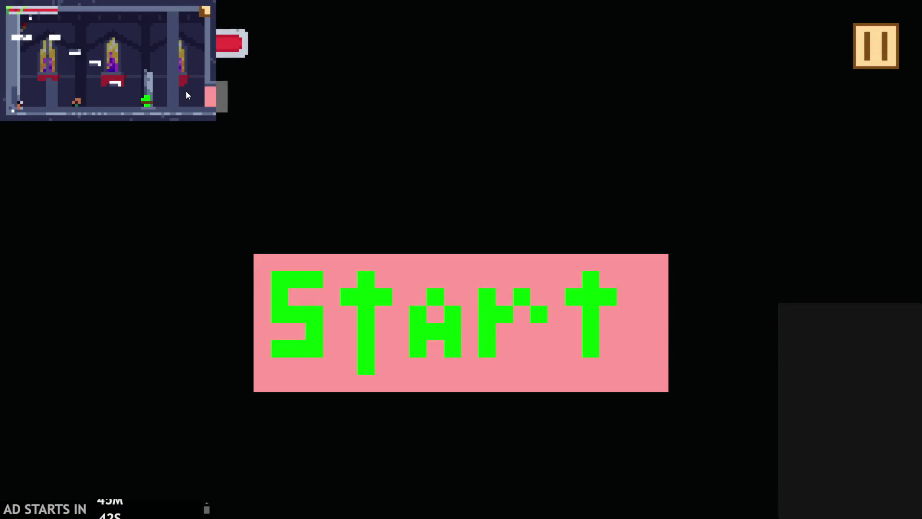
{"action": "key", "text": "Escape"}
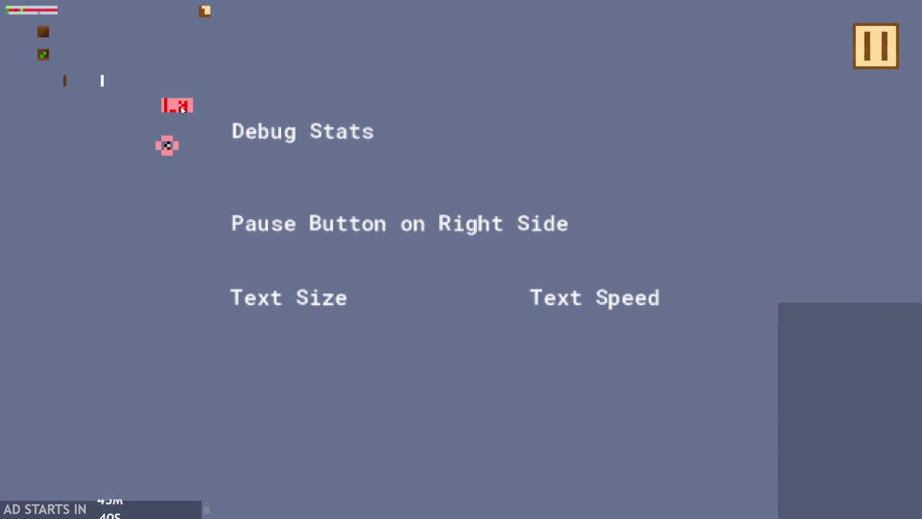
{"action": "key", "text": "Escape"}
{"action": "scroll", "coordinate": [361, 344], "scroll_direction": "down", "scroll_amount": 3}
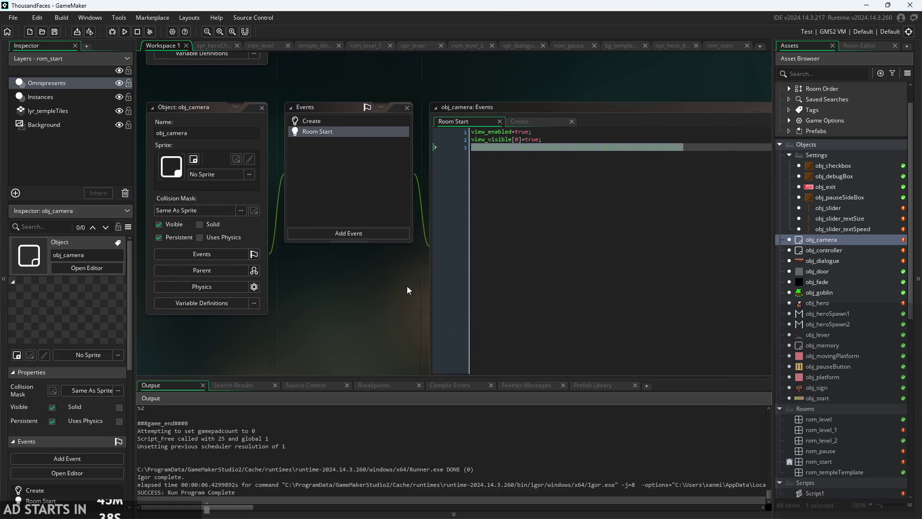
{"action": "left_click", "coordinate": [521, 122]}
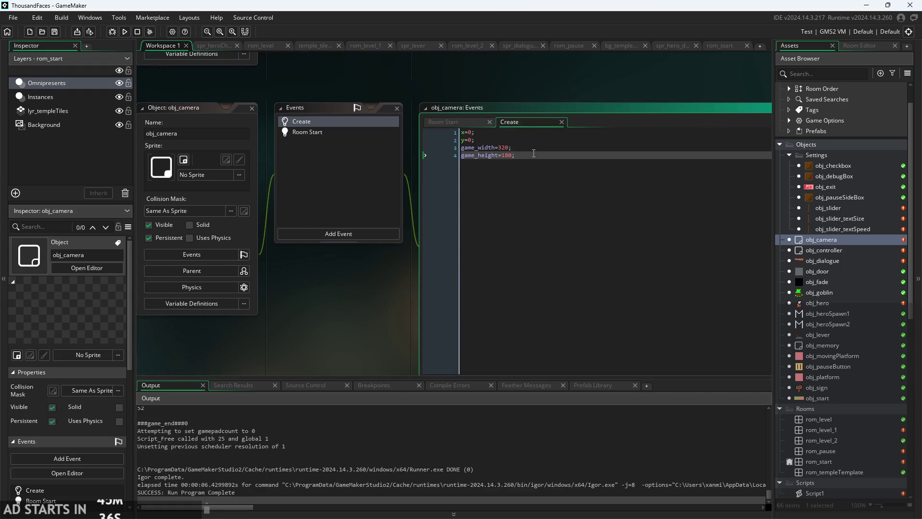
- Comment out obj_camera's four Create lines and three Room Start lines, then rebuild and run
{"action": "key", "text": "ctrl+a"}
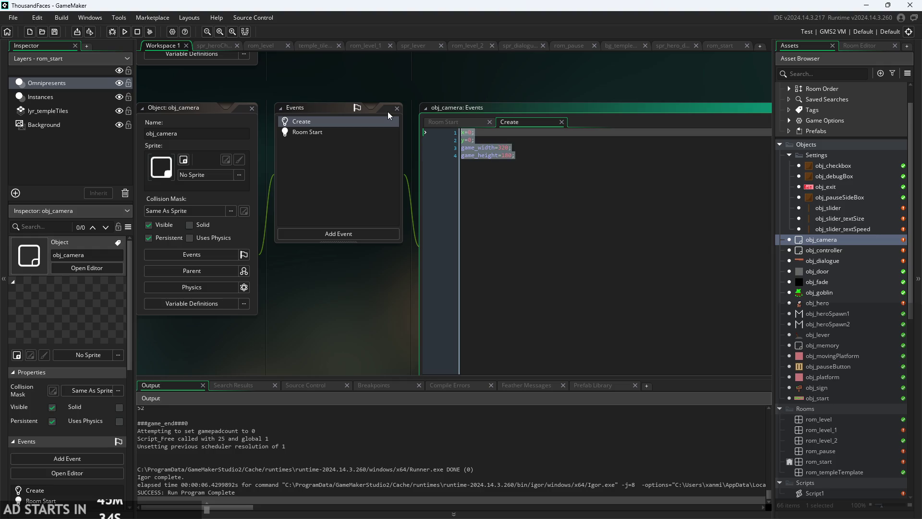
{"action": "key", "text": "ctrl+k"}
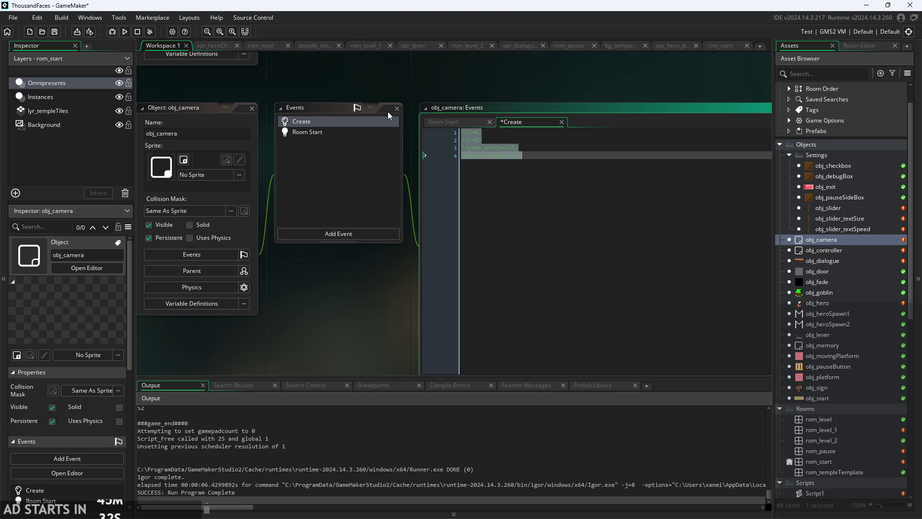
{"action": "left_click", "coordinate": [307, 132]}
{"action": "key", "text": "ctrl+a"}
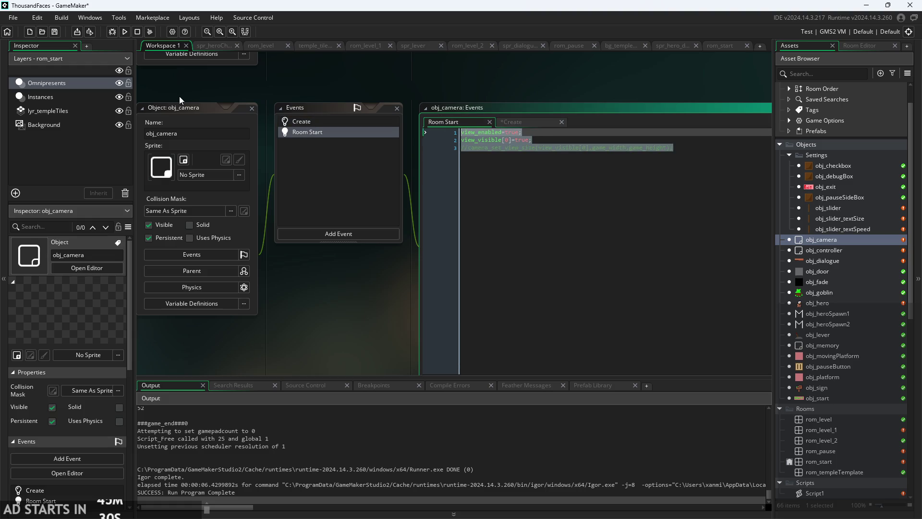
{"action": "key", "text": "ctrl+k"}
{"action": "left_click", "coordinate": [125, 31]}
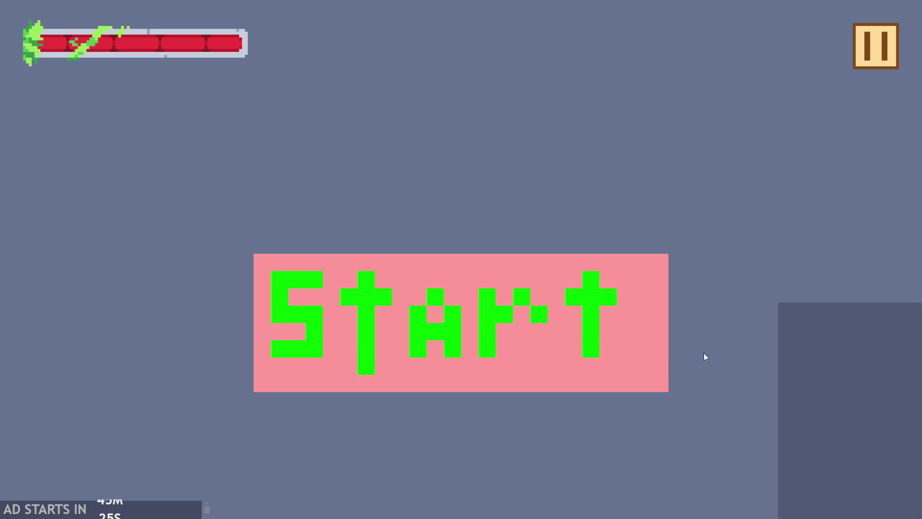
- Start the level, run the hero right onto a ledge, and pause then resume
{"action": "left_click", "coordinate": [434, 318]}
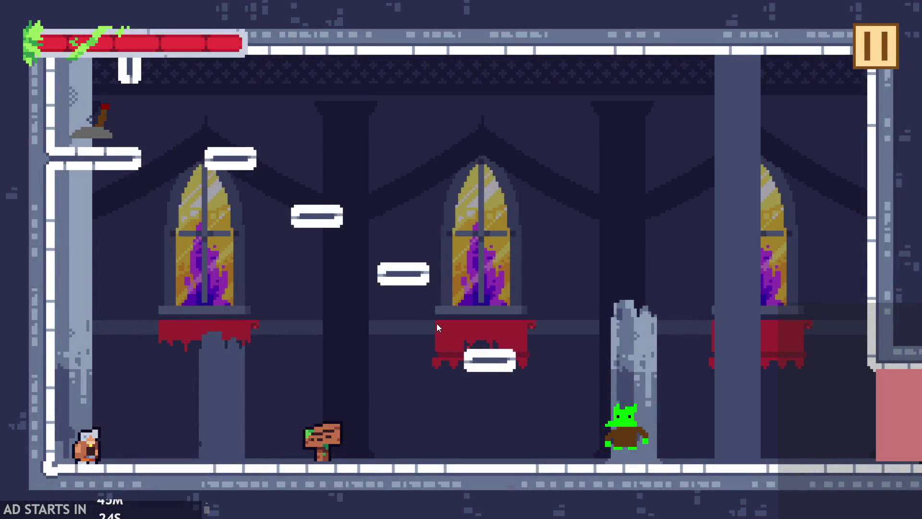
{"action": "key", "text": "Right"}
{"action": "key", "text": "space"}
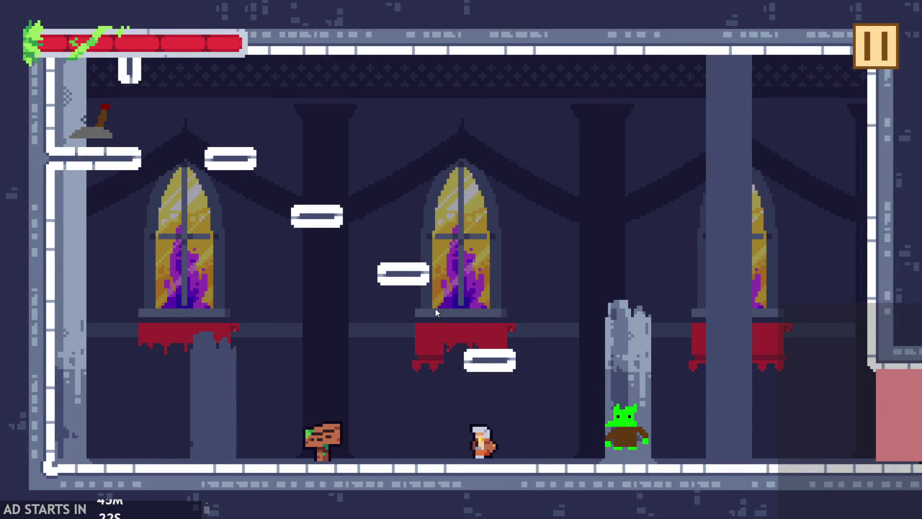
{"action": "key", "text": "space"}
{"action": "left_click", "coordinate": [871, 34]}
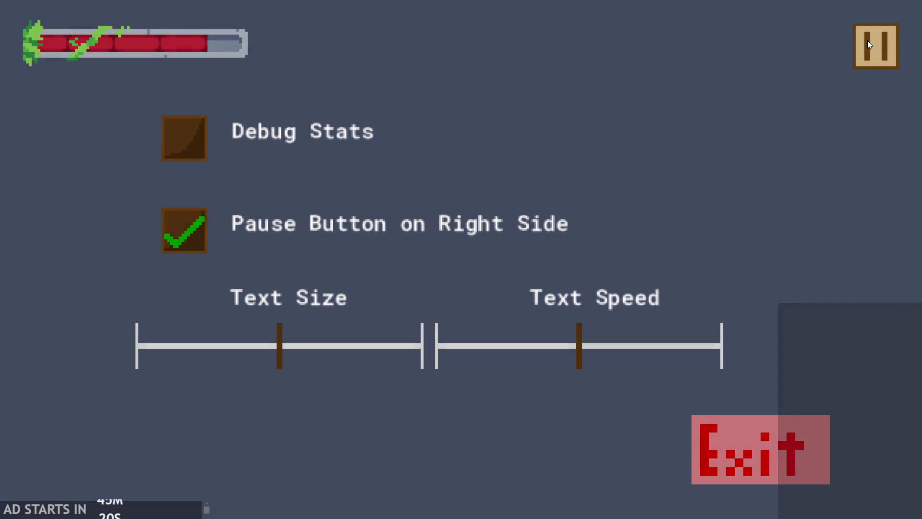
{"action": "left_click", "coordinate": [867, 40]}
- Jump the hero up to the upper-left ledge, flip the lever, then pause and exit
{"action": "key", "text": "space"}
{"action": "key", "text": "Left"}
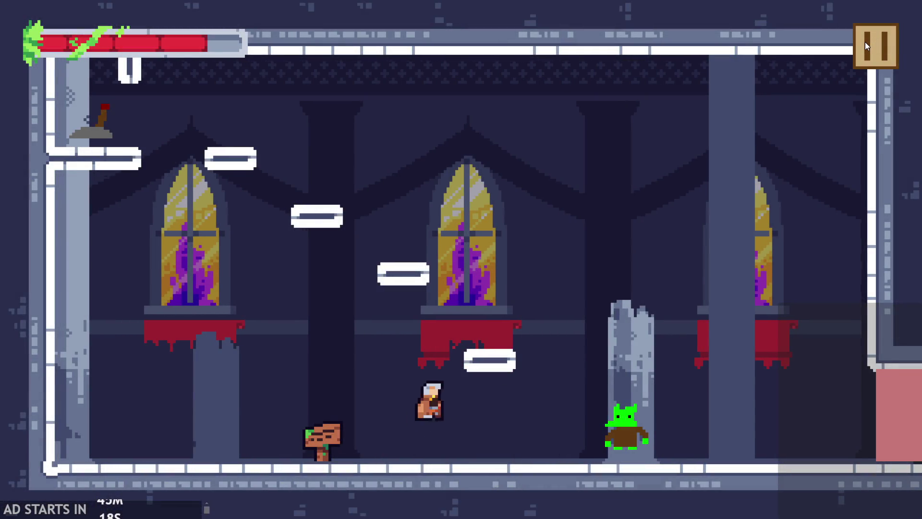
{"action": "key", "text": "Right"}
{"action": "key", "text": "space"}
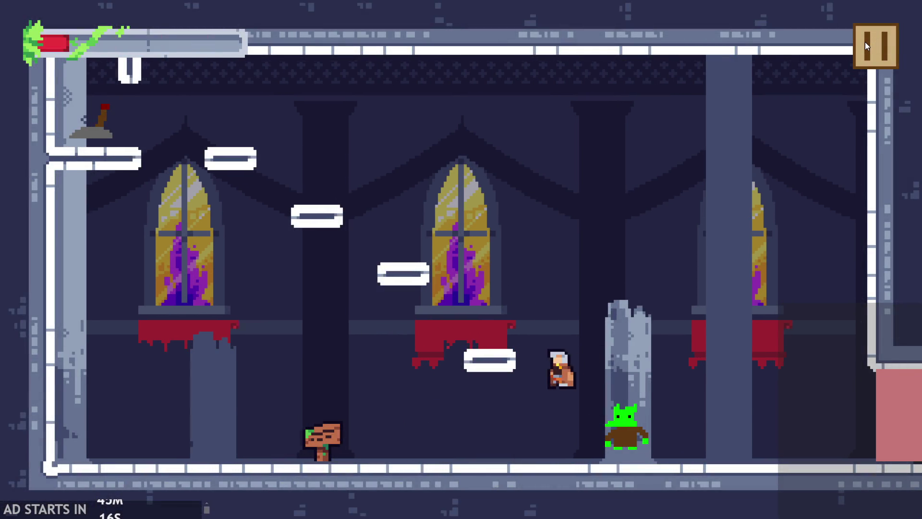
{"action": "key", "text": "space"}
{"action": "key", "text": "Left"}
{"action": "key", "text": "space"}
{"action": "key", "text": "space"}
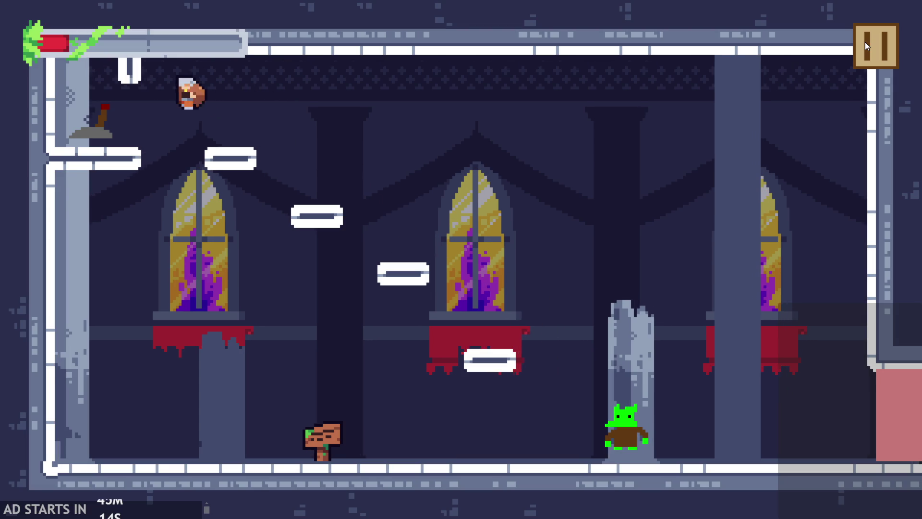
{"action": "key", "text": "x"}
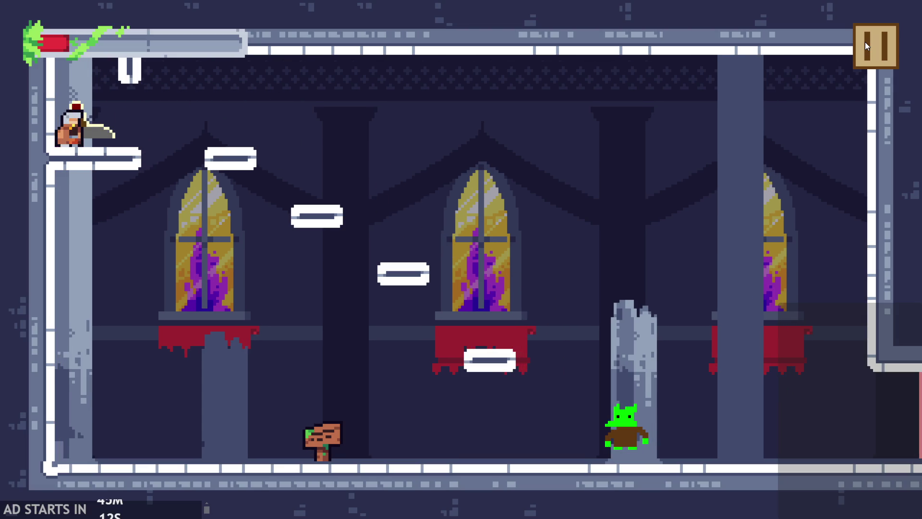
{"action": "left_click", "coordinate": [866, 42]}
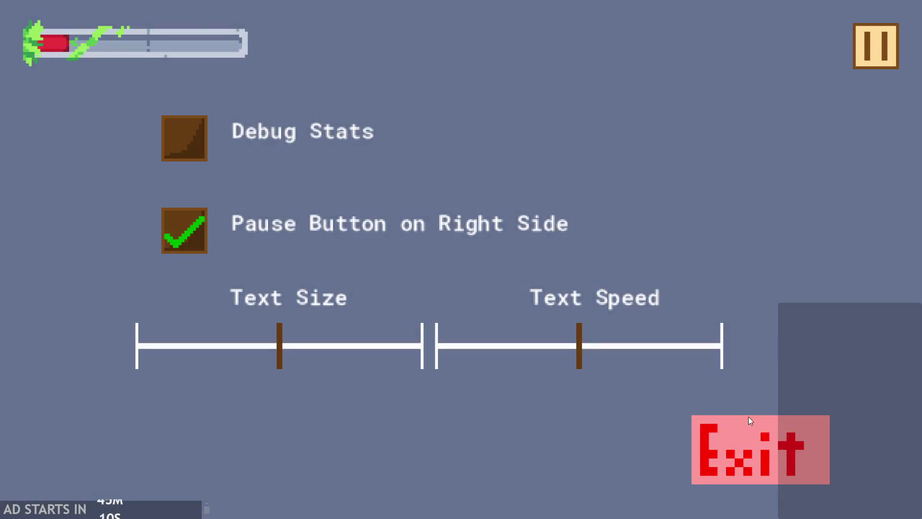
{"action": "left_click", "coordinate": [748, 417]}
- Replay the level up to the top-left platform by the lever, exit, and relaunch the game
{"action": "left_click", "coordinate": [124, 32]}
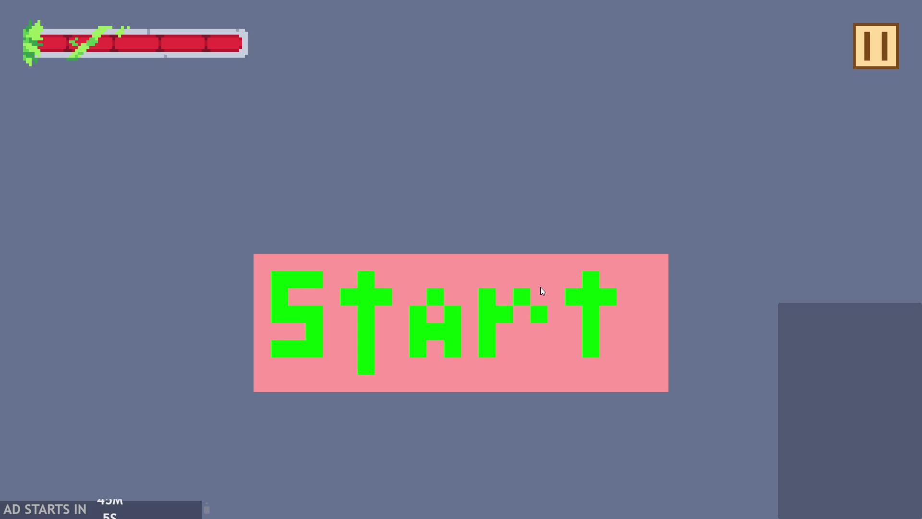
{"action": "left_click", "coordinate": [540, 286]}
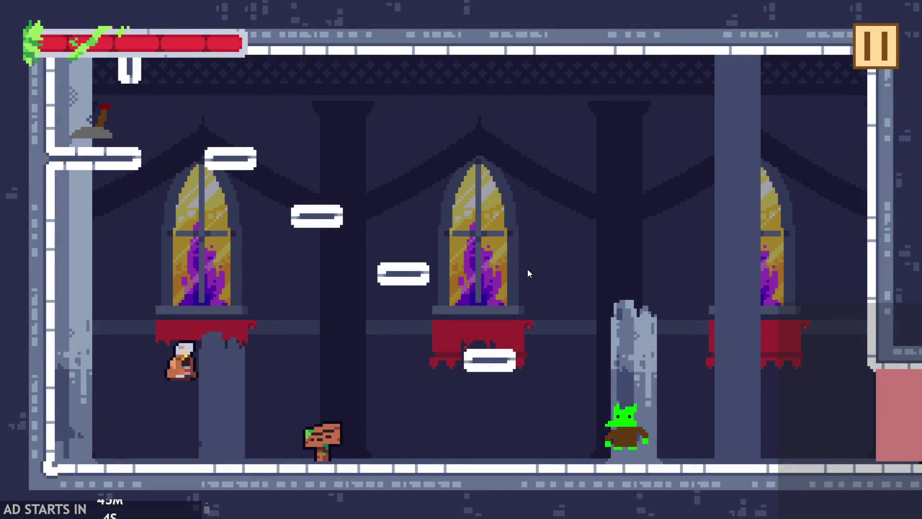
{"action": "left_click", "coordinate": [511, 286]}
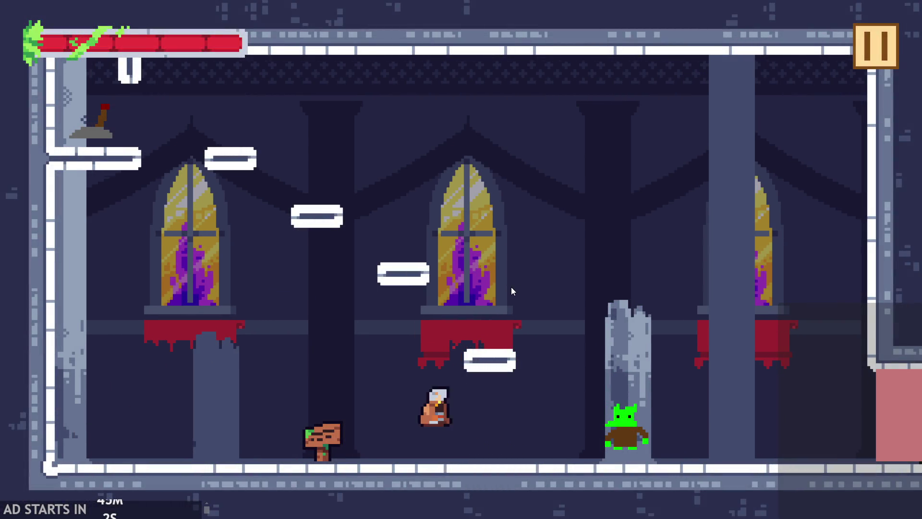
{"action": "left_click", "coordinate": [511, 287]}
{"action": "left_click", "coordinate": [511, 290]}
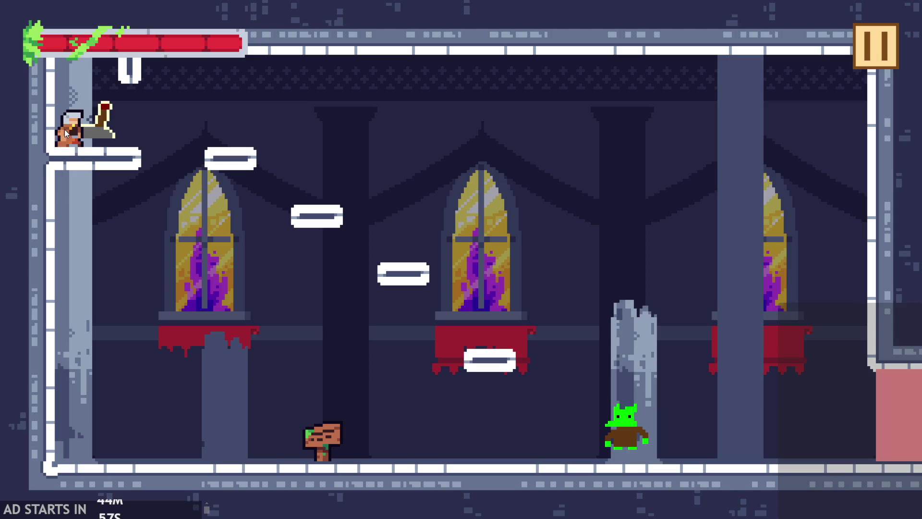
{"action": "left_click", "coordinate": [874, 48]}
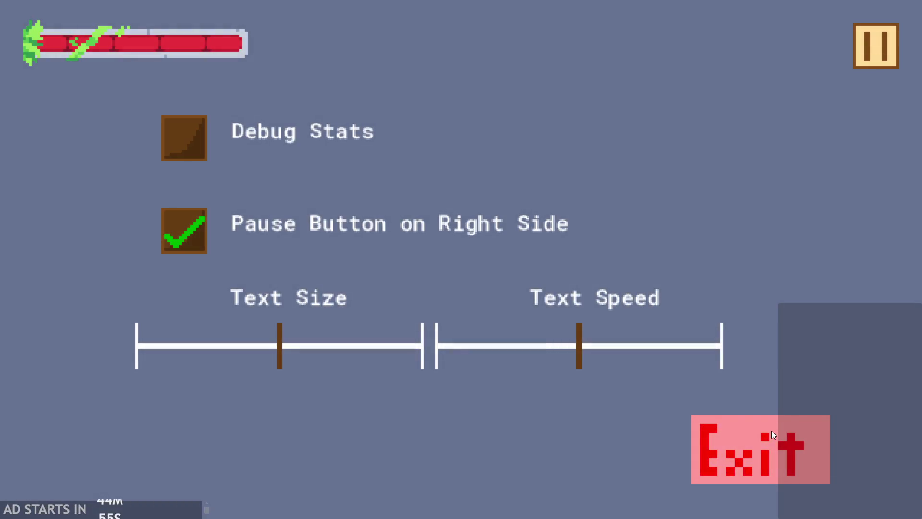
{"action": "left_click", "coordinate": [768, 431]}
{"action": "scroll", "coordinate": [806, 369], "scroll_direction": "down", "scroll_amount": 3}
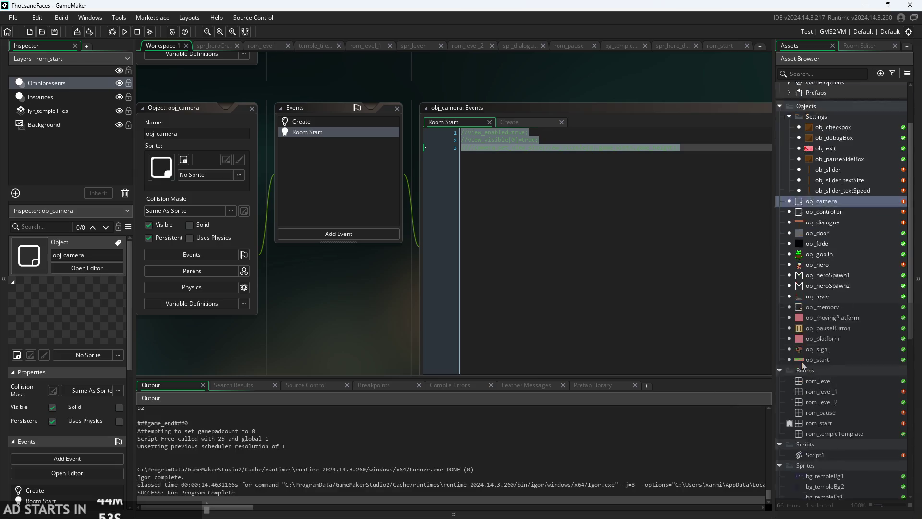
{"action": "scroll", "coordinate": [807, 369], "scroll_direction": "down", "scroll_amount": 2}
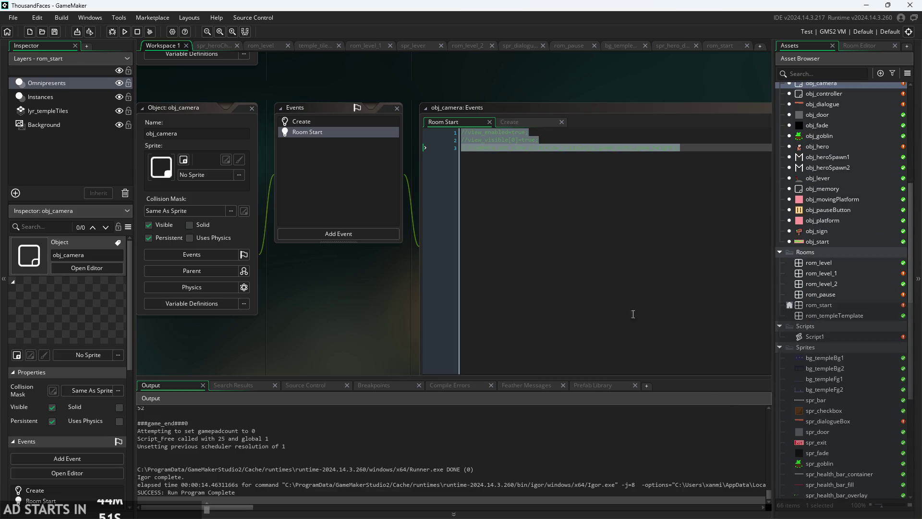
{"action": "left_click", "coordinate": [124, 31]}
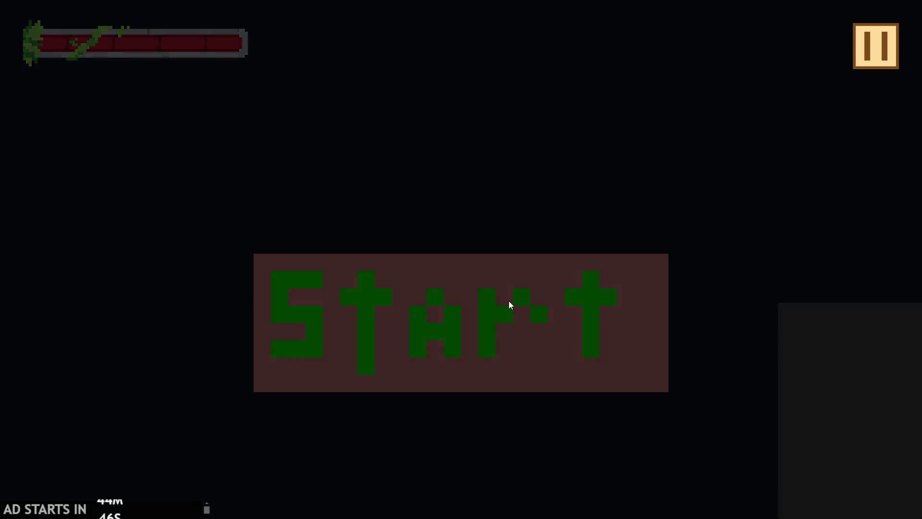
- Start the level, run and jump the hero right, then back left against the wall, and pause
{"action": "left_click", "coordinate": [509, 301]}
{"action": "key", "text": "Right"}
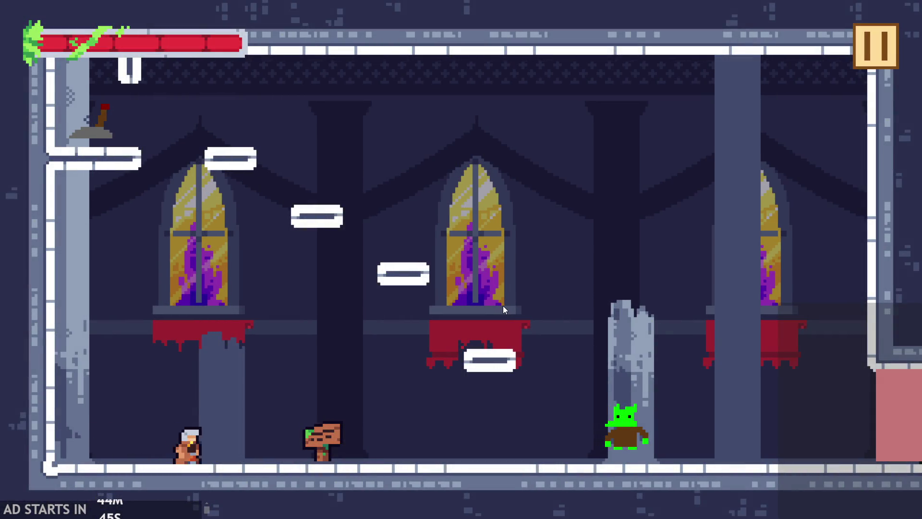
{"action": "key", "text": "space"}
{"action": "key", "text": "space"}
{"action": "key", "text": "Right"}
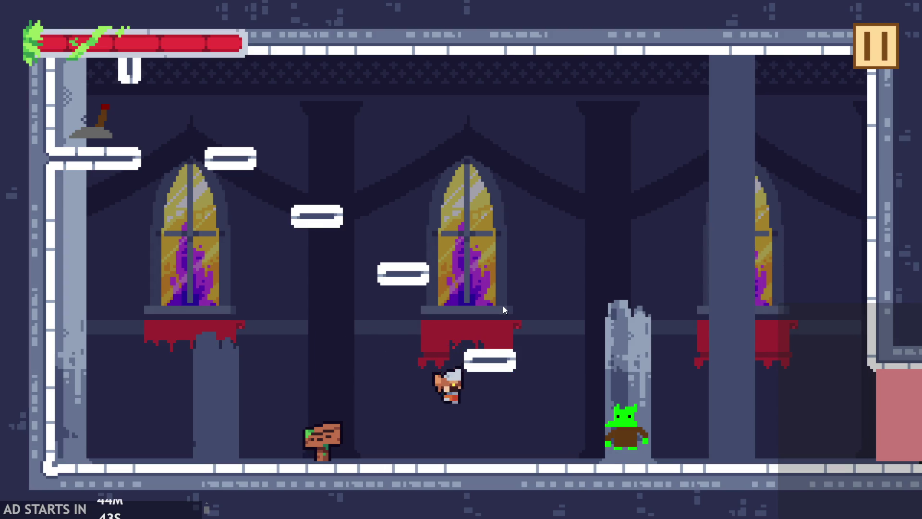
{"action": "key", "text": "Left"}
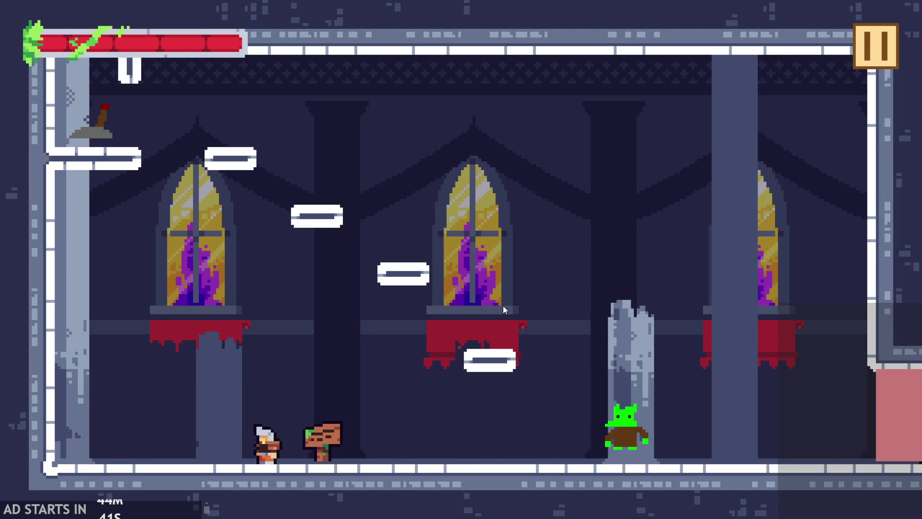
{"action": "key", "text": "Left"}
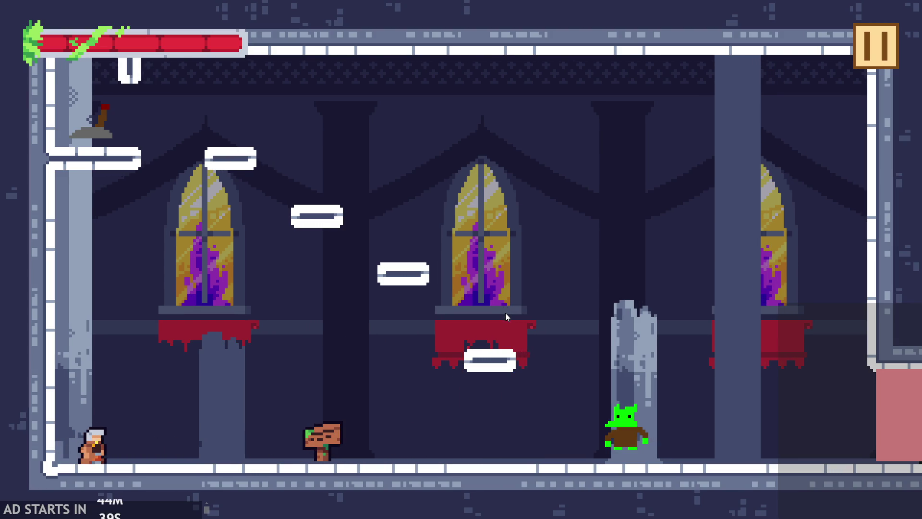
{"action": "key", "text": "Left"}
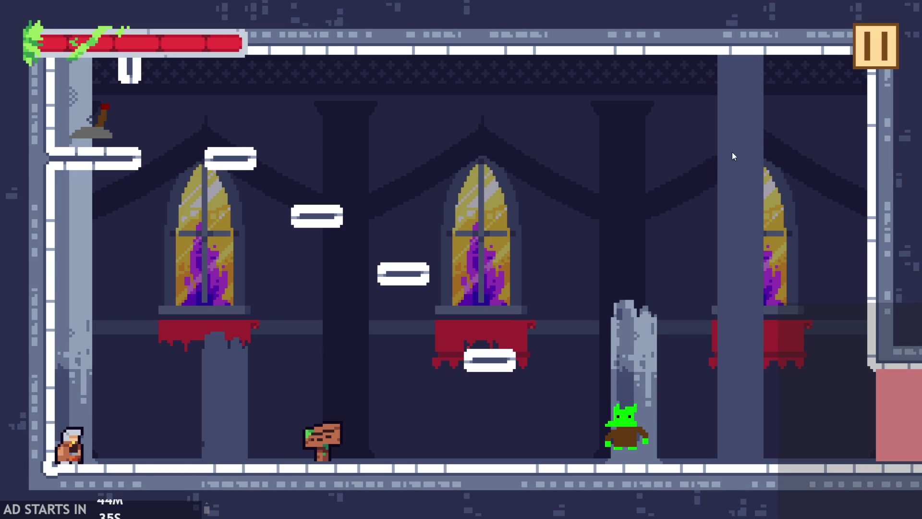
{"action": "left_click", "coordinate": [857, 70]}
- Exit the game and open the spr_heroCharacter sprite from the Asset Browser
{"action": "left_click", "coordinate": [696, 478]}
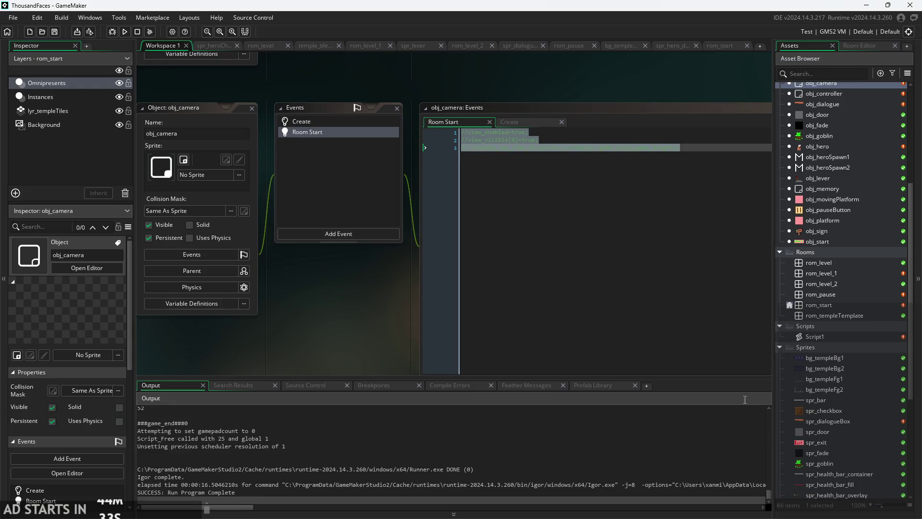
{"action": "left_click", "coordinate": [625, 133]}
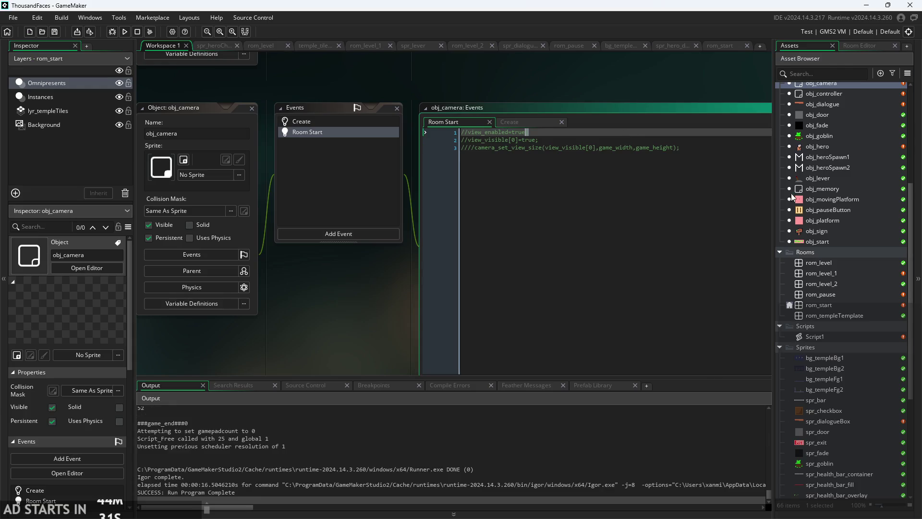
{"action": "double_click", "coordinate": [830, 149]}
{"action": "scroll", "coordinate": [849, 434], "scroll_direction": "down", "scroll_amount": 3}
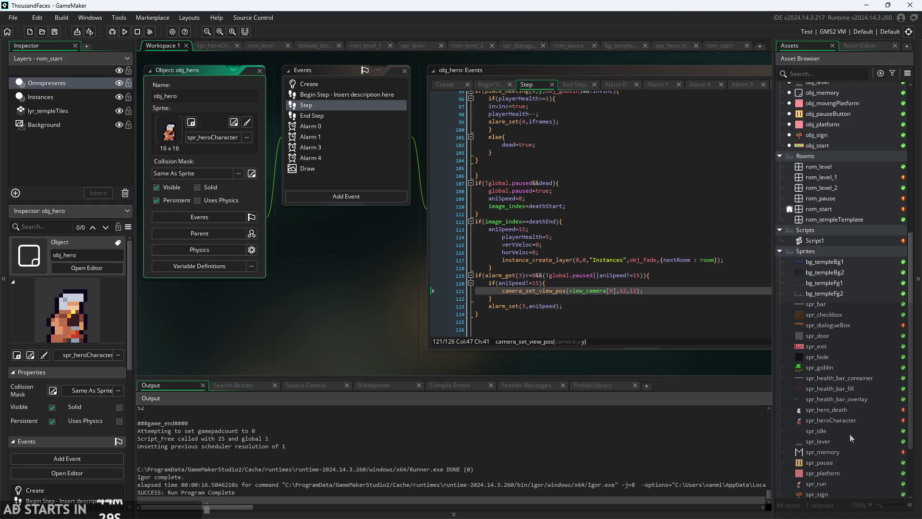
{"action": "double_click", "coordinate": [825, 484]}
{"action": "scroll", "coordinate": [825, 480], "scroll_direction": "down", "scroll_amount": 2}
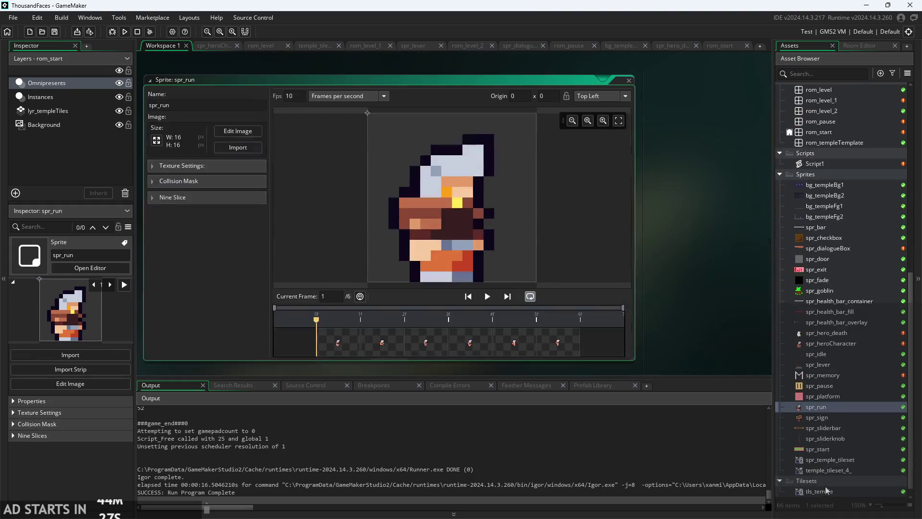
{"action": "double_click", "coordinate": [833, 344]}
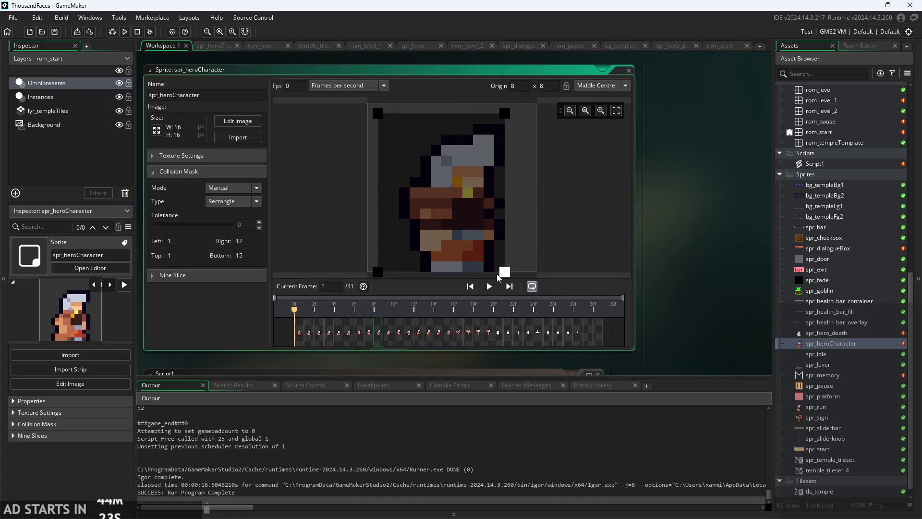
- Drag the collision mask's right edge out to 13 and scrub through the animation frames
{"action": "left_click_drag", "start_coordinate": [503, 277], "coordinate": [507, 272]}
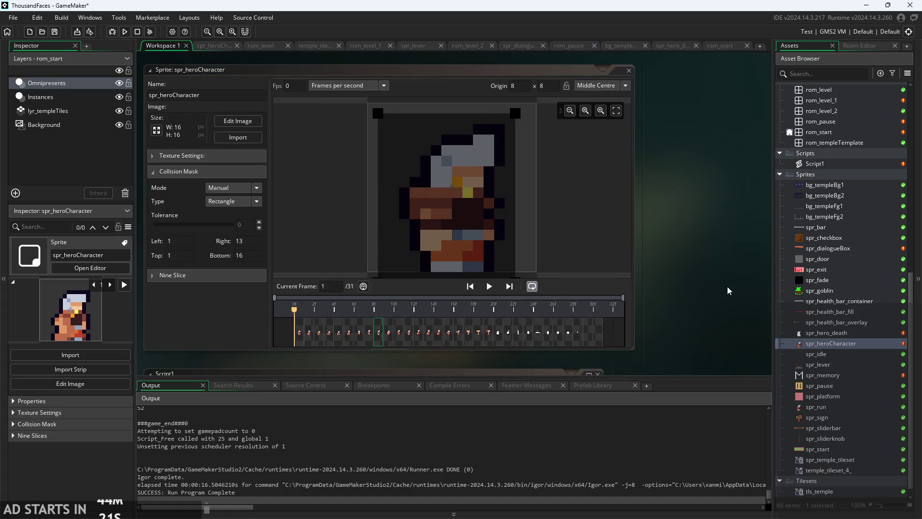
{"action": "left_click", "coordinate": [593, 330]}
{"action": "left_click_drag", "start_coordinate": [581, 334], "coordinate": [409, 342]}
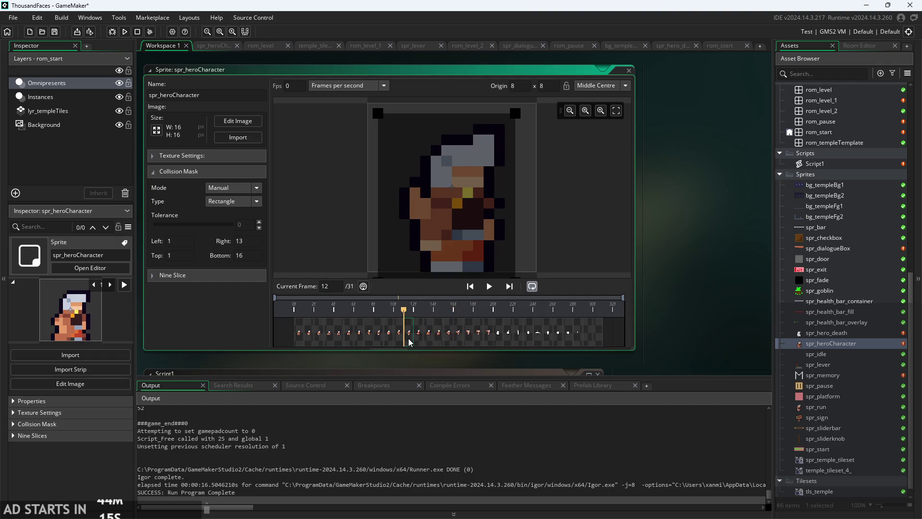
- Run the game, jump the hero left to the wall, pause and resume, then pause and exit
{"action": "left_click", "coordinate": [124, 32]}
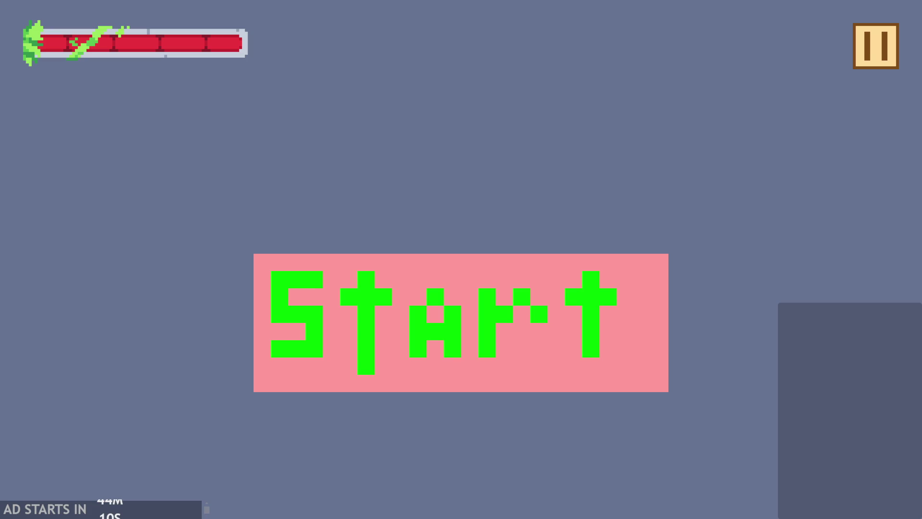
{"action": "left_click", "coordinate": [498, 269]}
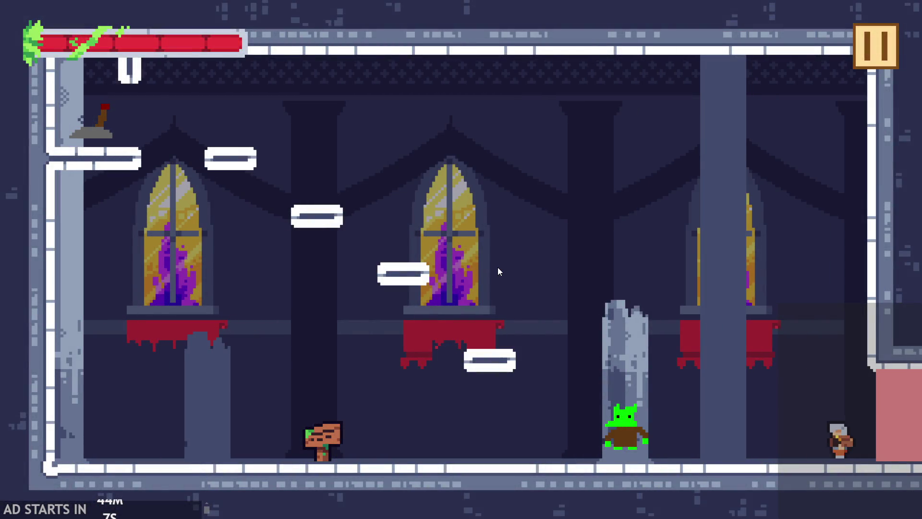
{"action": "key", "text": "Left"}
{"action": "key", "text": "space"}
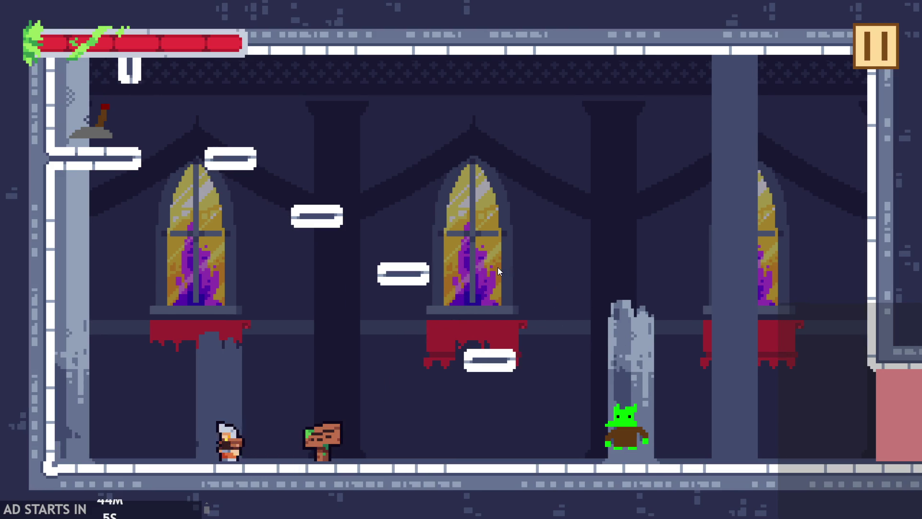
{"action": "key", "text": "Left"}
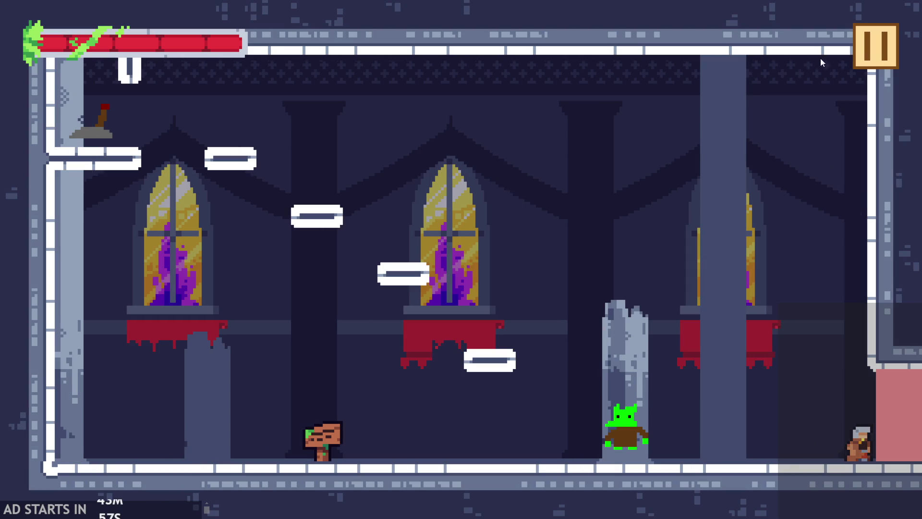
{"action": "left_click", "coordinate": [873, 46]}
{"action": "left_click", "coordinate": [865, 41]}
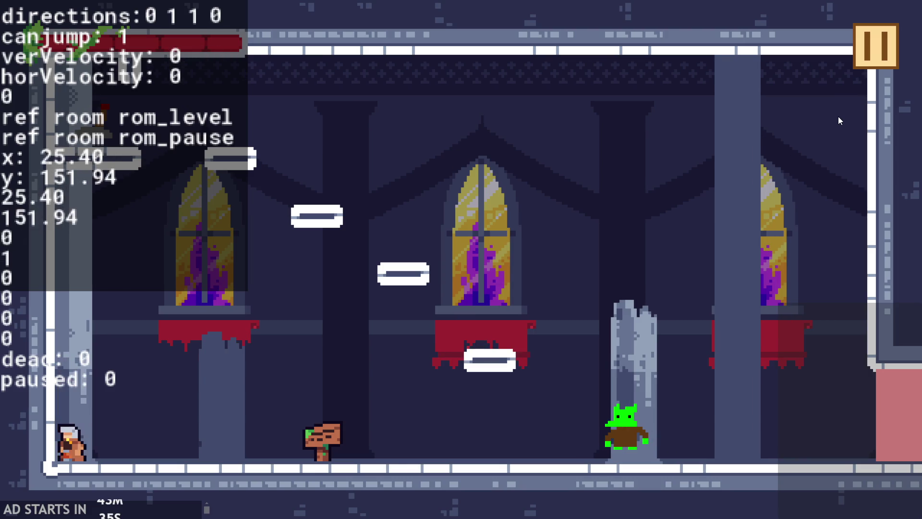
{"action": "left_click", "coordinate": [881, 65]}
{"action": "left_click", "coordinate": [764, 422]}
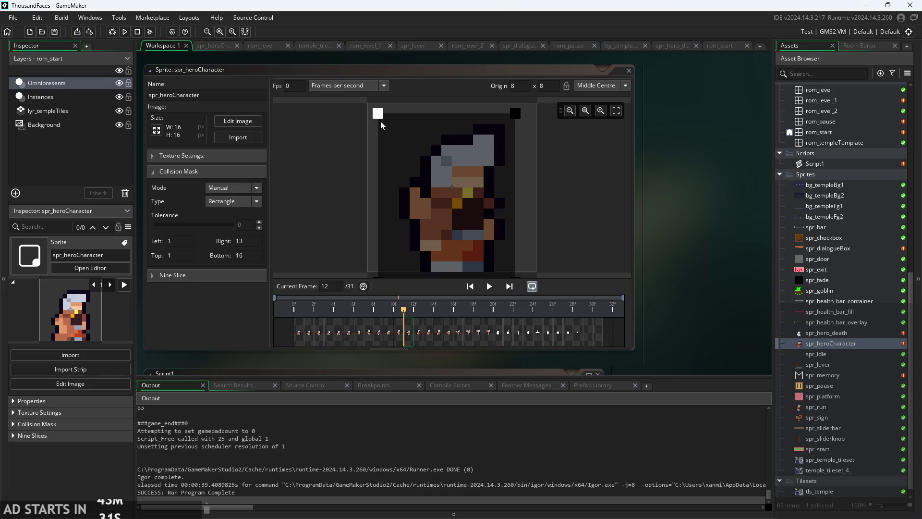
- Pull the hero mask's right edge back to 11, then start the game, pause, and exit
{"action": "left_click_drag", "start_coordinate": [517, 120], "coordinate": [504, 123]}
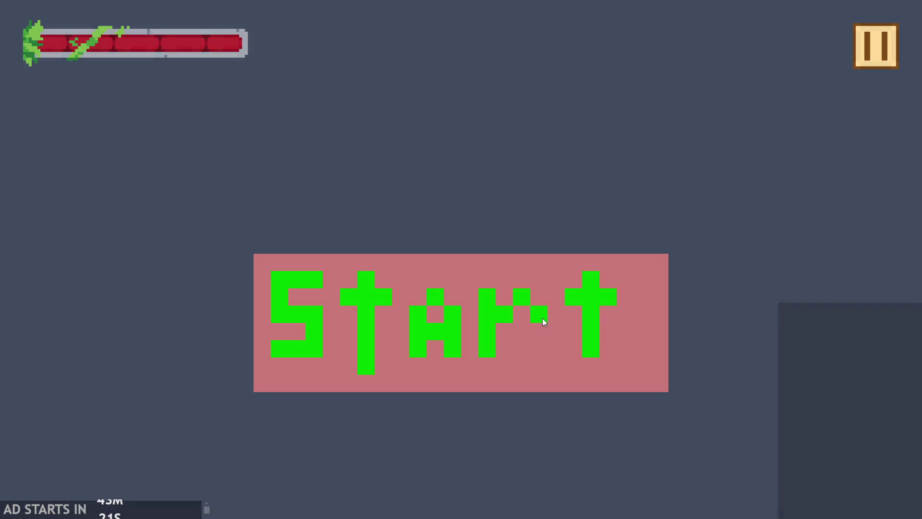
{"action": "left_click", "coordinate": [542, 319]}
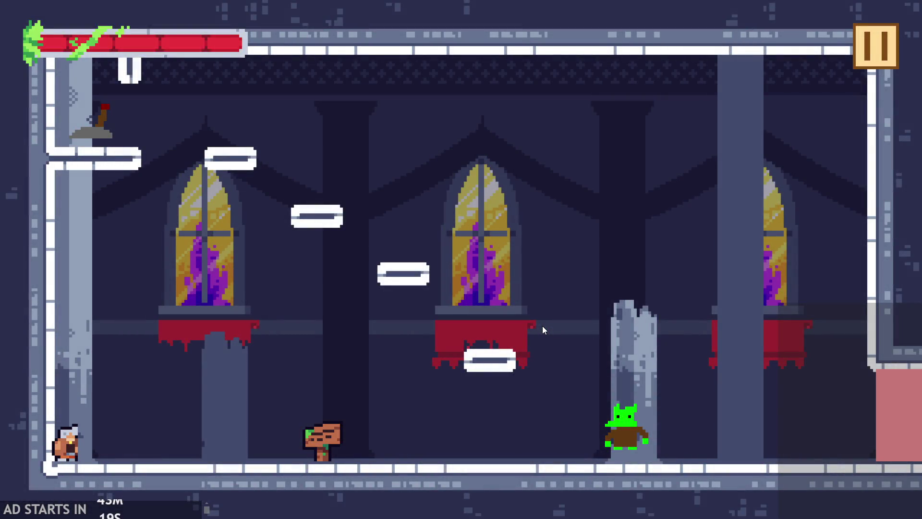
{"action": "left_click", "coordinate": [859, 53]}
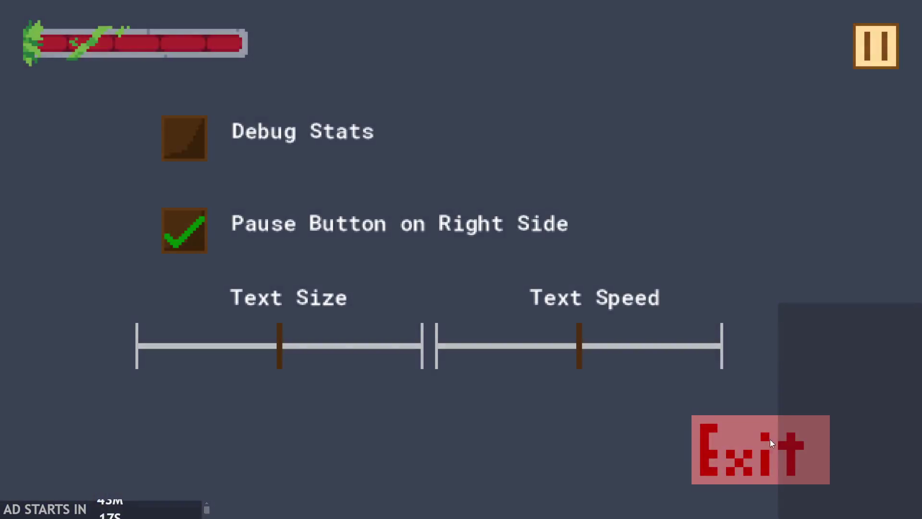
{"action": "left_click", "coordinate": [770, 439]}
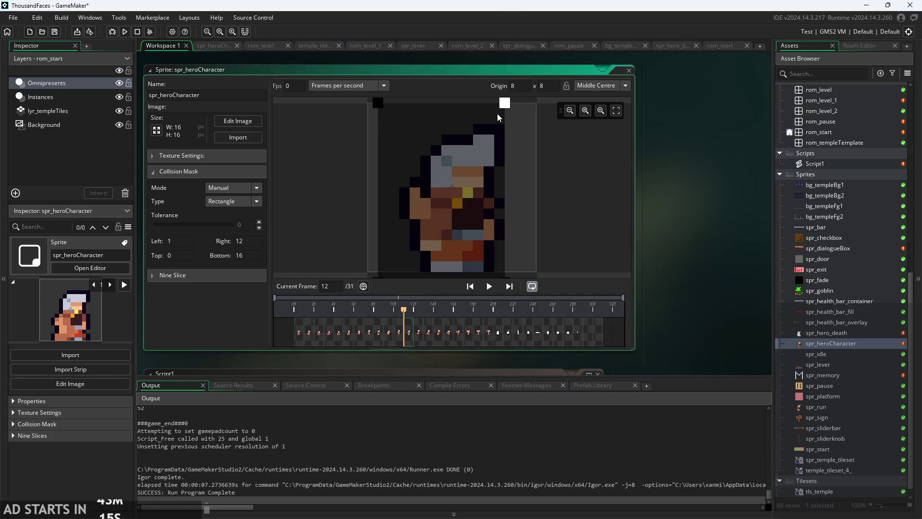
- Set the hero collision mask to left 2, right 13, scrub the frames, and run the game
{"action": "left_click_drag", "start_coordinate": [498, 117], "coordinate": [518, 117]}
{"action": "mouse_move", "coordinate": [378, 114]}
{"action": "left_mouse_down"}
{"action": "mouse_move", "coordinate": [367, 114]}
{"action": "mouse_move", "coordinate": [391, 121]}
{"action": "left_mouse_up"}
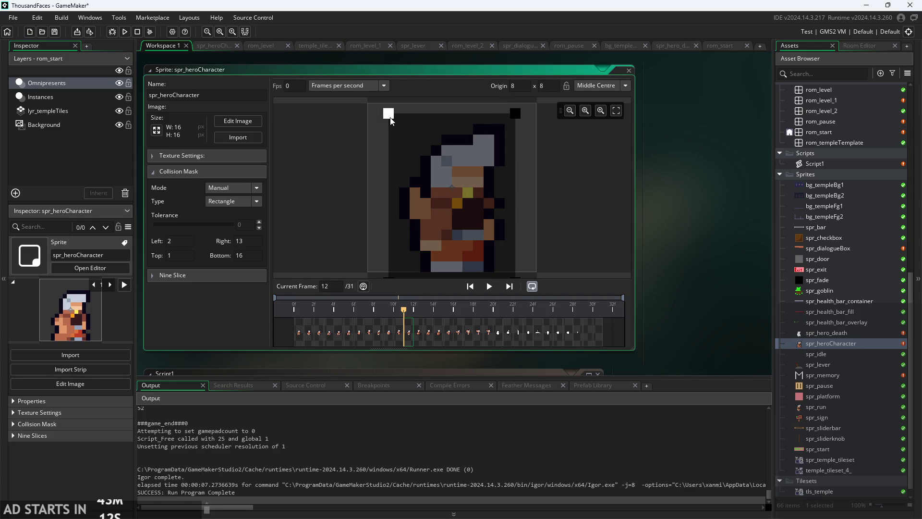
{"action": "mouse_move", "coordinate": [336, 336]}
{"action": "left_mouse_down"}
{"action": "mouse_move", "coordinate": [519, 338]}
{"action": "mouse_move", "coordinate": [493, 337]}
{"action": "left_mouse_up"}
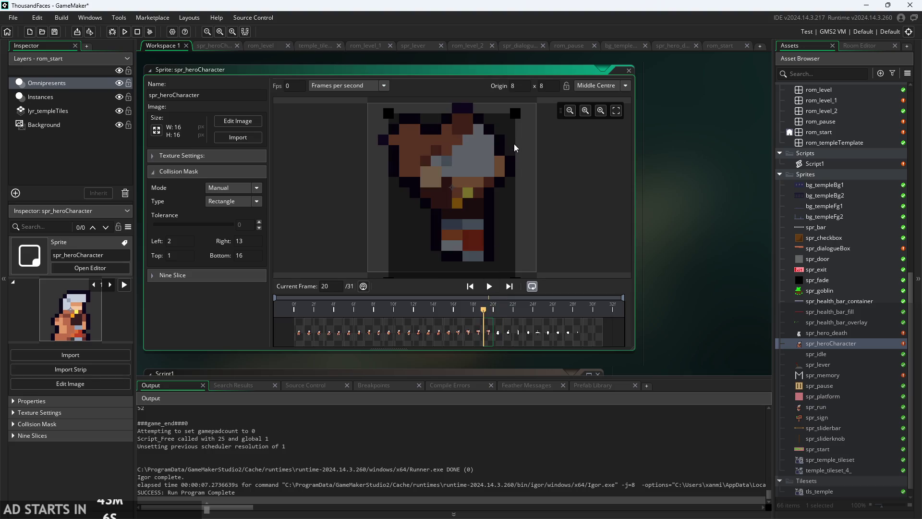
{"action": "left_click_drag", "start_coordinate": [591, 335], "coordinate": [450, 328]}
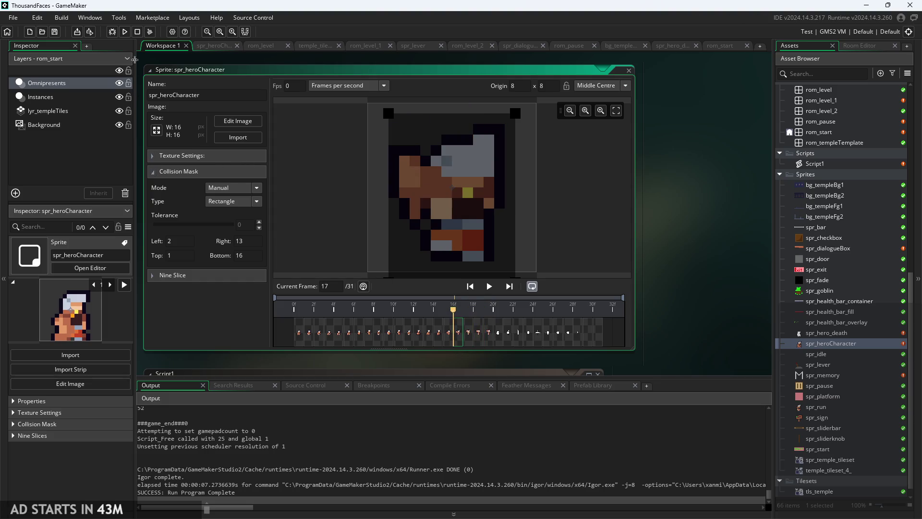
{"action": "left_click", "coordinate": [124, 32]}
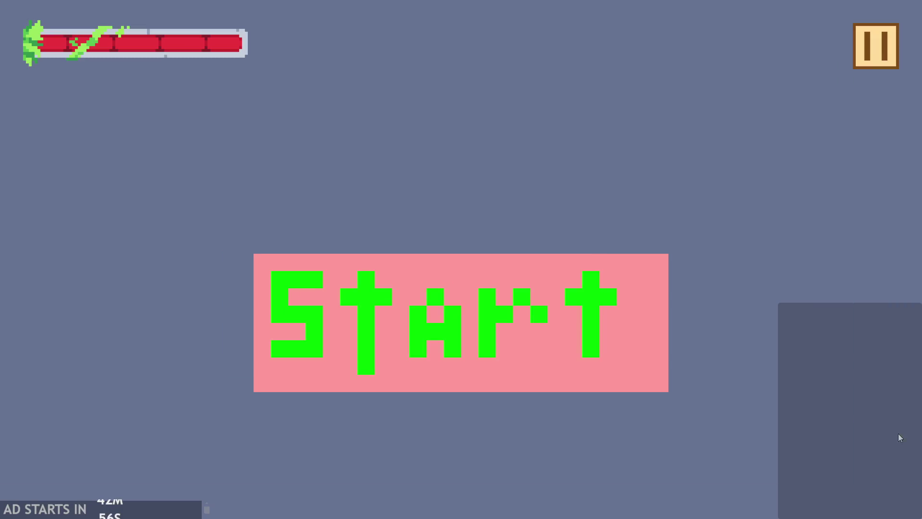
- Start the game and run the hero past the signpost to the left wall
{"action": "left_click", "coordinate": [496, 318]}
{"action": "key", "text": "Right"}
{"action": "key", "text": "space"}
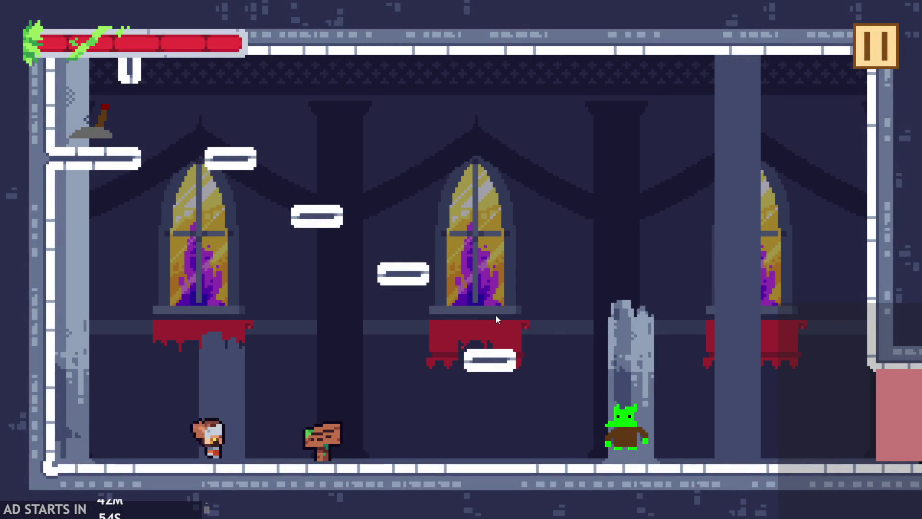
{"action": "key", "text": "Right"}
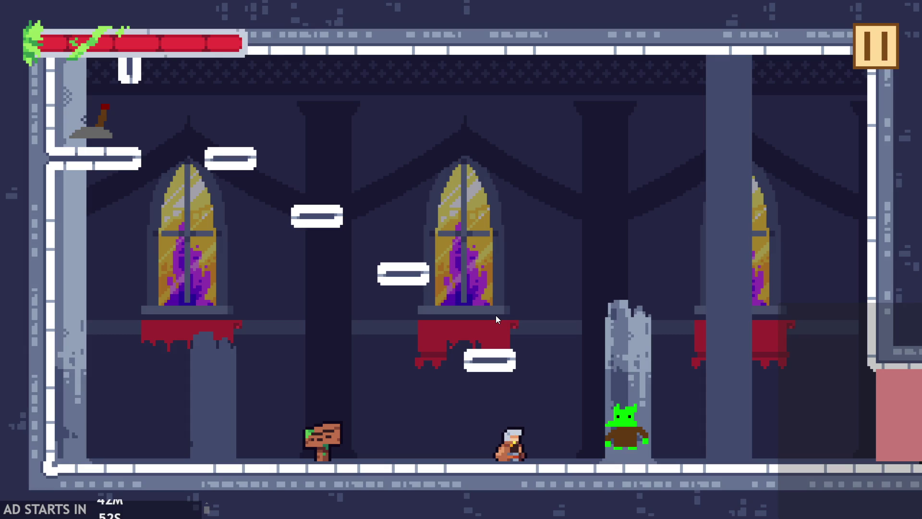
{"action": "key", "text": "Left"}
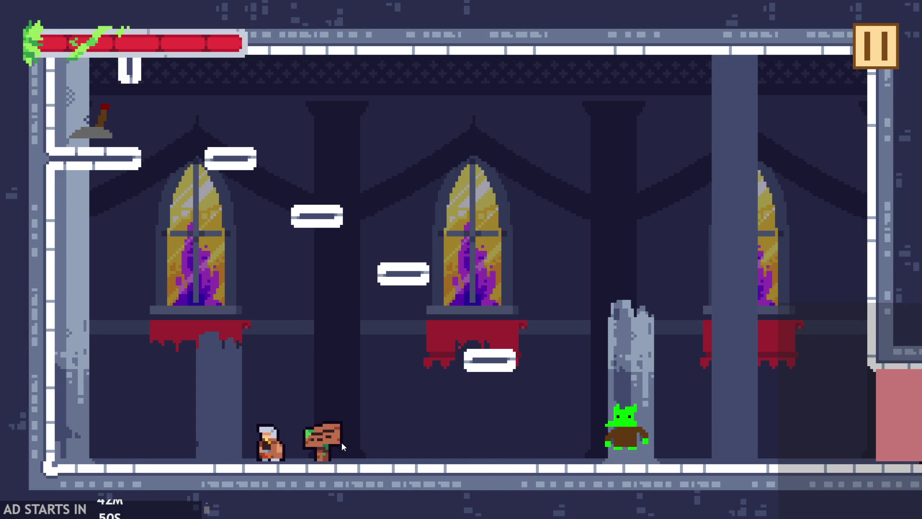
{"action": "key", "text": "Left"}
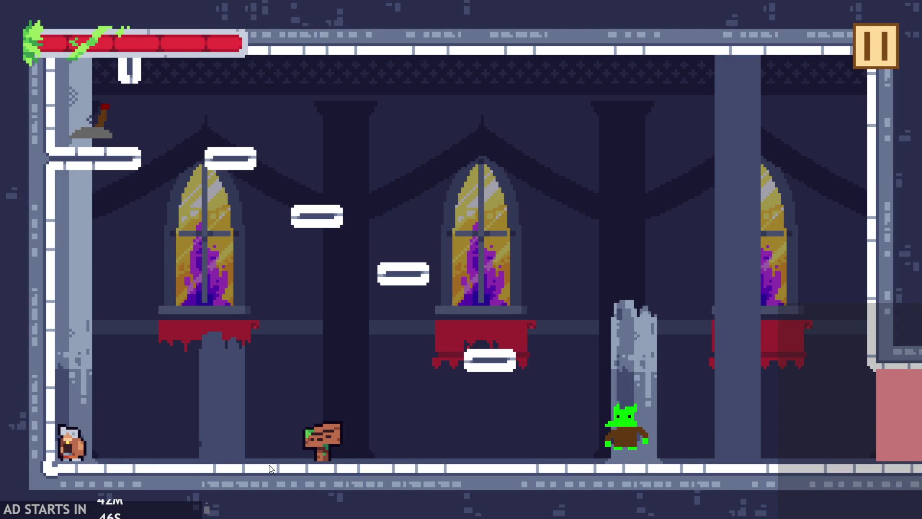
- Wall-jump up via the middle window ledge and pull the lever to open the door
{"action": "key", "text": "Up"}
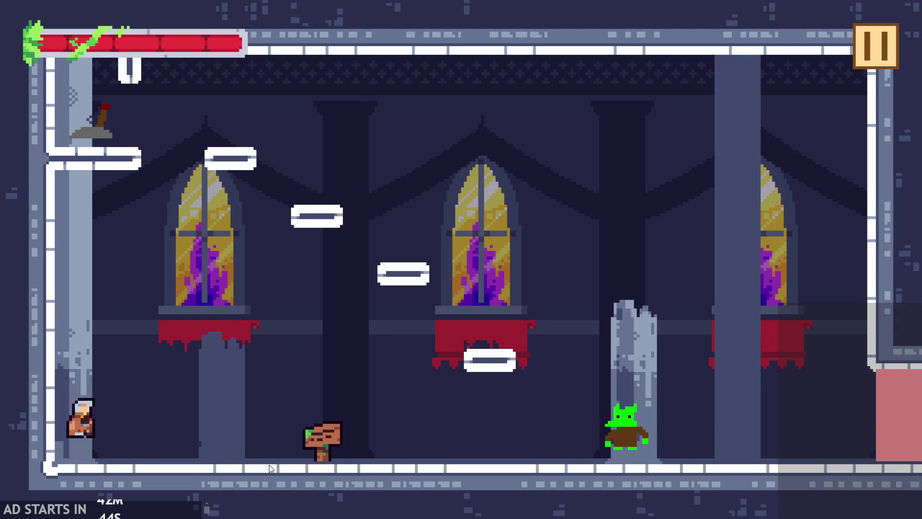
{"action": "key", "text": "Up"}
{"action": "key", "text": "Left"}
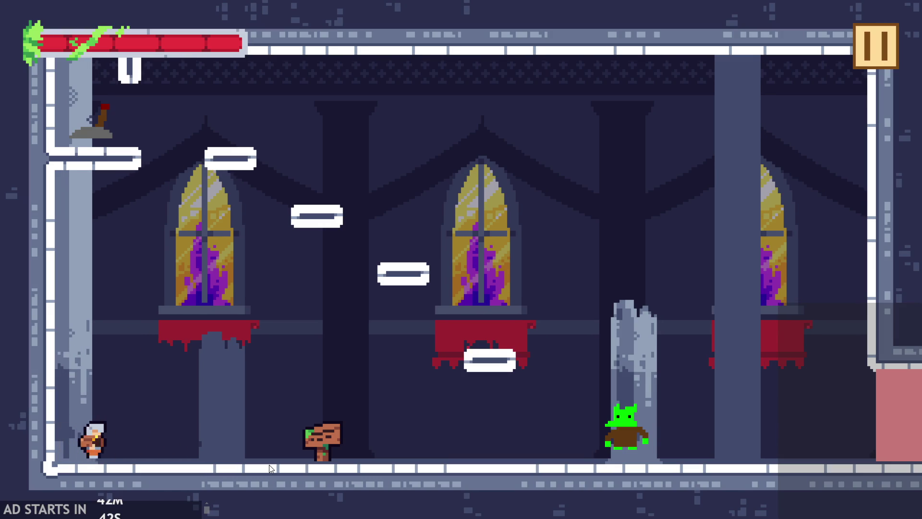
{"action": "key", "text": "Up"}
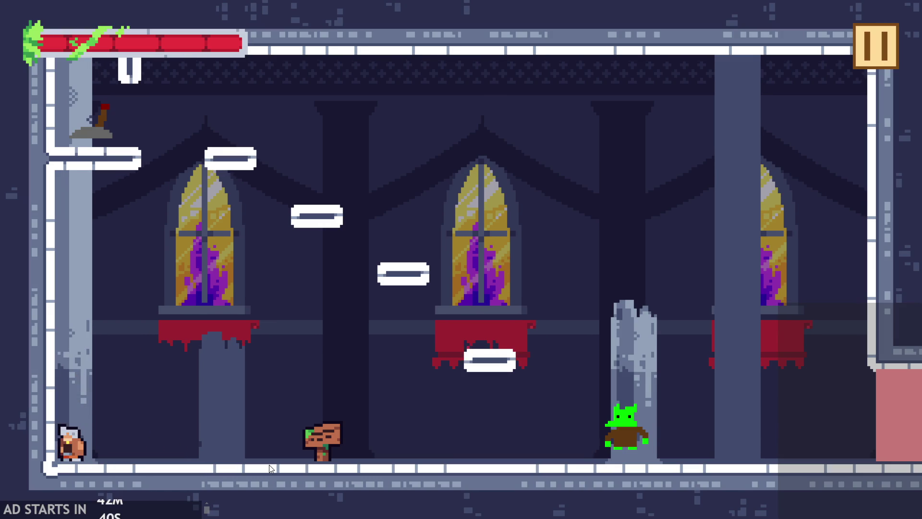
{"action": "key", "text": "Up"}
{"action": "key", "text": "Up"}
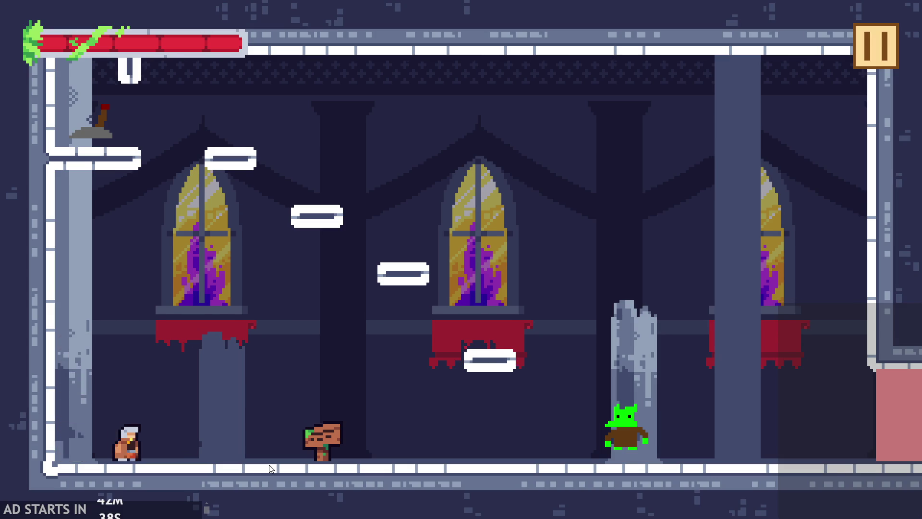
{"action": "key", "text": "Up"}
{"action": "key", "text": "Up"}
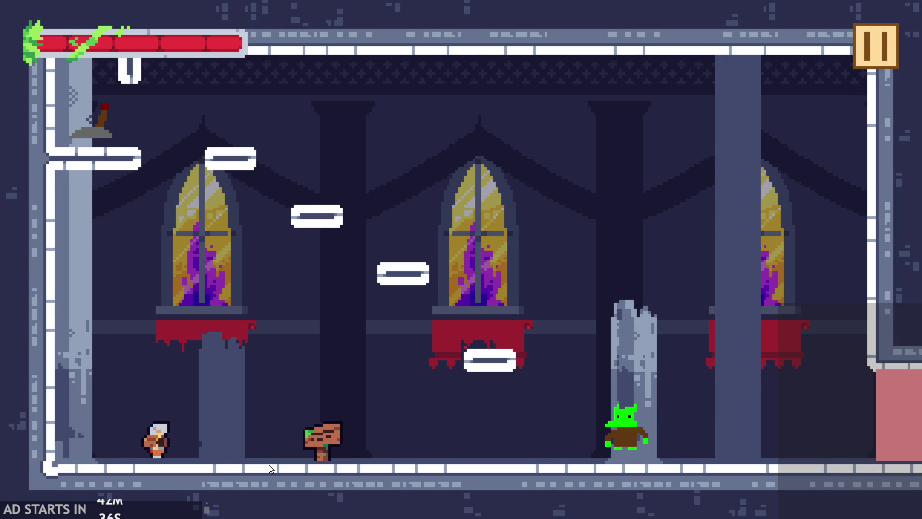
{"action": "key", "text": "Up"}
{"action": "key", "text": "Up"}
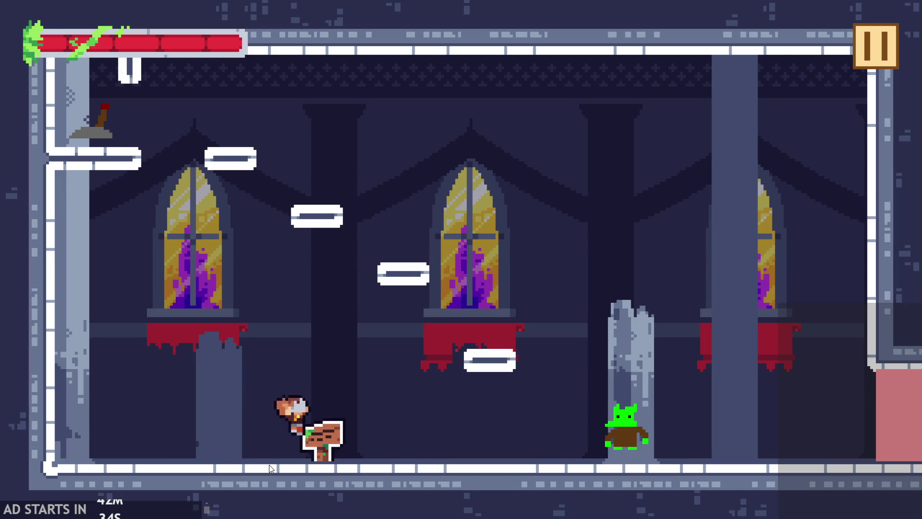
{"action": "key", "text": "Up"}
{"action": "key", "text": "Up"}
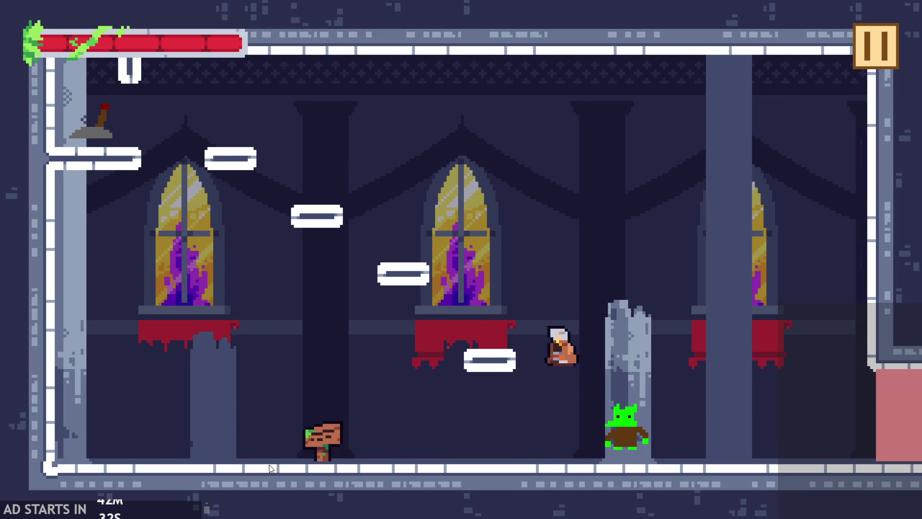
{"action": "key", "text": "Up"}
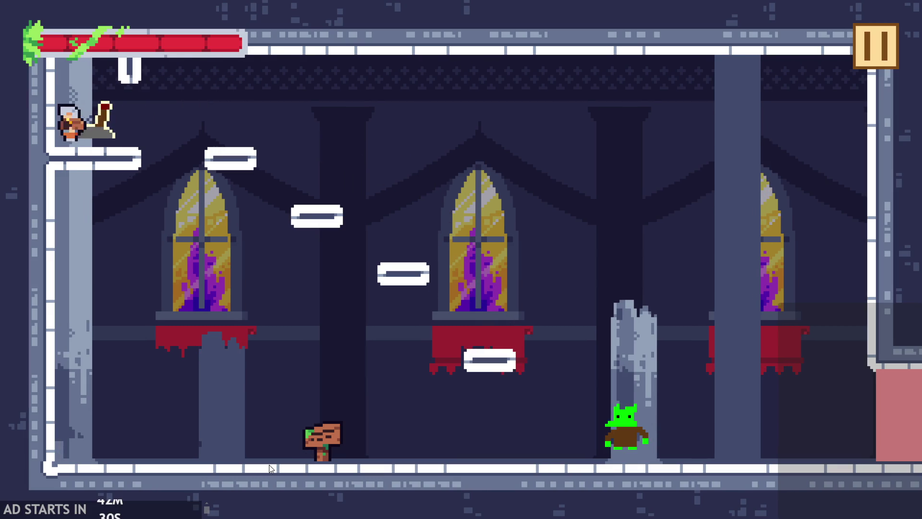
{"action": "key", "text": "Down"}
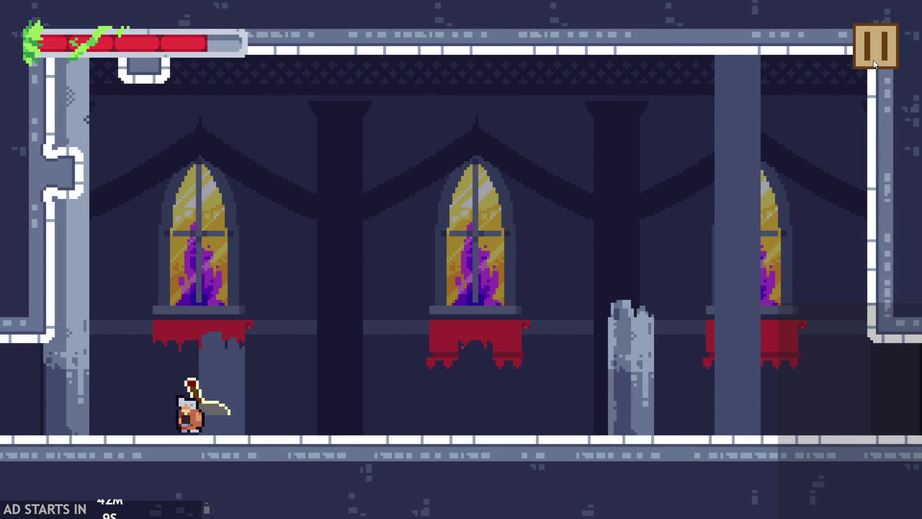
- Pause the game and exit back to the editor
{"action": "left_click", "coordinate": [873, 60]}
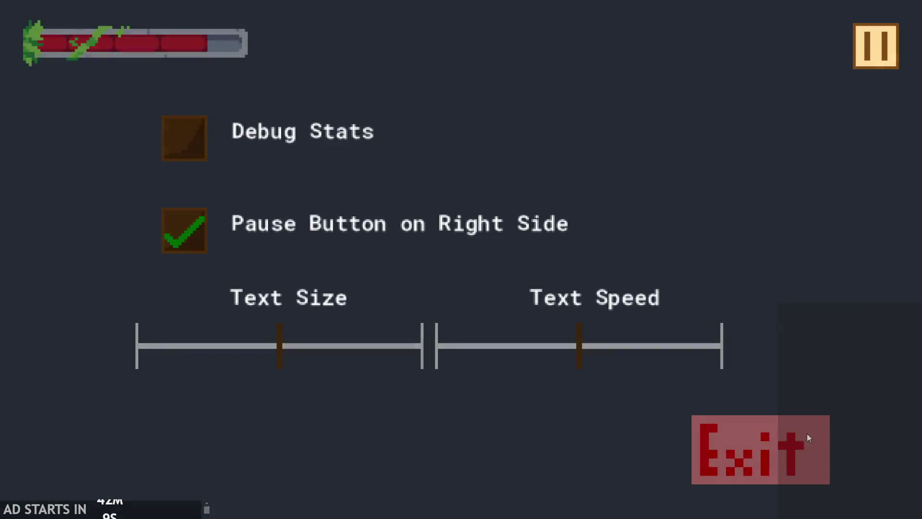
{"action": "left_click", "coordinate": [807, 433]}
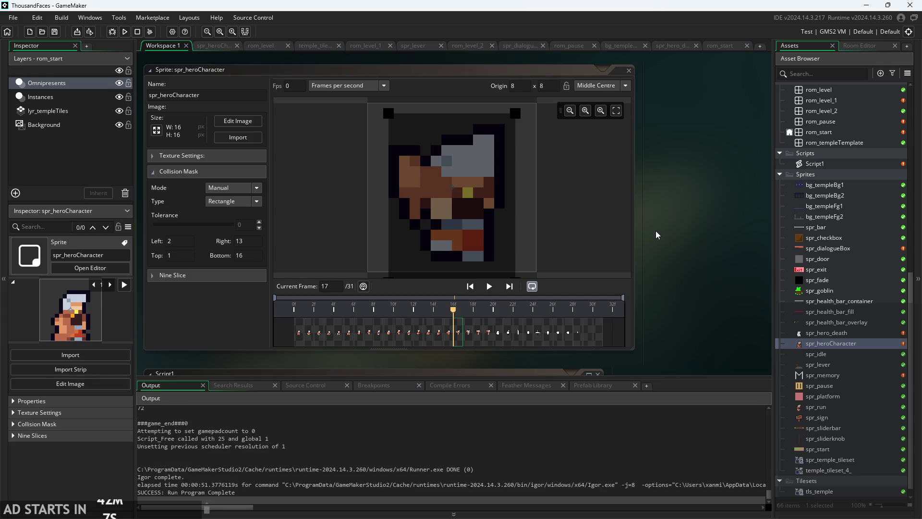
{"action": "scroll", "coordinate": [669, 232], "scroll_direction": "up", "scroll_amount": 1}
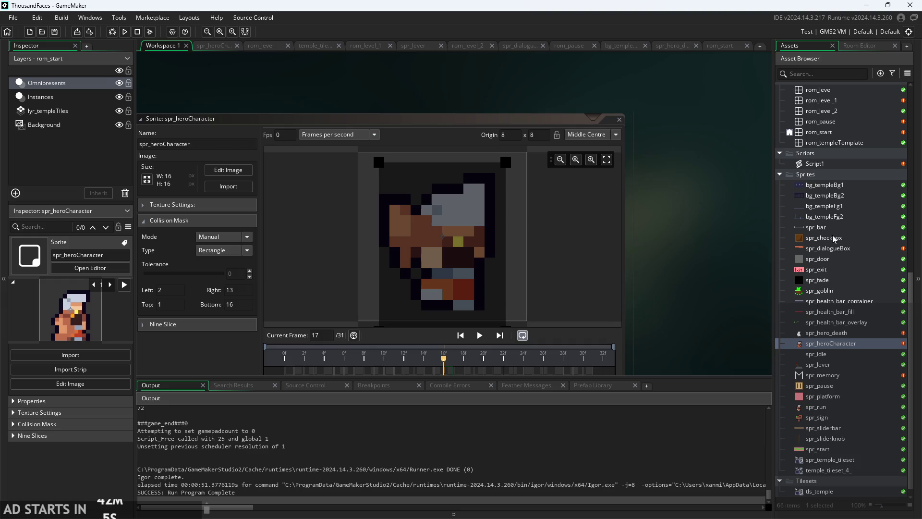
{"action": "scroll", "coordinate": [837, 291], "scroll_direction": "up", "scroll_amount": 7}
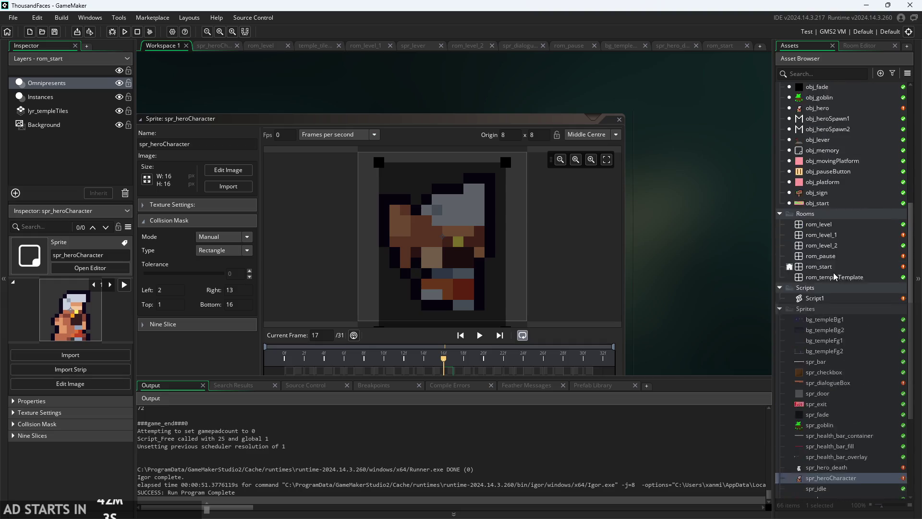
- Open obj_camera and review its Create event code
{"action": "scroll", "coordinate": [833, 270], "scroll_direction": "up", "scroll_amount": 1}
{"action": "double_click", "coordinate": [835, 180]}
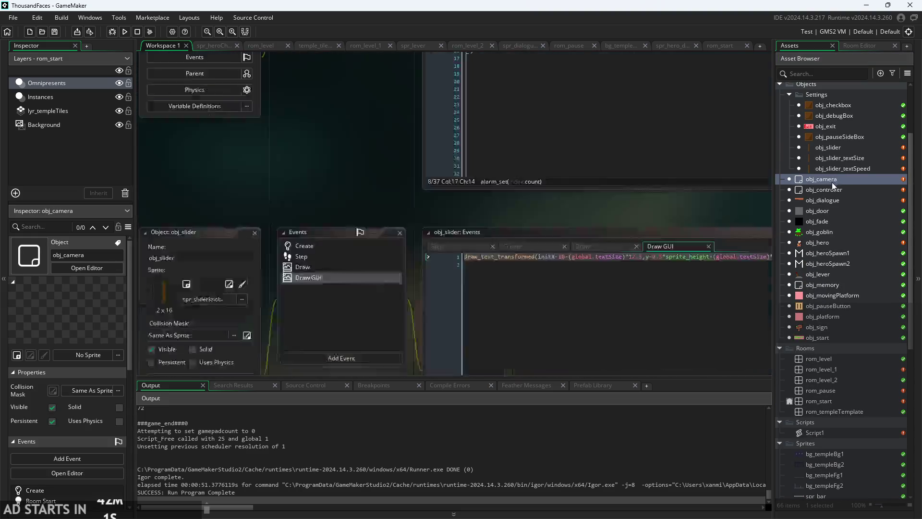
{"action": "scroll", "coordinate": [313, 331], "scroll_direction": "up", "scroll_amount": 3}
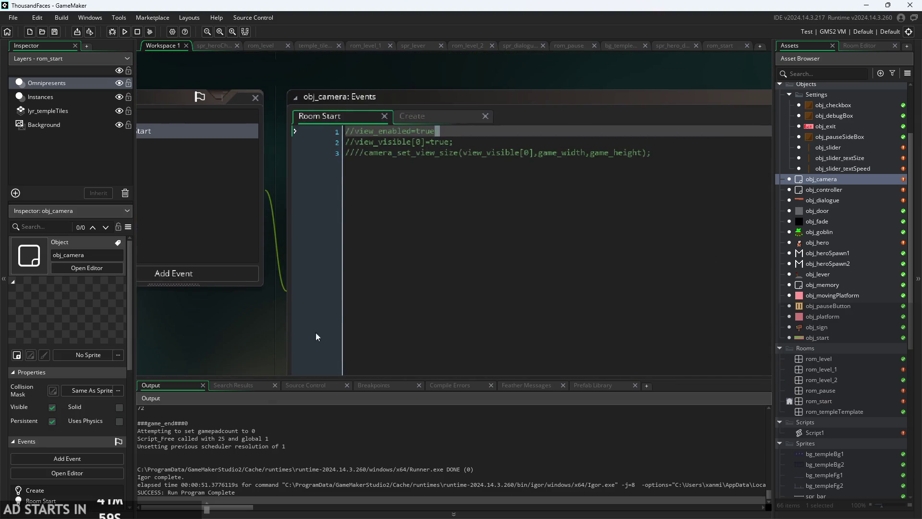
{"action": "left_click", "coordinate": [442, 117]}
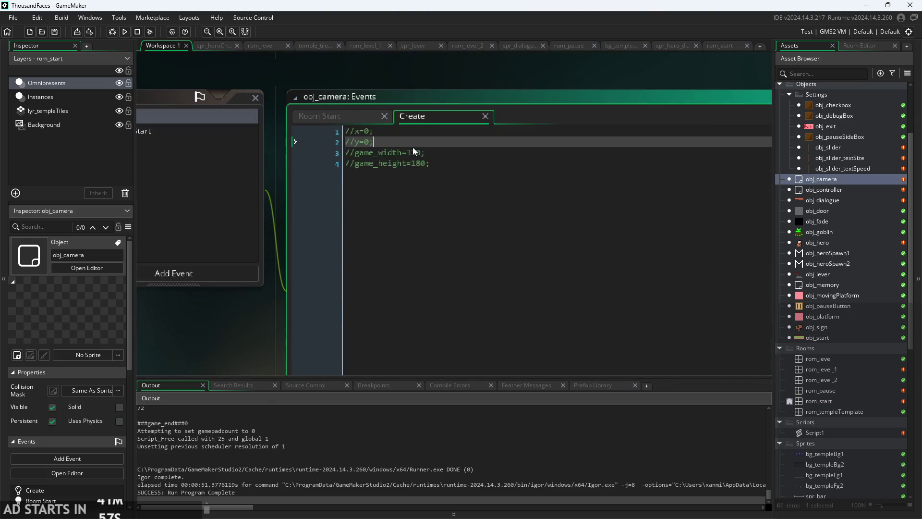
{"action": "left_click", "coordinate": [449, 154]}
{"action": "left_click", "coordinate": [451, 165]}
- Uncomment the view_enabled and view_visible[0] lines in Room Start and save
{"action": "left_click", "coordinate": [335, 117]}
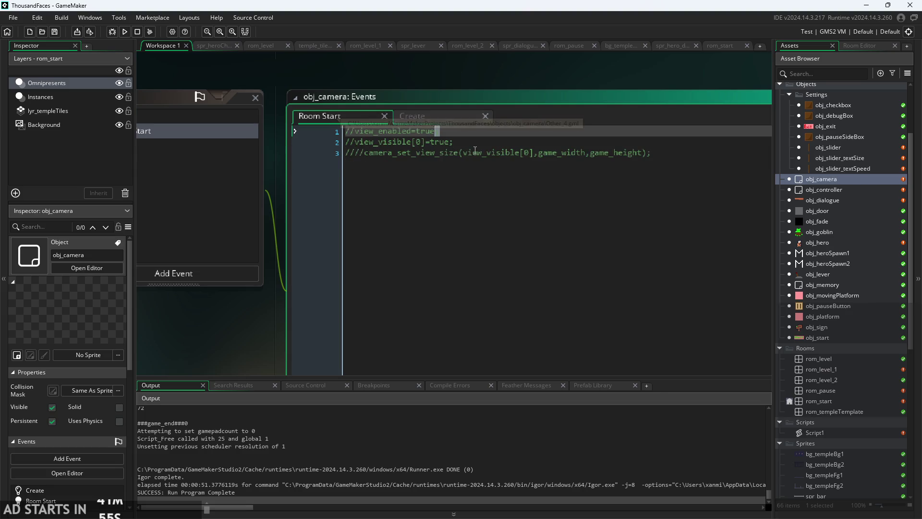
{"action": "left_click", "coordinate": [484, 142]}
{"action": "mouse_move", "coordinate": [483, 142]}
{"action": "left_mouse_down"}
{"action": "mouse_move", "coordinate": [246, 135]}
{"action": "mouse_move", "coordinate": [238, 146]}
{"action": "mouse_move", "coordinate": [241, 129]}
{"action": "left_mouse_up"}
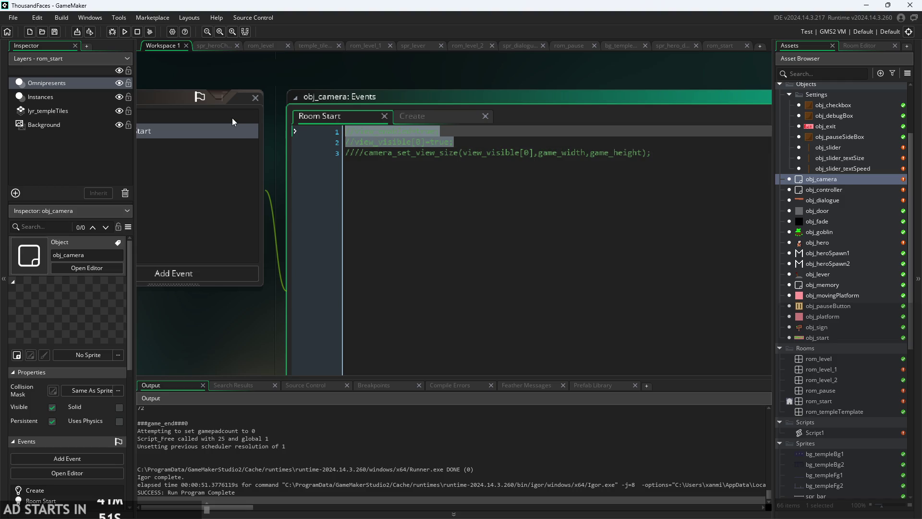
{"action": "key", "text": "ctrl+k"}
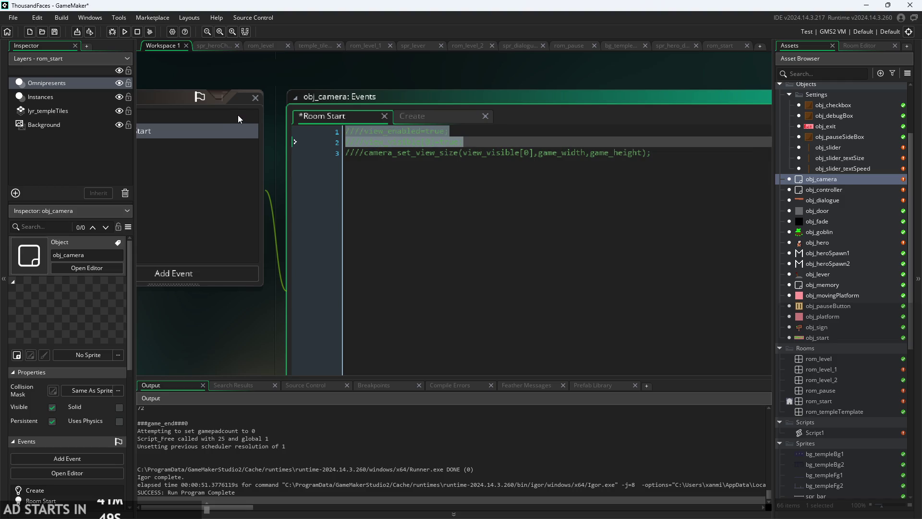
{"action": "key", "text": "ctrl+shift+k"}
{"action": "key", "text": "ctrl+shift+k"}
{"action": "key", "text": "ctrl+s"}
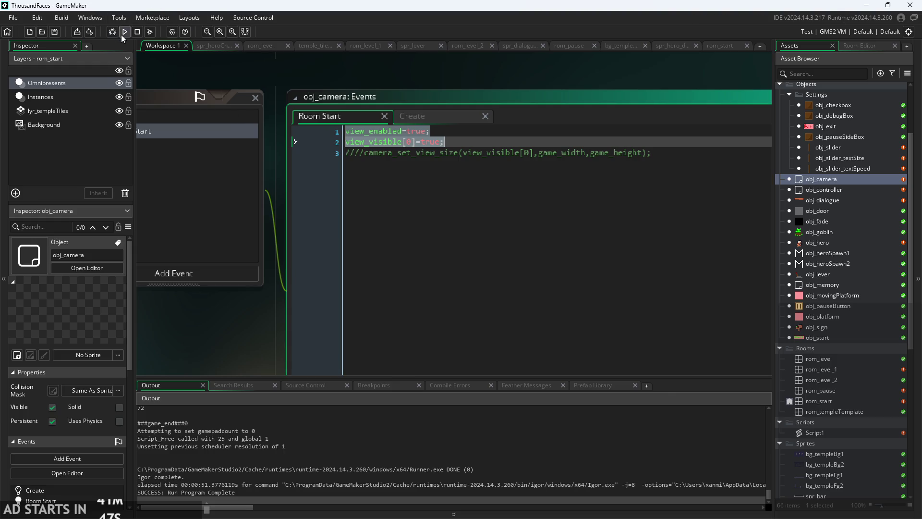
- Run and start the game, then pause and exit back to the editor
{"action": "left_click", "coordinate": [124, 32]}
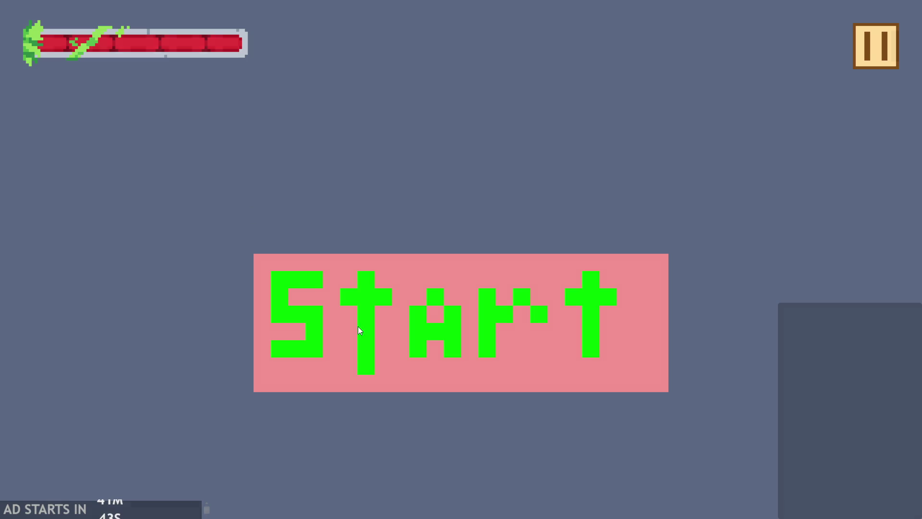
{"action": "left_click", "coordinate": [358, 326]}
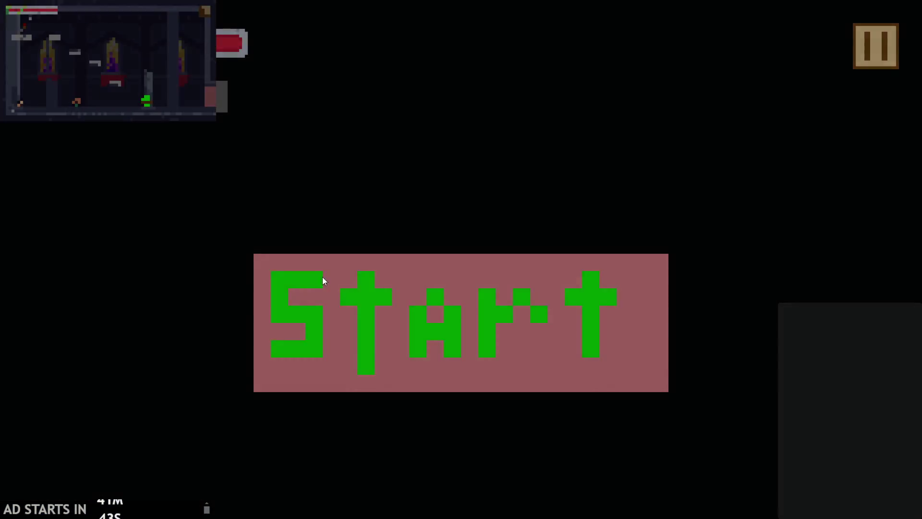
{"action": "left_click", "coordinate": [875, 46]}
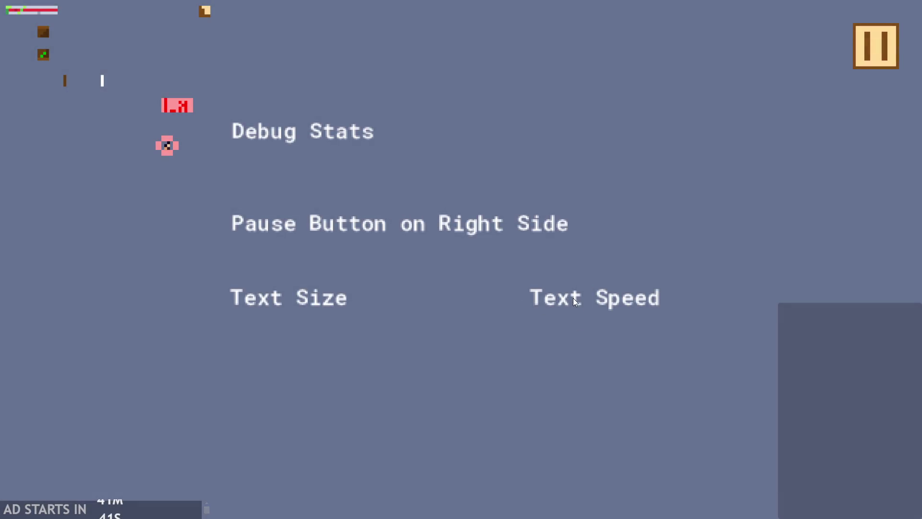
{"action": "left_click", "coordinate": [177, 106]}
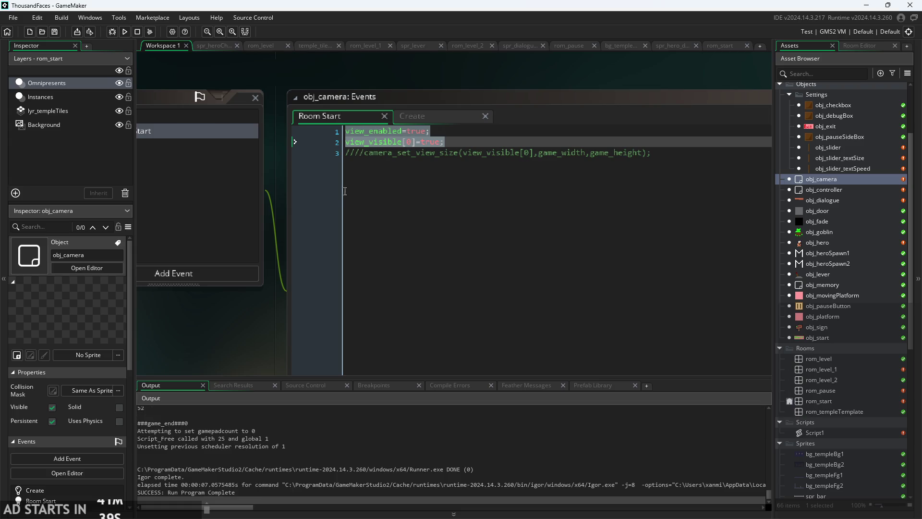
- Comment out the two Room Start view lines and delete obj_camera's commented Create code
{"action": "left_click", "coordinate": [466, 143]}
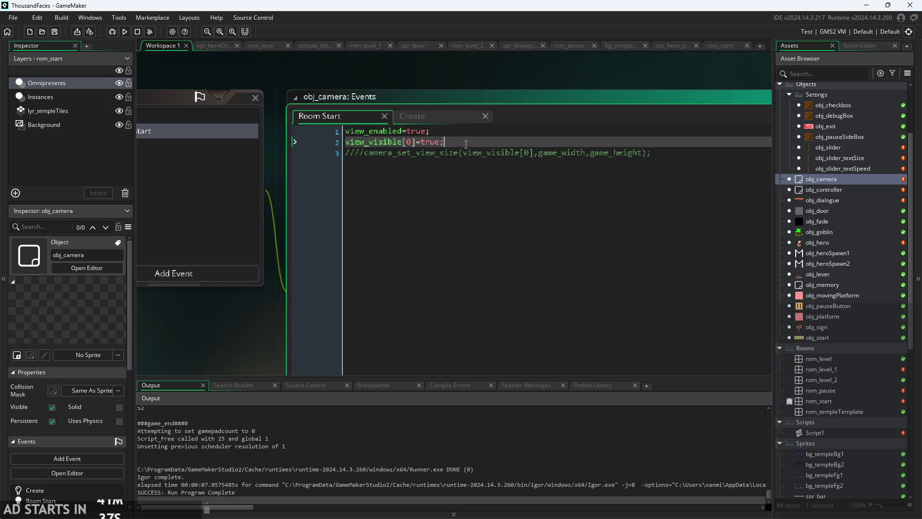
{"action": "left_click_drag", "start_coordinate": [466, 144], "coordinate": [226, 120]}
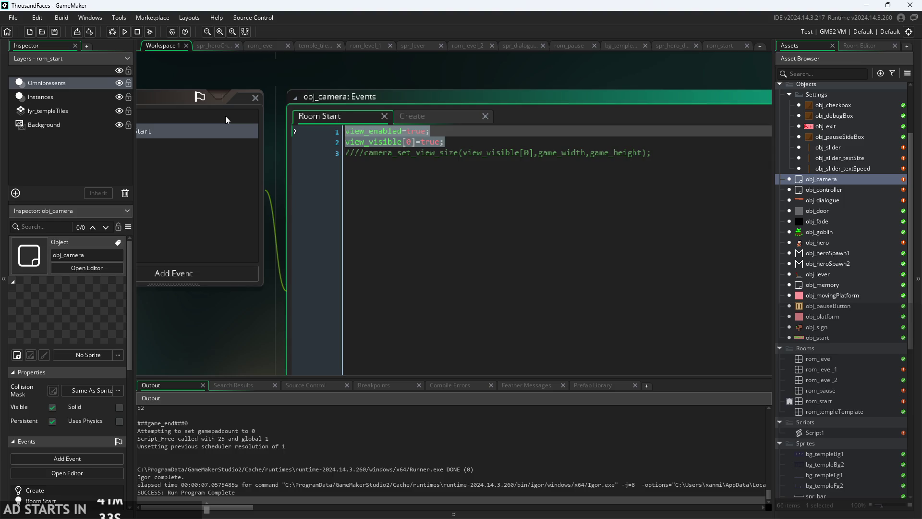
{"action": "key", "text": "ctrl+k"}
{"action": "left_click_drag", "start_coordinate": [701, 153], "coordinate": [94, 84]}
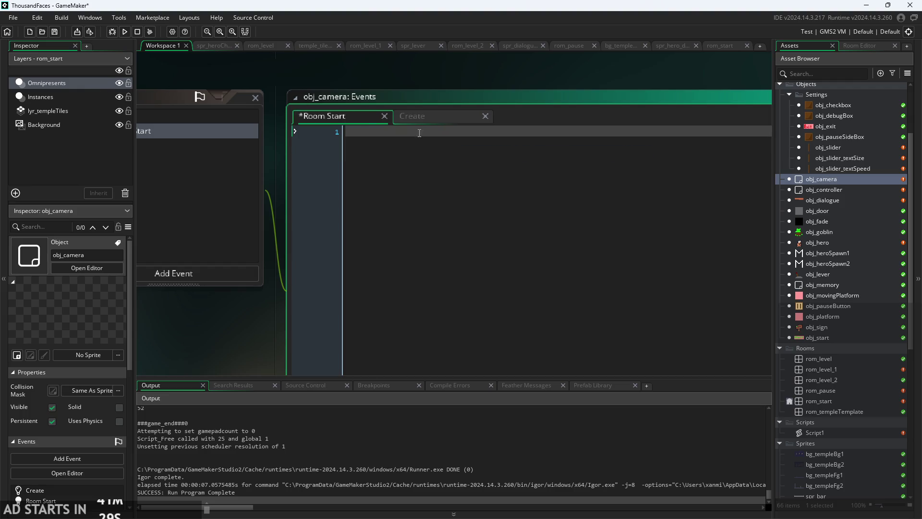
{"action": "left_click", "coordinate": [412, 115]}
{"action": "left_click_drag", "start_coordinate": [473, 162], "coordinate": [67, 102]}
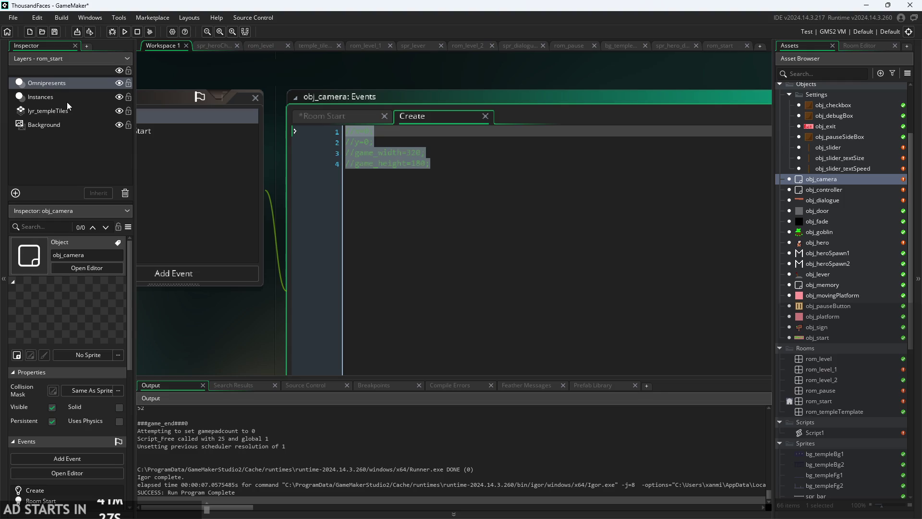
{"action": "key", "text": "Delete"}
- Delete obj_camera from the Asset Browser and confirm with OK
{"action": "scroll", "coordinate": [466, 119], "scroll_direction": "down", "scroll_amount": 3}
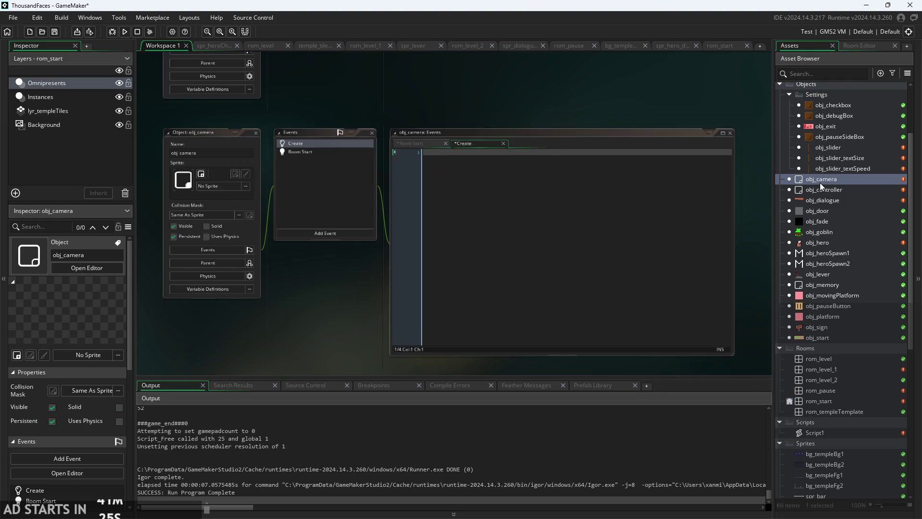
{"action": "right_click", "coordinate": [820, 183]}
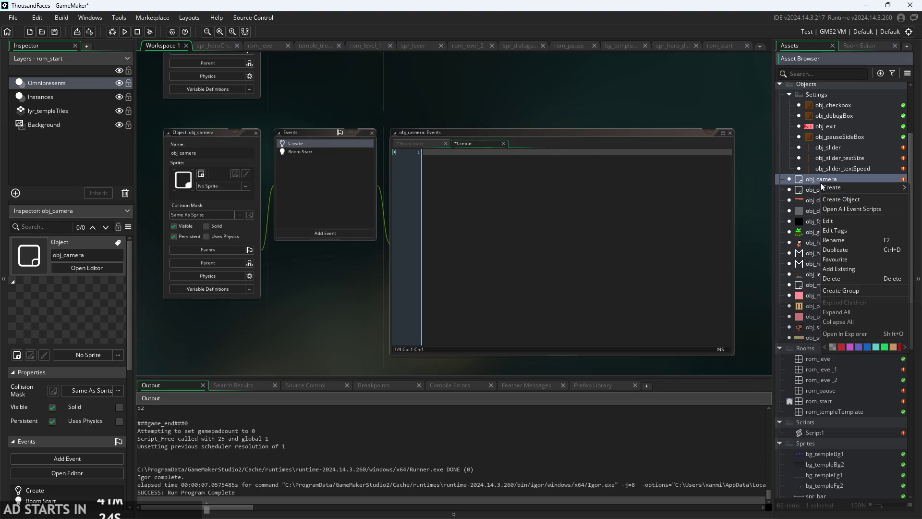
{"action": "left_click", "coordinate": [844, 278]}
{"action": "left_click", "coordinate": [486, 281]}
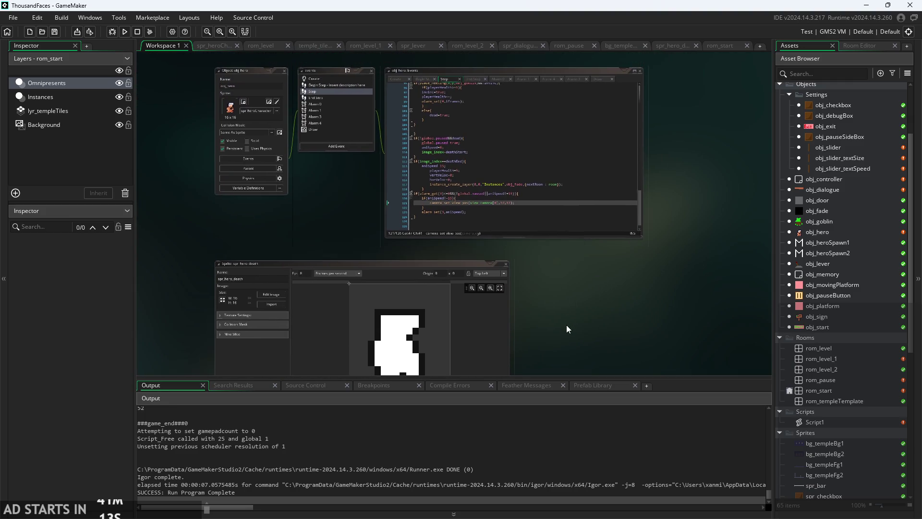
- Run the game without obj_camera, play past the level restart, then pause and exit
{"action": "left_click", "coordinate": [124, 31]}
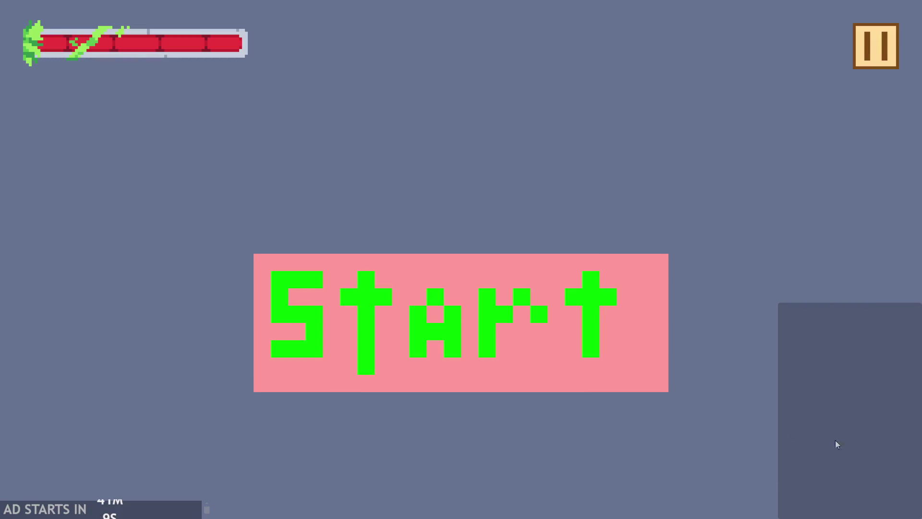
{"action": "left_click", "coordinate": [474, 351]}
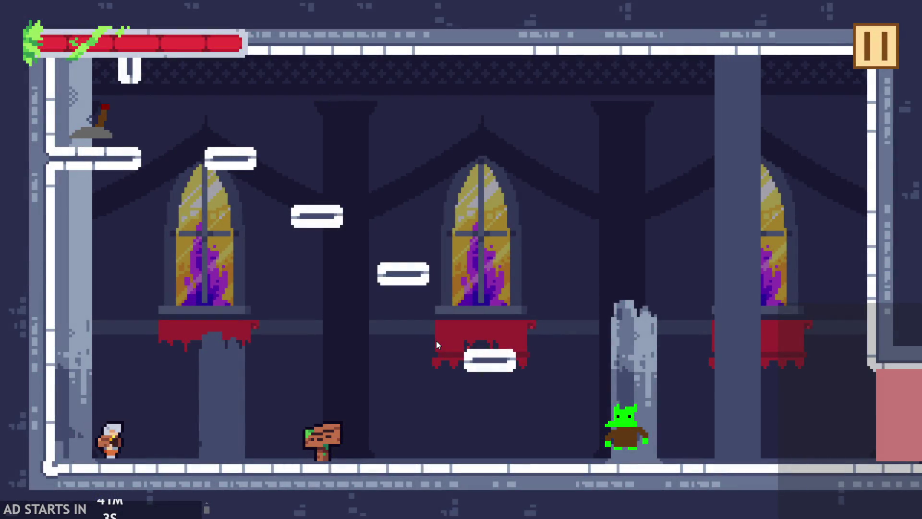
{"action": "left_click", "coordinate": [436, 341]}
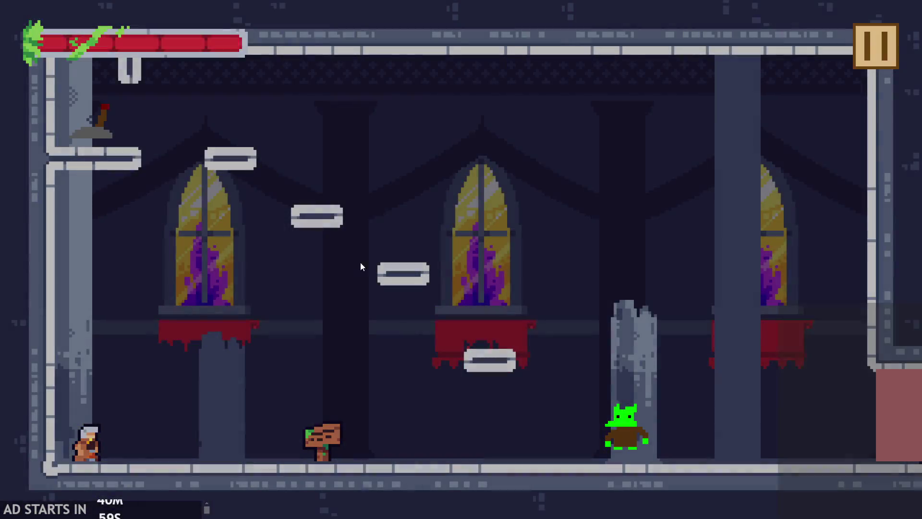
{"action": "left_click", "coordinate": [860, 39]}
{"action": "left_click", "coordinate": [811, 449]}
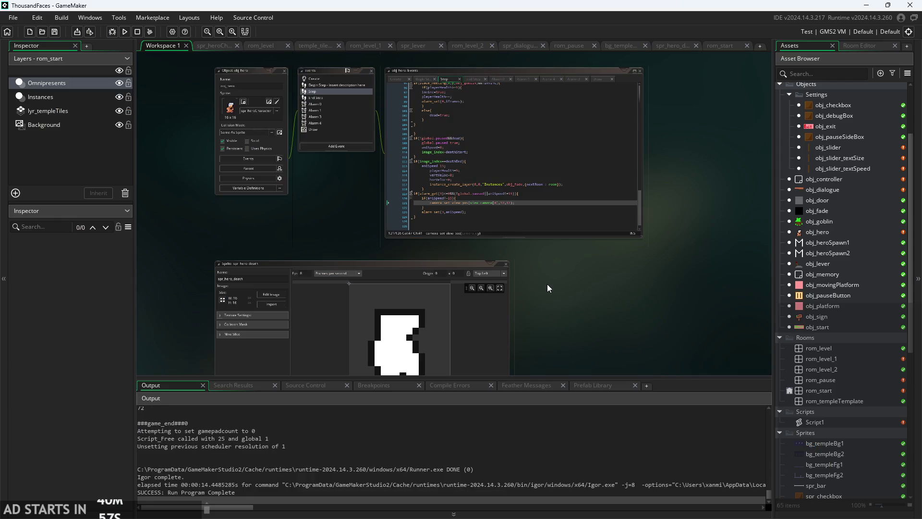
- Delete playerHealth=5 from obj_hero's death-end block, then open obj_fade
{"action": "scroll", "coordinate": [666, 273], "scroll_direction": "up", "scroll_amount": 5}
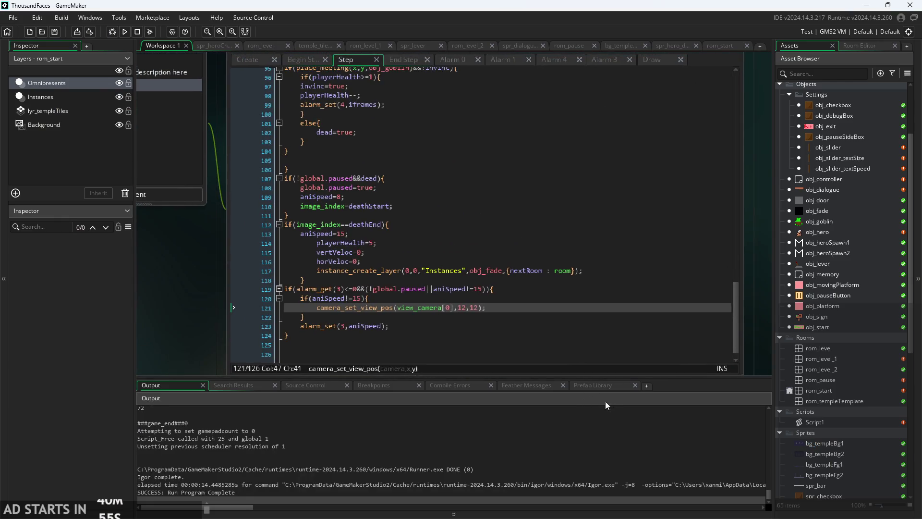
{"action": "scroll", "coordinate": [215, 307], "scroll_direction": "up", "scroll_amount": 5}
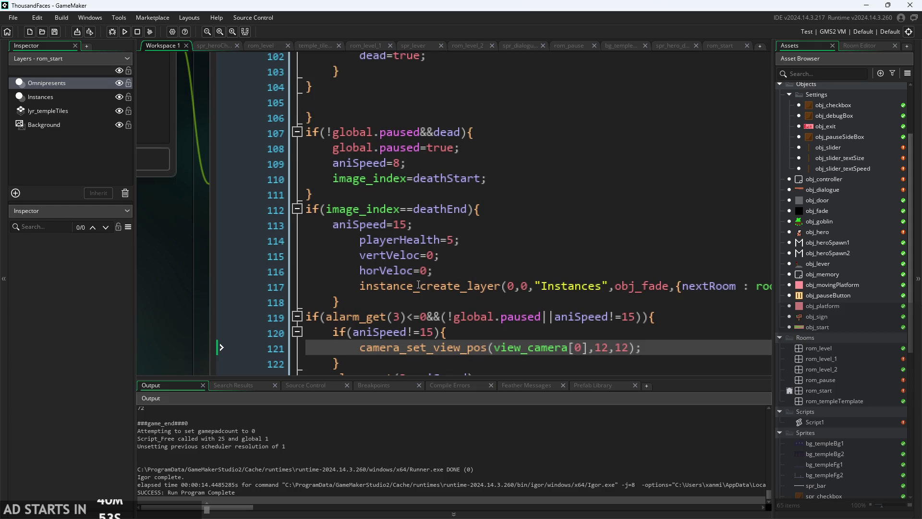
{"action": "left_click_drag", "start_coordinate": [441, 271], "coordinate": [400, 250]}
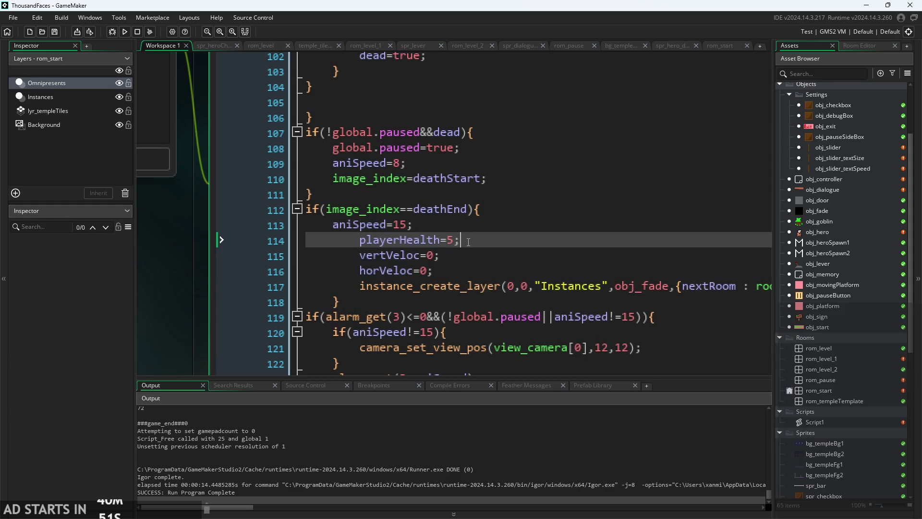
{"action": "left_click_drag", "start_coordinate": [461, 240], "coordinate": [365, 248]}
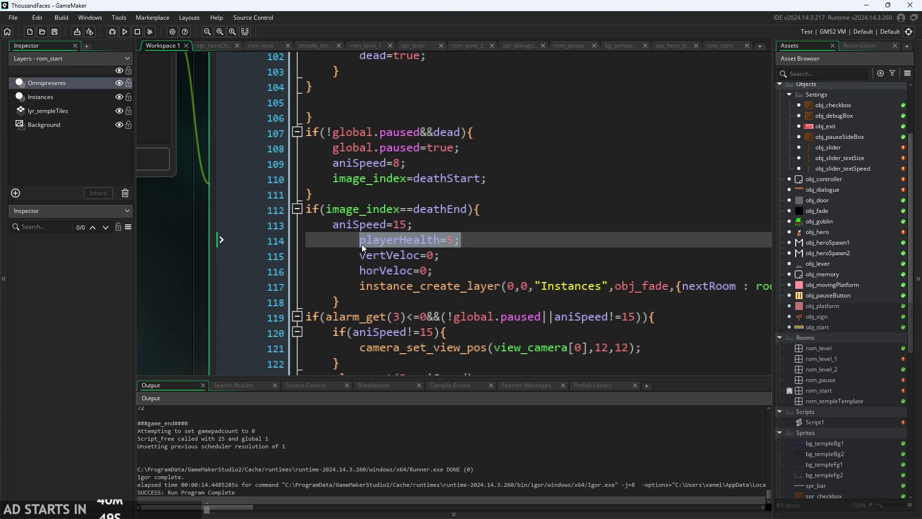
{"action": "key", "text": "BackSpace"}
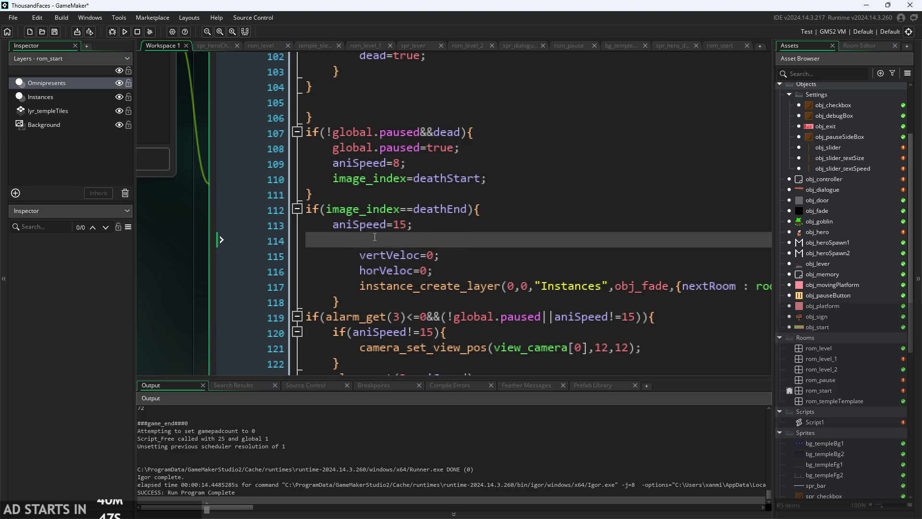
{"action": "key", "text": "BackSpace"}
{"action": "key", "text": "BackSpace"}
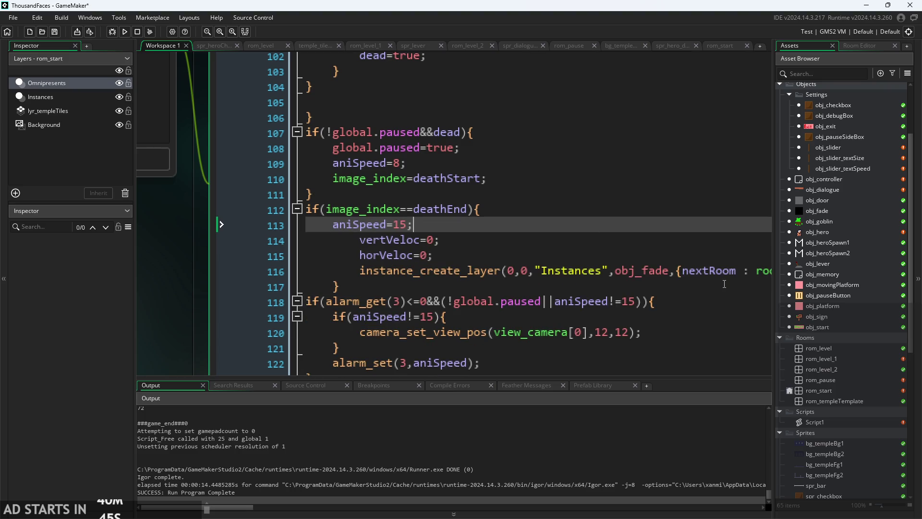
{"action": "double_click", "coordinate": [834, 212]}
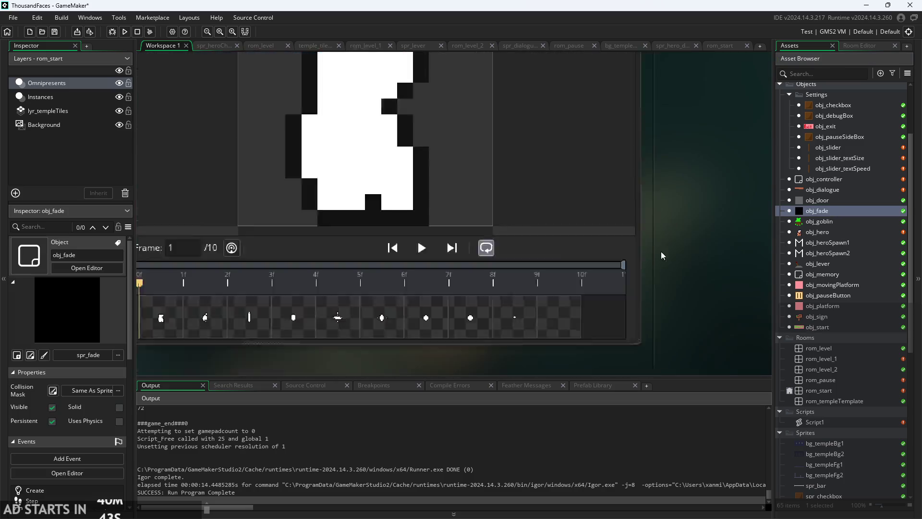
- Look through obj_fade's Create, Step and Draw GUI code and reposition its windows
{"action": "left_click", "coordinate": [341, 132]}
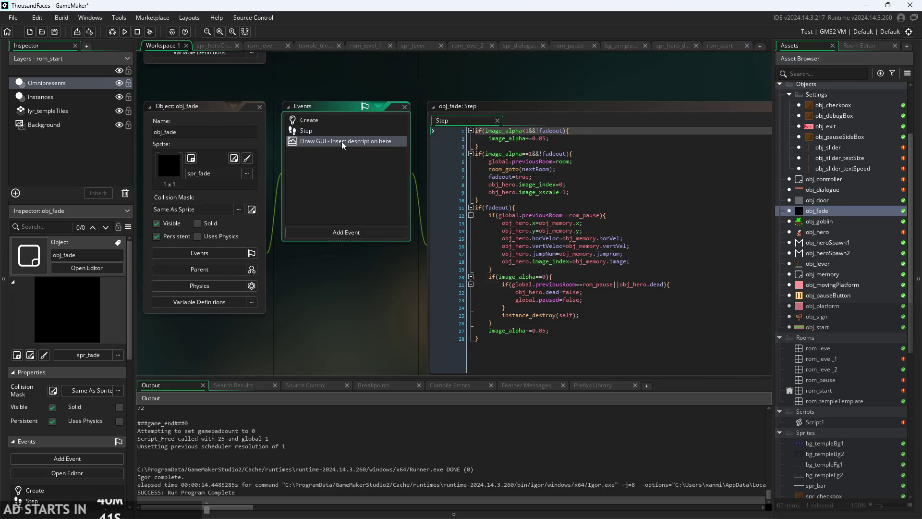
{"action": "left_click", "coordinate": [341, 141]}
{"action": "left_click", "coordinate": [329, 120]}
{"action": "scroll", "coordinate": [572, 90], "scroll_direction": "up", "scroll_amount": 2}
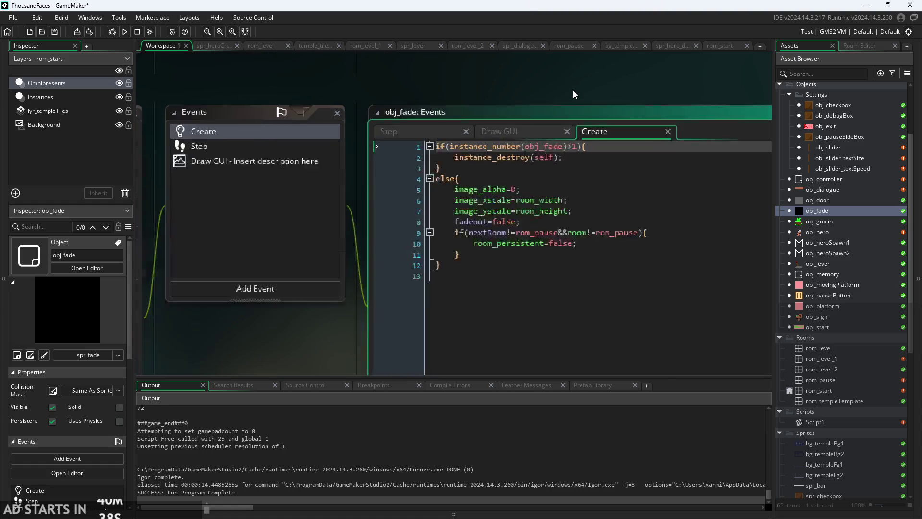
{"action": "left_click", "coordinate": [518, 138]}
{"action": "left_click", "coordinate": [401, 140]}
{"action": "left_click_drag", "start_coordinate": [536, 121], "coordinate": [431, 52]}
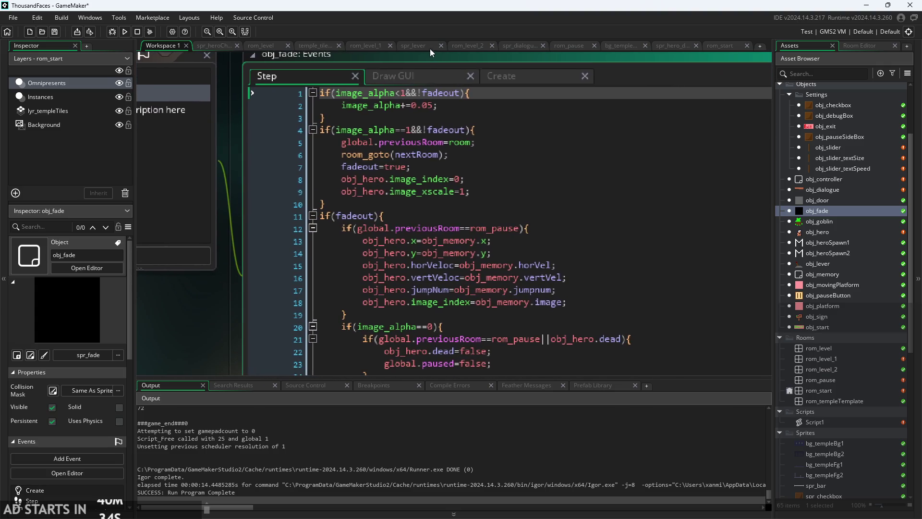
{"action": "scroll", "coordinate": [202, 327], "scroll_direction": "down", "scroll_amount": 2}
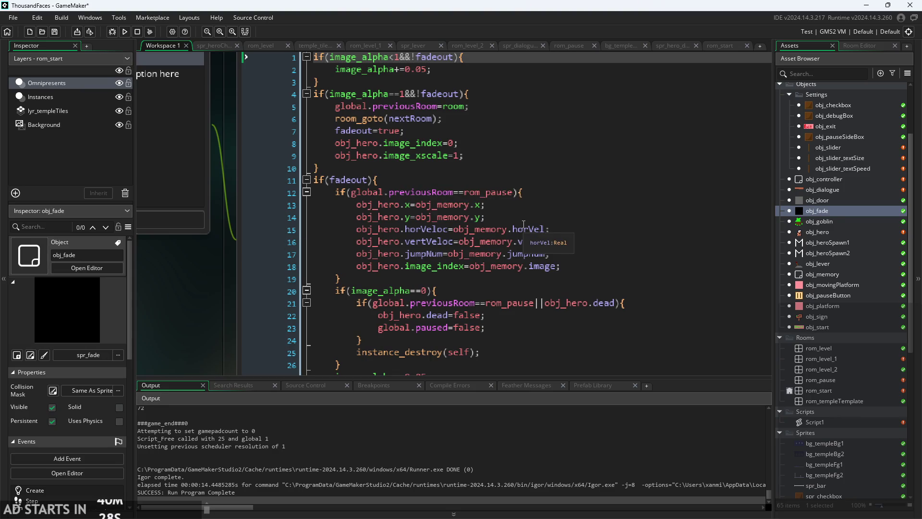
- Add obj_hero.playerHealth=5; after the dead-flag reset in the pause-or-death block
{"action": "left_click", "coordinate": [436, 279]}
{"action": "scroll", "coordinate": [435, 279], "scroll_direction": "down", "scroll_amount": 2}
{"action": "left_click", "coordinate": [471, 235]}
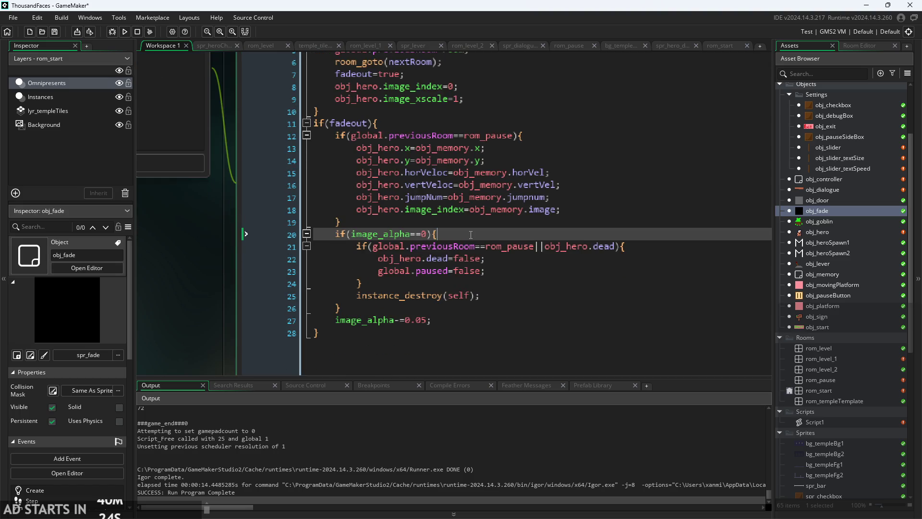
{"action": "left_click", "coordinate": [635, 255]}
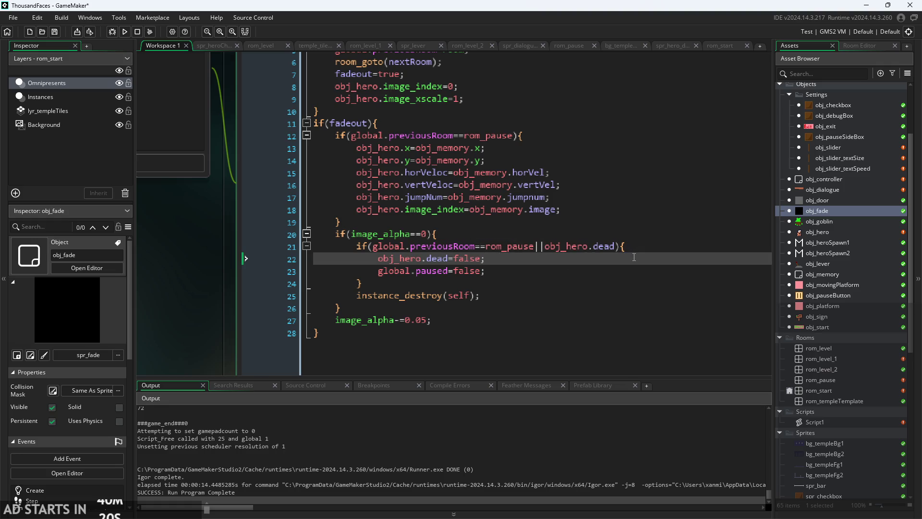
{"action": "left_click", "coordinate": [645, 246]}
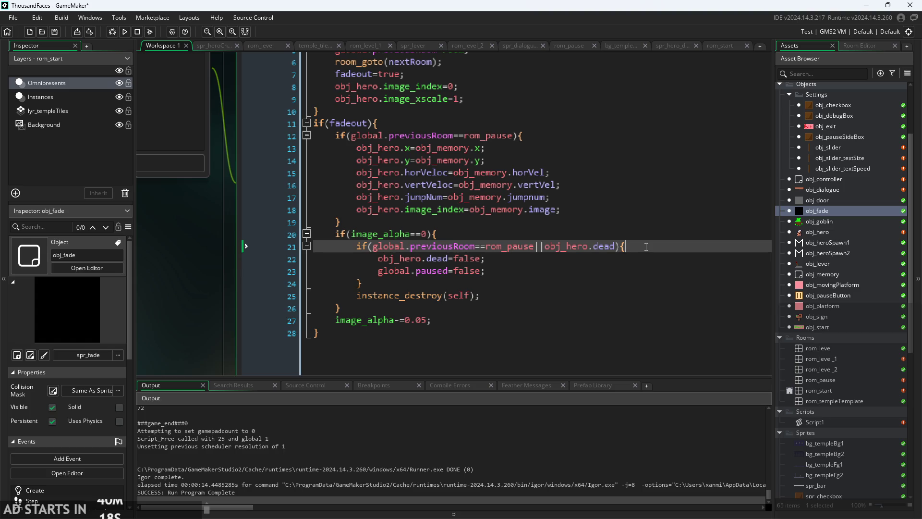
{"action": "key", "text": "Down"}
{"action": "key", "text": "Return"}
{"action": "type", "text": "playerHealth=5;"}
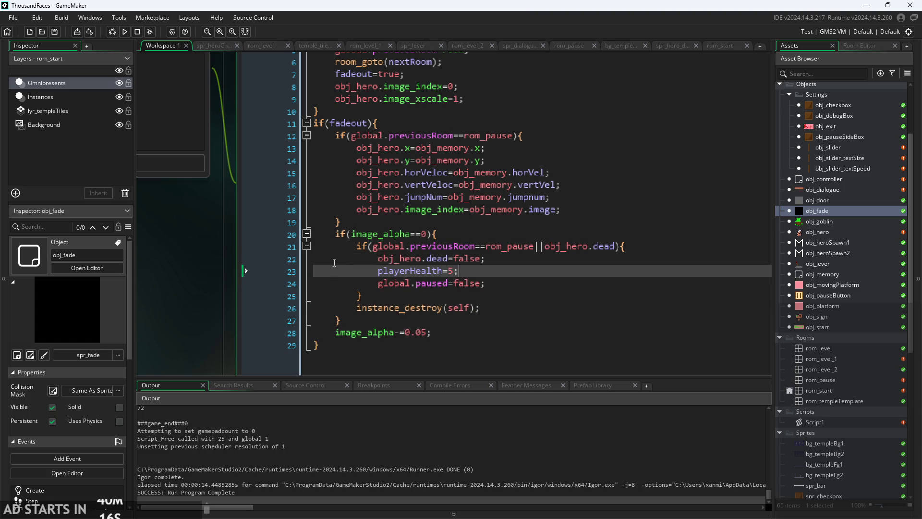
{"action": "type", "text": "obj_"}
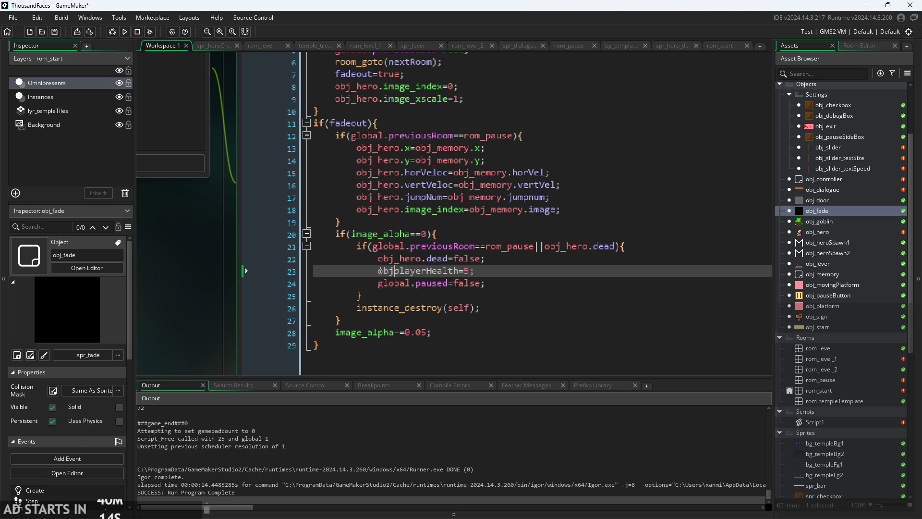
{"action": "type", "text": "hero."}
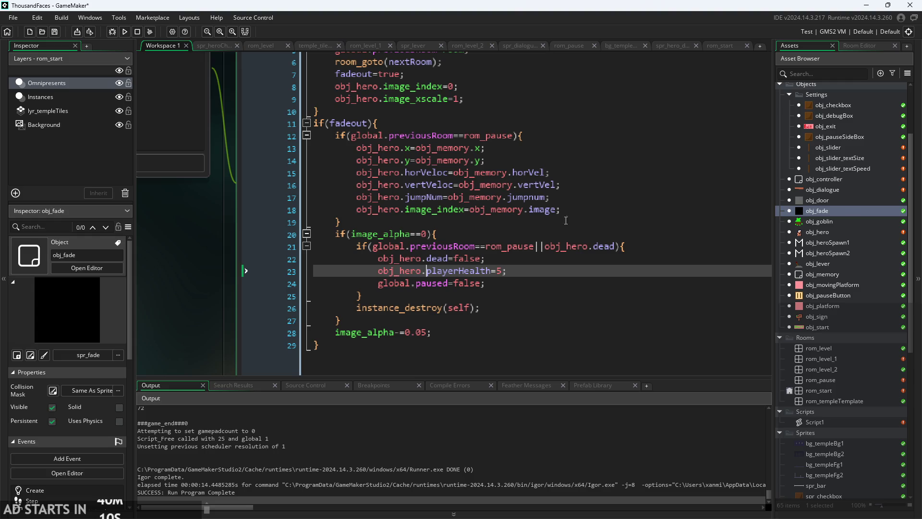
{"action": "scroll", "coordinate": [805, 231], "scroll_direction": "up", "scroll_amount": 1}
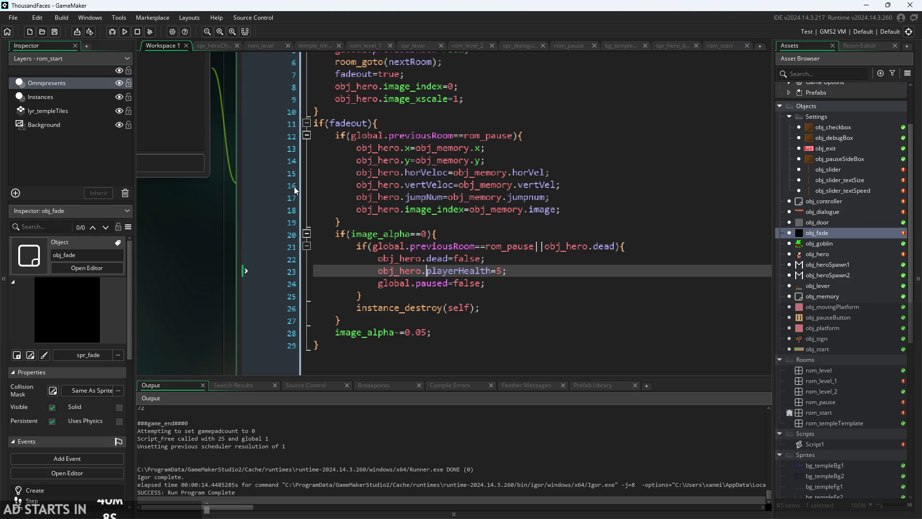
- Run the game, enter the castle level, then close it with Escape
{"action": "left_click", "coordinate": [125, 33]}
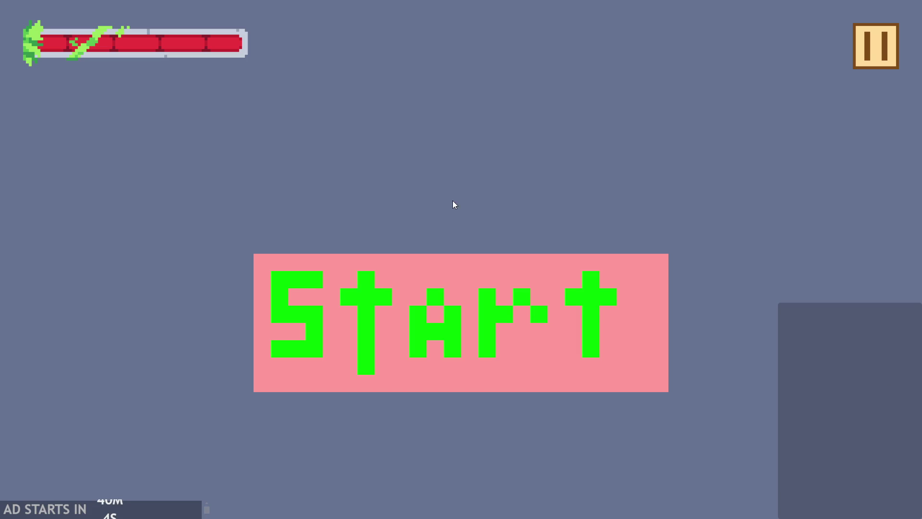
{"action": "left_click", "coordinate": [471, 288]}
{"action": "left_click", "coordinate": [439, 341]}
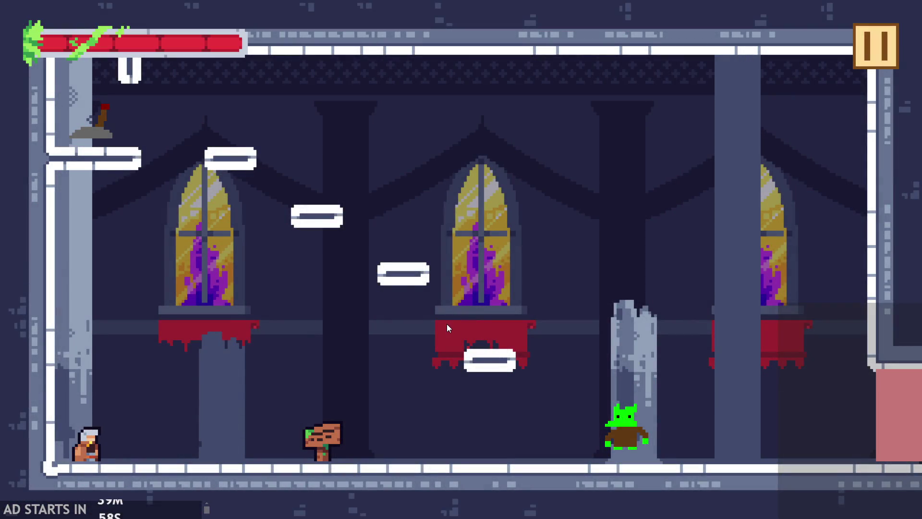
{"action": "key", "text": "Escape"}
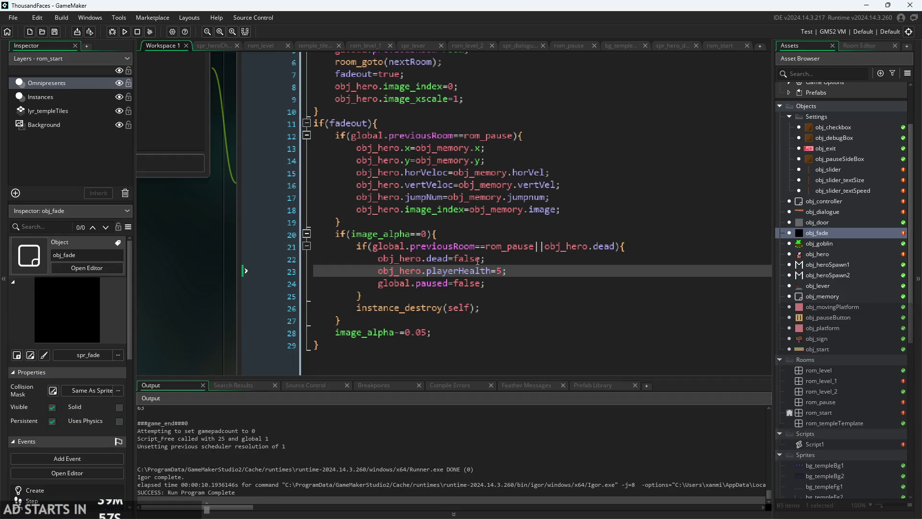
- Delete the obj_hero.playerHealth=5; line from obj_fade's fade-end block
{"action": "mouse_move", "coordinate": [508, 270]}
{"action": "left_mouse_down"}
{"action": "mouse_move", "coordinate": [415, 287]}
{"action": "mouse_move", "coordinate": [379, 273]}
{"action": "left_mouse_up"}
{"action": "key", "text": "ctrl+c"}
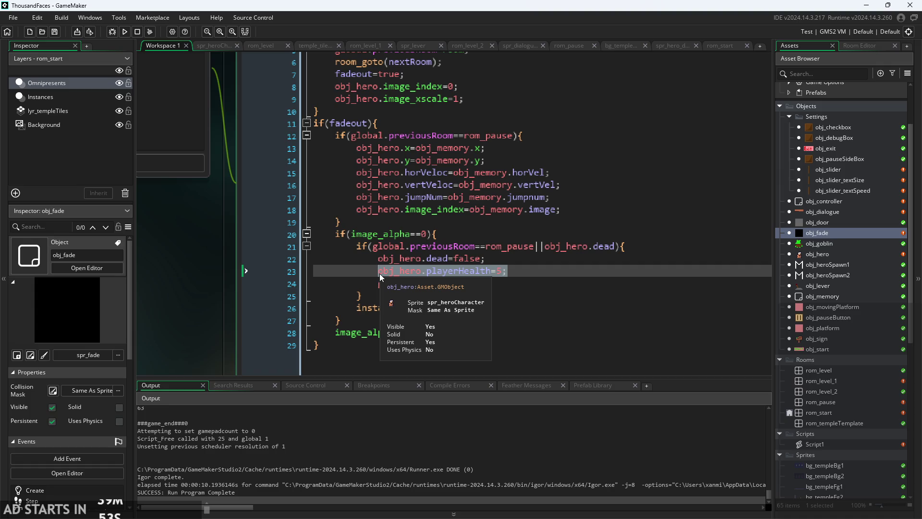
{"action": "key", "text": "Delete"}
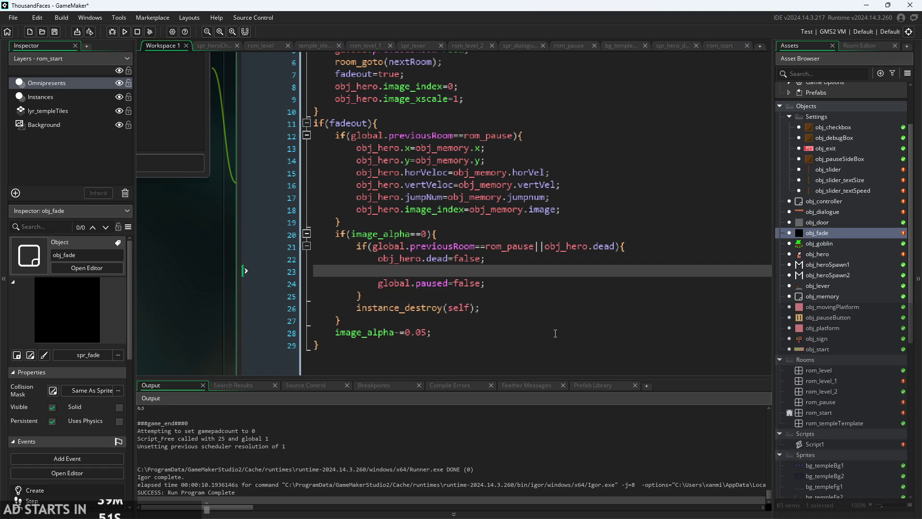
{"action": "key", "text": "BackSpace"}
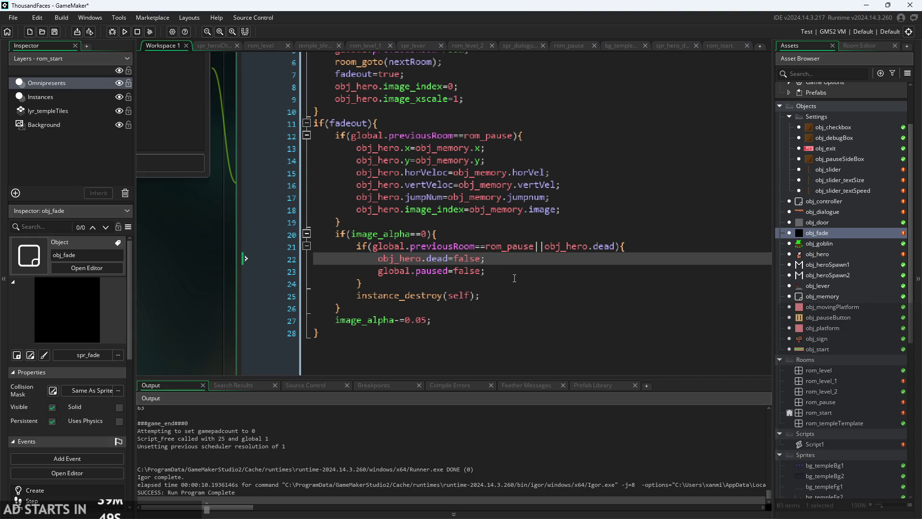
- Review the horVeloc, jumpNum and image_index restore lines in obj_fade's Step code
{"action": "left_click", "coordinate": [536, 244]}
{"action": "left_click", "coordinate": [597, 199]}
{"action": "left_click", "coordinate": [598, 204]}
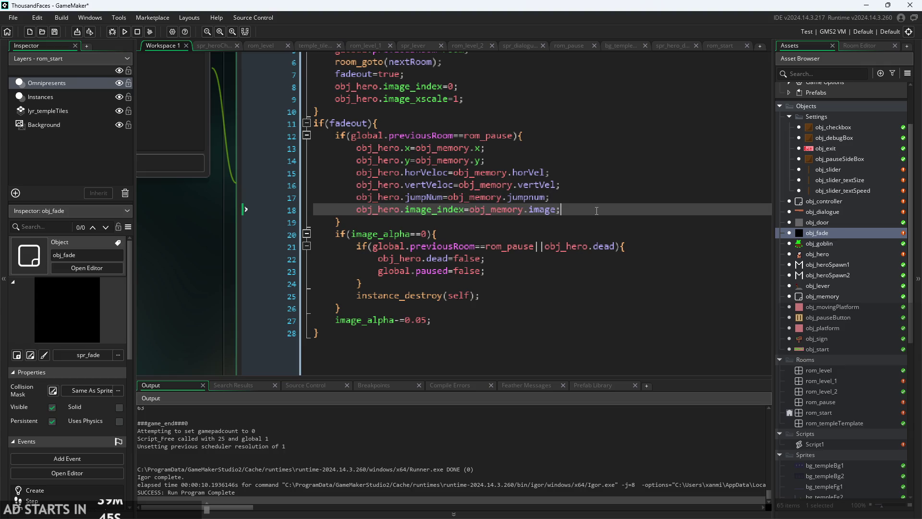
{"action": "scroll", "coordinate": [553, 241], "scroll_direction": "up", "scroll_amount": 1}
{"action": "scroll", "coordinate": [515, 274], "scroll_direction": "up", "scroll_amount": 1, "text": "ctrl"}
{"action": "scroll", "coordinate": [515, 274], "scroll_direction": "down", "scroll_amount": 1, "text": "ctrl"}
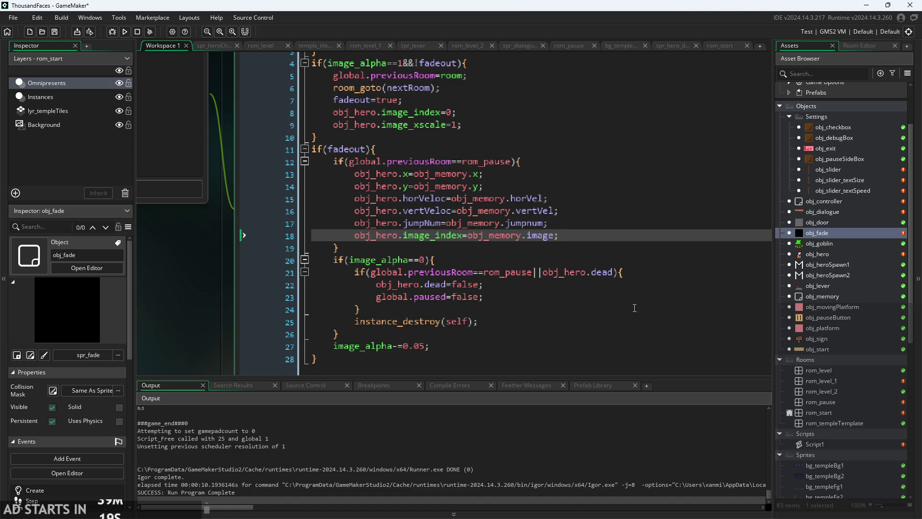
{"action": "left_click", "coordinate": [595, 249]}
{"action": "left_click", "coordinate": [592, 227]}
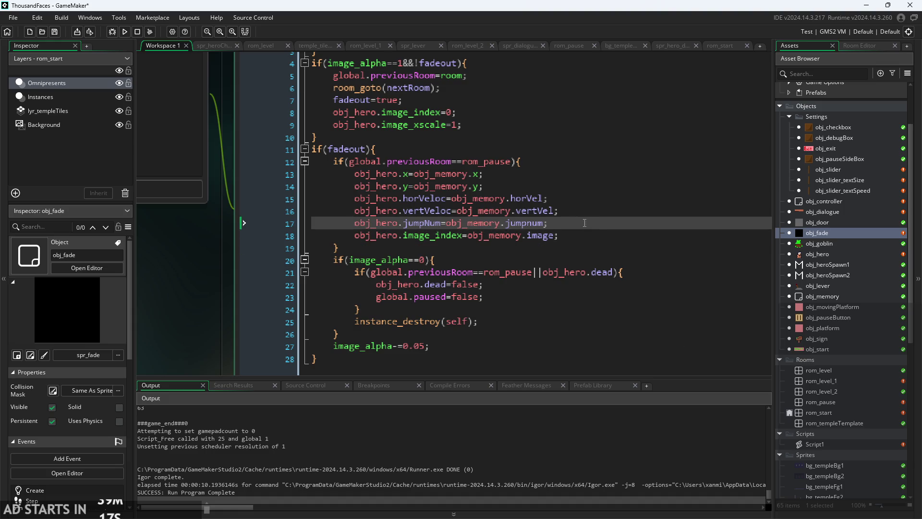
{"action": "left_click", "coordinate": [561, 197]}
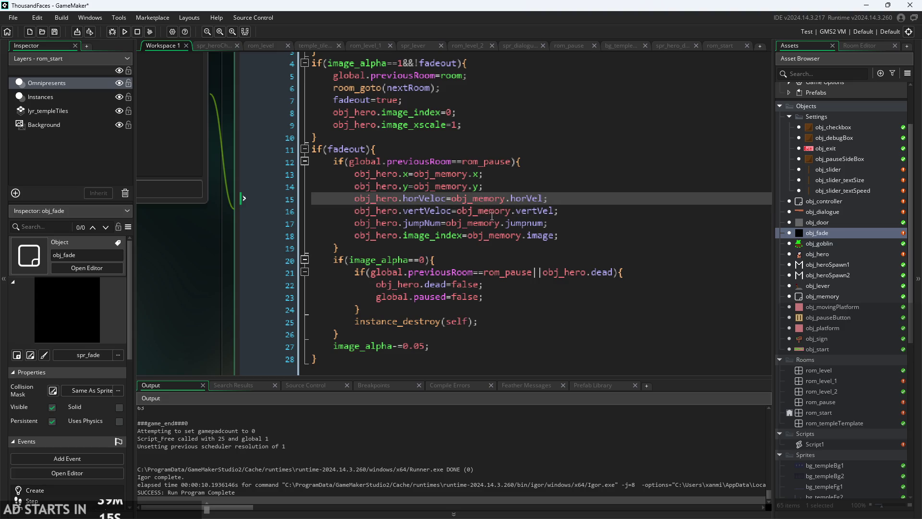
{"action": "left_click", "coordinate": [402, 199]}
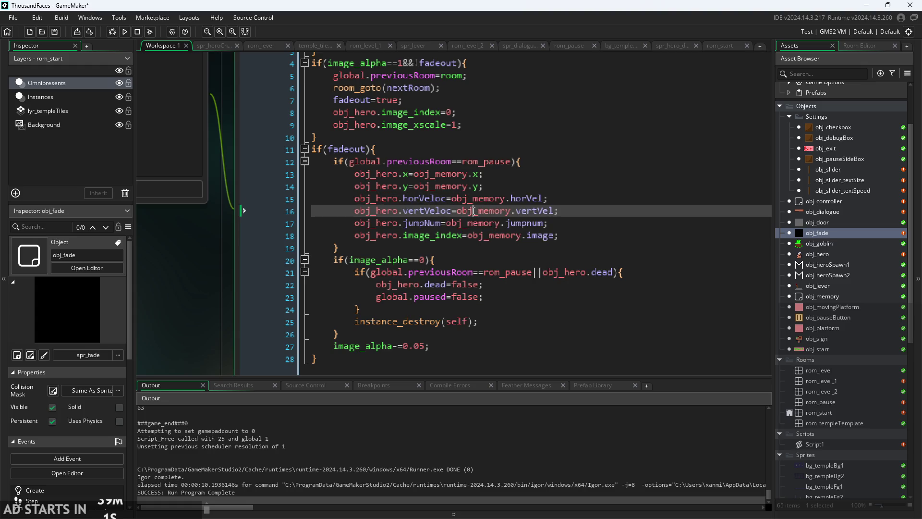
{"action": "left_click", "coordinate": [531, 200]}
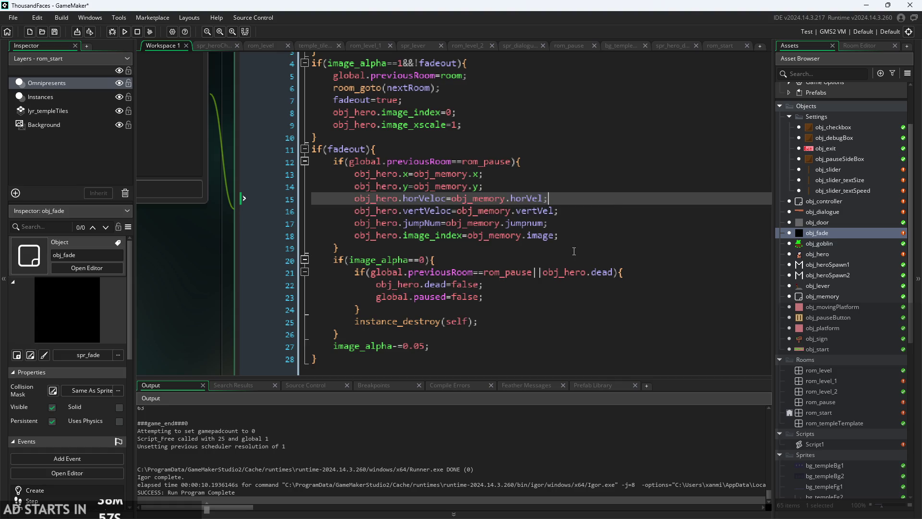
{"action": "scroll", "coordinate": [164, 308], "scroll_direction": "up", "scroll_amount": 2}
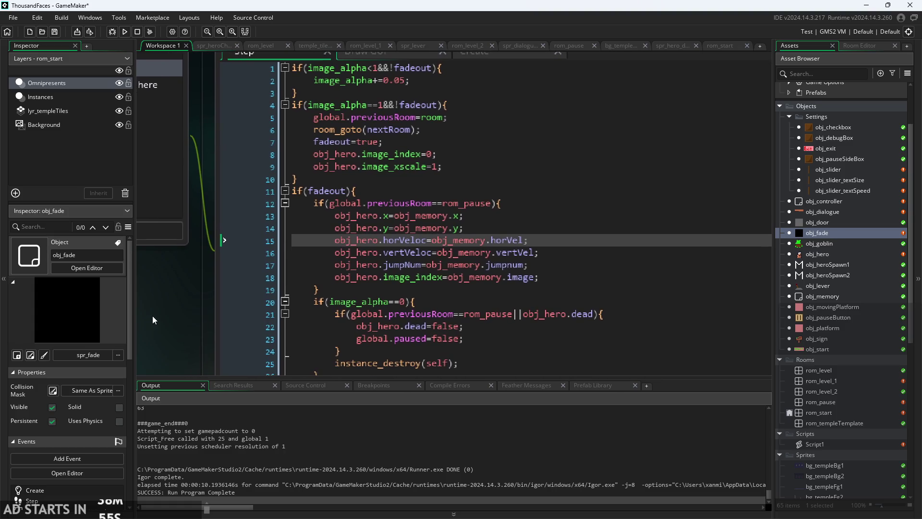
- Paste obj_hero.playerHealth=5; after fadeout=true;, save, and relaunch into the castle level
{"action": "scroll", "coordinate": [411, 195], "scroll_direction": "up", "scroll_amount": 2}
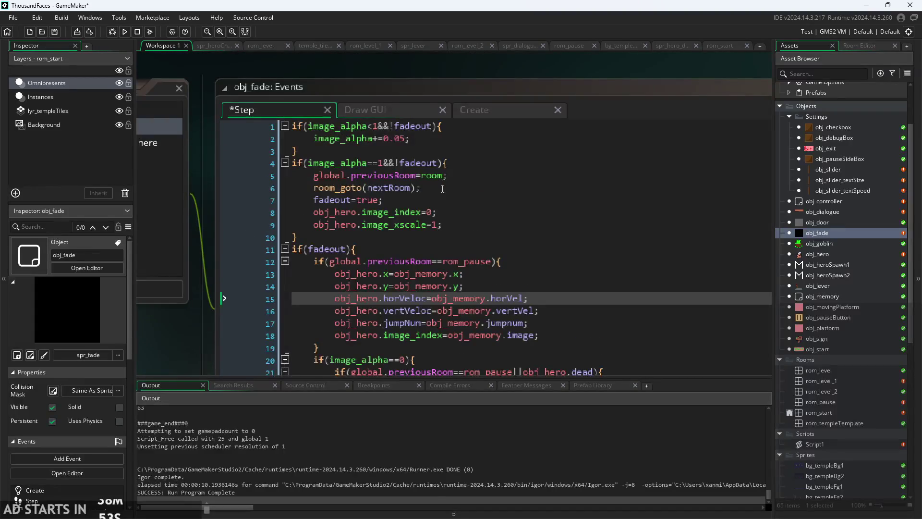
{"action": "left_click", "coordinate": [448, 186]}
{"action": "left_click", "coordinate": [449, 200]}
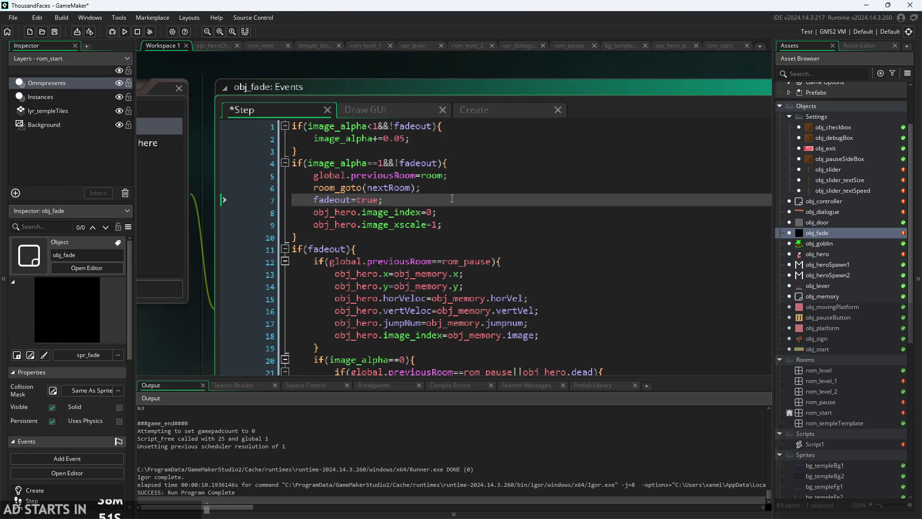
{"action": "key", "text": "Return"}
{"action": "key", "text": "ctrl+v"}
{"action": "key", "text": "ctrl+s"}
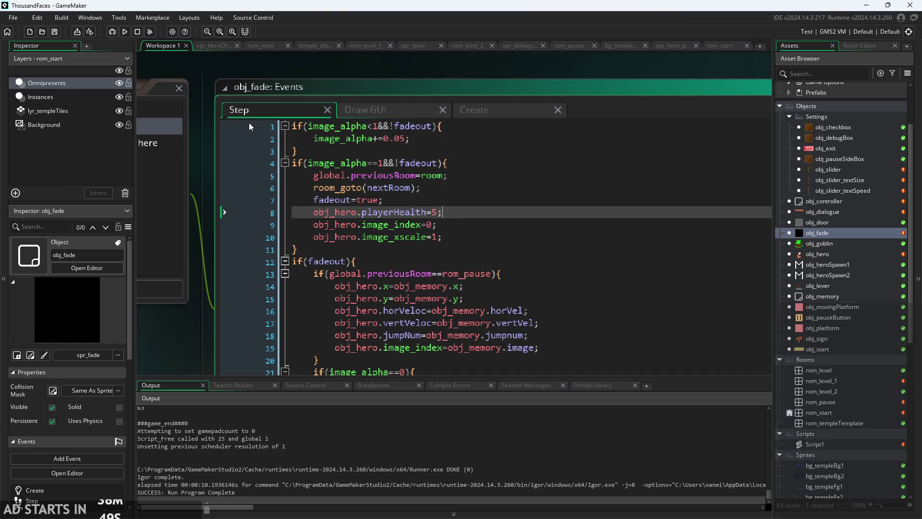
{"action": "left_click", "coordinate": [124, 32]}
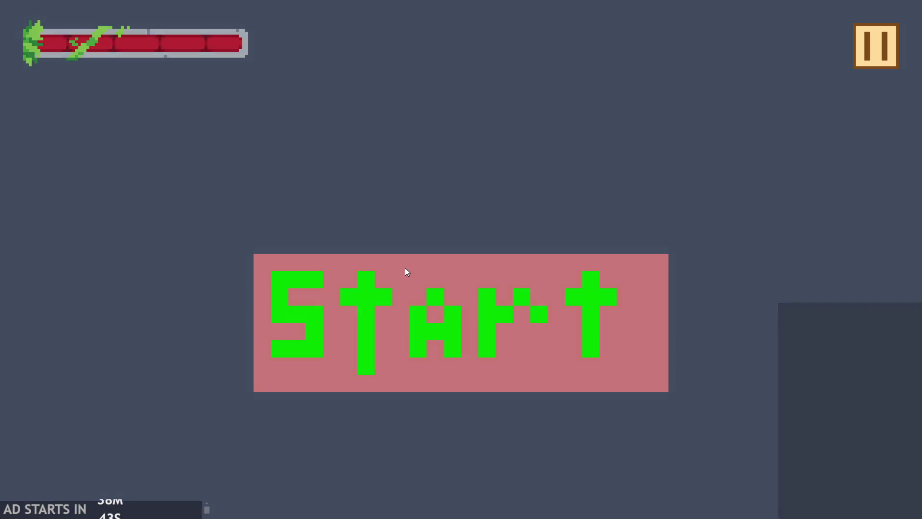
{"action": "left_click", "coordinate": [405, 267]}
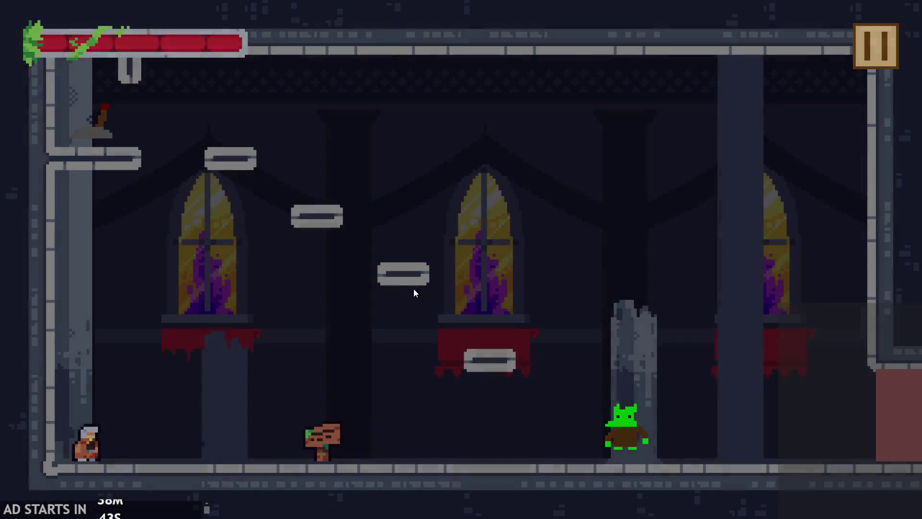
- Run into the goblin and confirm the hero respawns with full health
{"action": "key", "text": "Right"}
{"action": "key", "text": "space"}
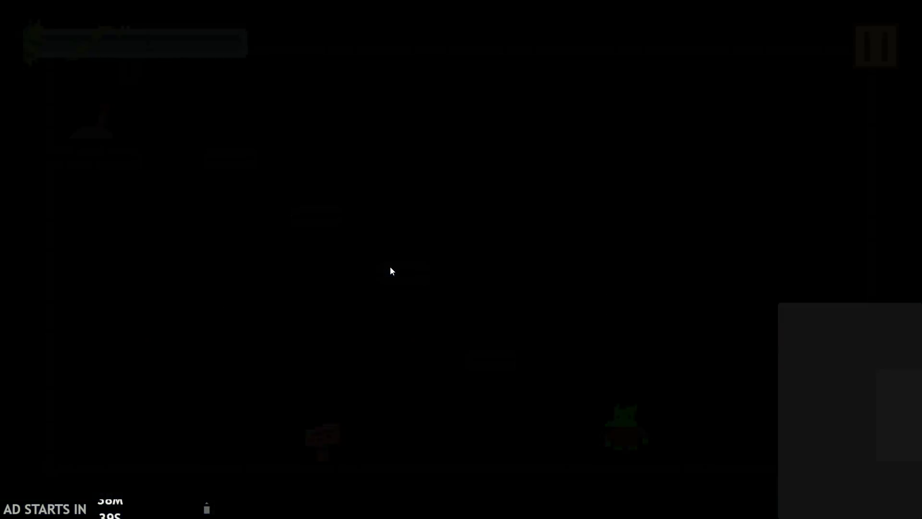
{"action": "key", "text": "Right"}
{"action": "key", "text": "space"}
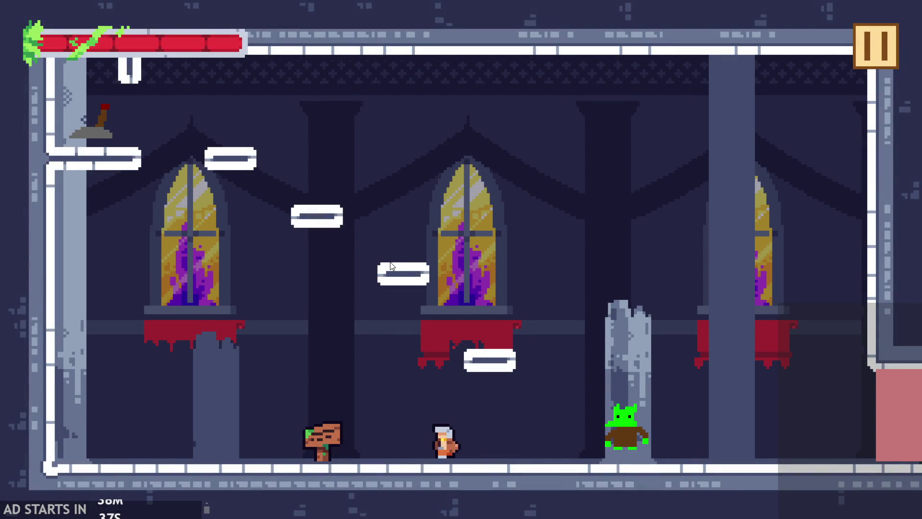
{"action": "key", "text": "space"}
{"action": "key", "text": "Left"}
{"action": "key", "text": "space"}
{"action": "key", "text": "Right"}
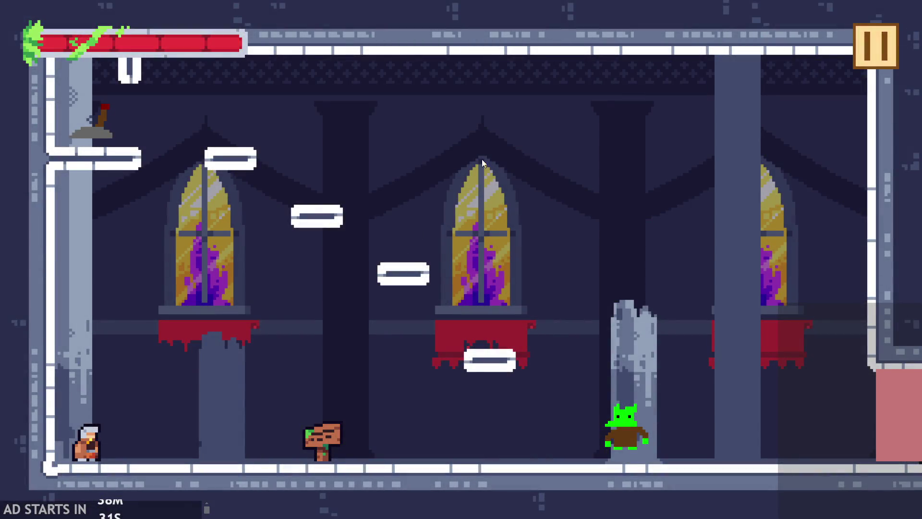
{"action": "key", "text": "Right"}
{"action": "key", "text": "Right"}
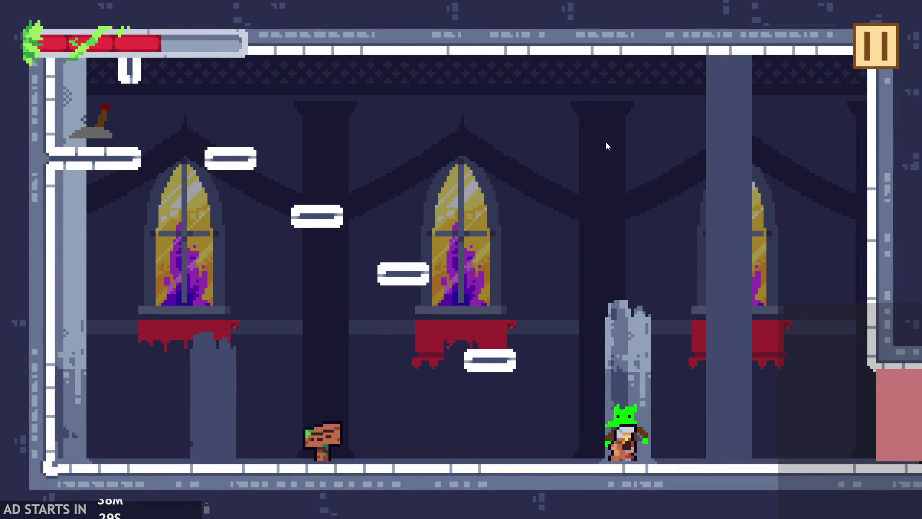
- Pause and resume with Escape, then exit the game to obj_fade's previousRoom line
{"action": "left_click", "coordinate": [861, 28]}
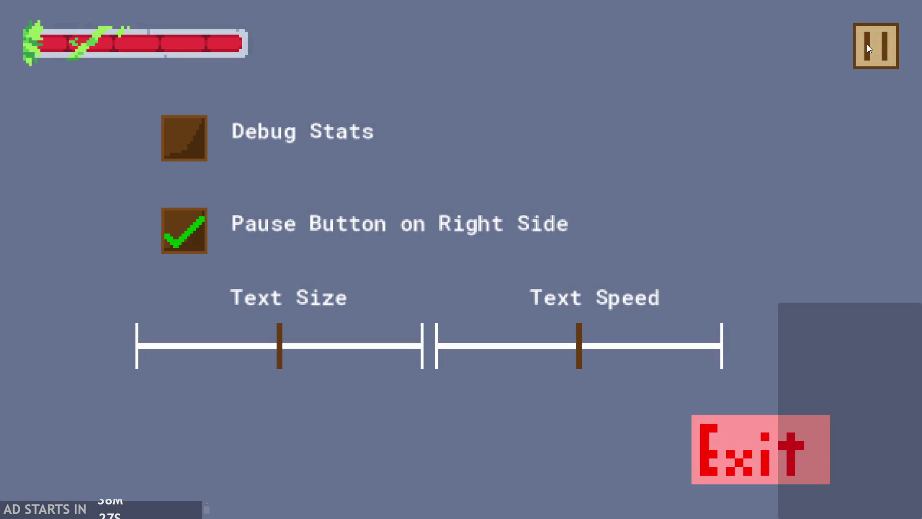
{"action": "key", "text": "Escape"}
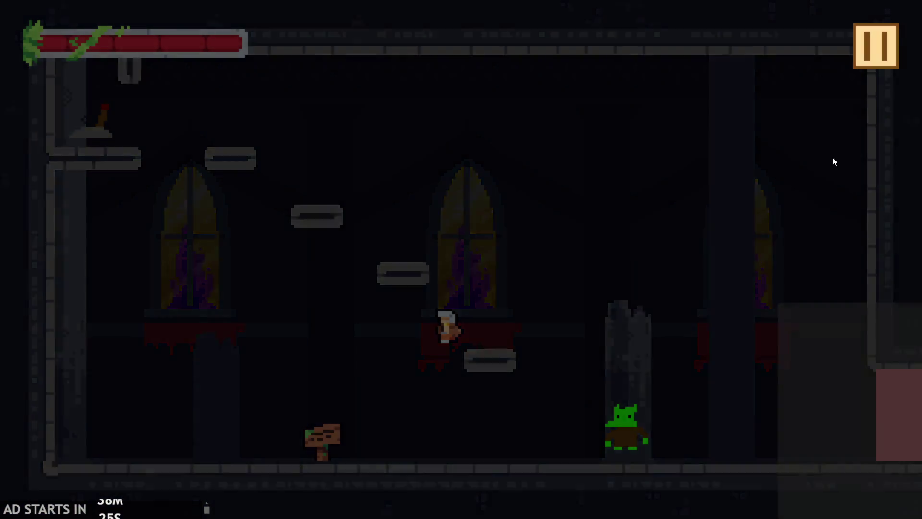
{"action": "left_click", "coordinate": [776, 423]}
{"action": "left_click", "coordinate": [452, 177]}
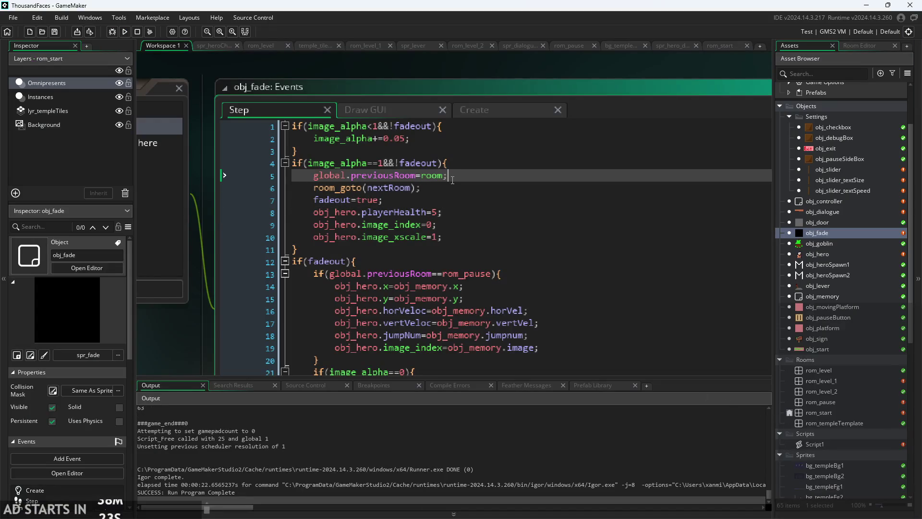
- Check obj_fade's fade-out condition and image_xscale reset lines, then run the game
{"action": "left_click", "coordinate": [435, 187]}
{"action": "left_click", "coordinate": [433, 212]}
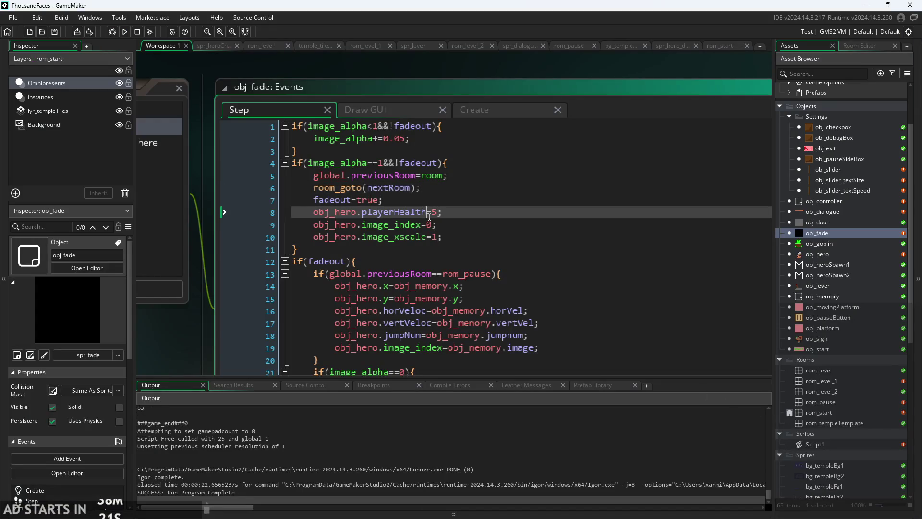
{"action": "left_click", "coordinate": [439, 202]}
{"action": "left_click", "coordinate": [469, 162]}
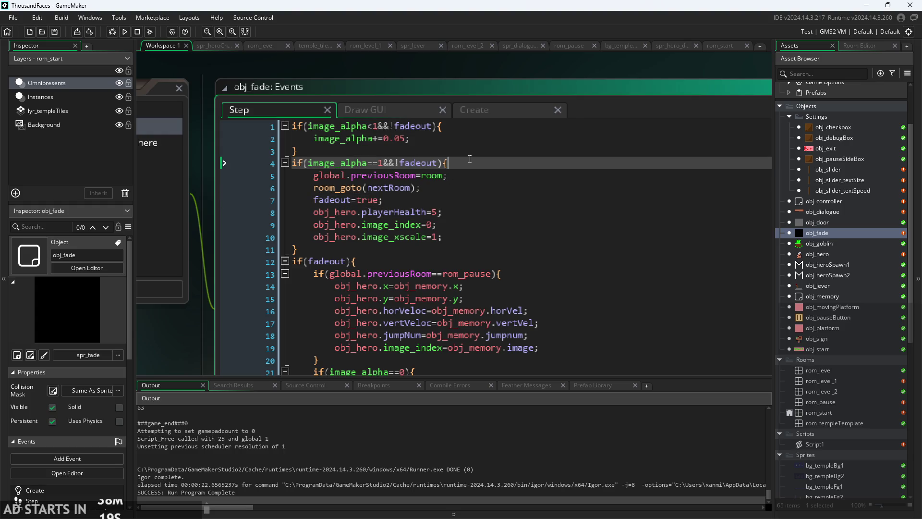
{"action": "key", "text": "Down"}
{"action": "key", "text": "Down"}
{"action": "key", "text": "Down"}
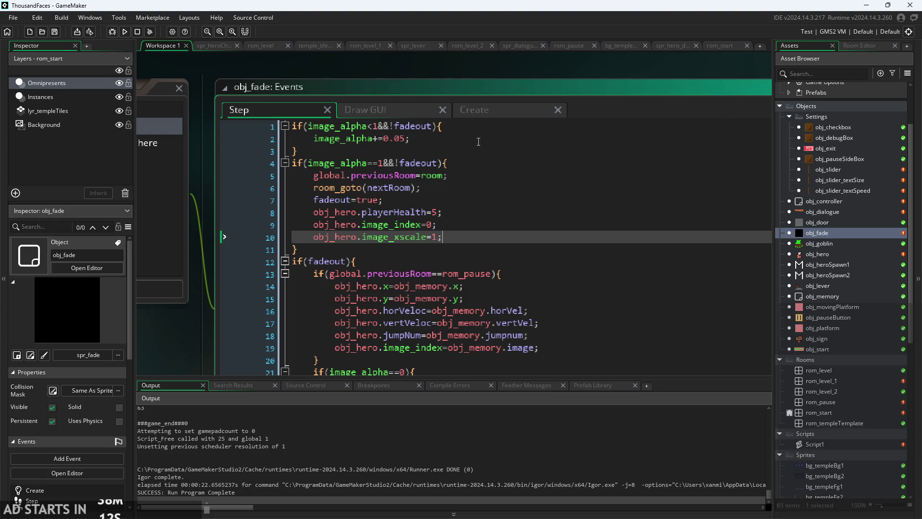
{"action": "left_click", "coordinate": [113, 31]}
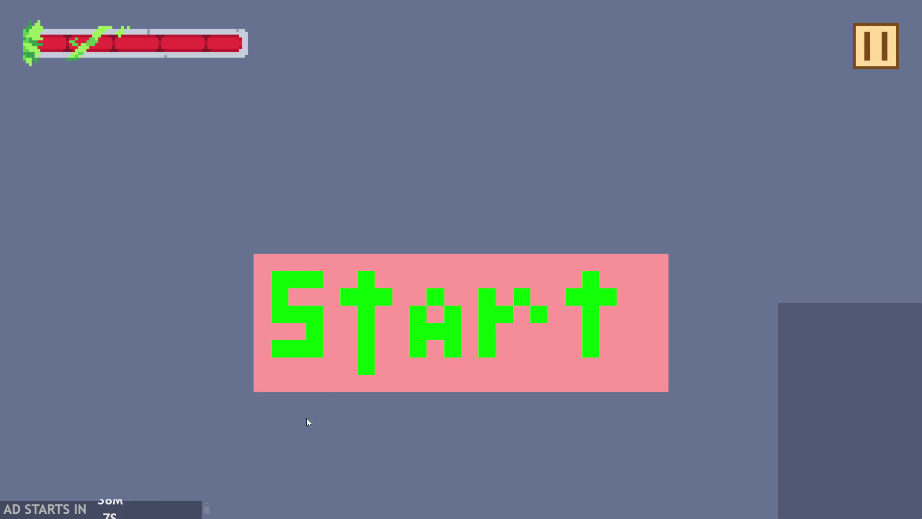
- Pause and resume the castle level several times with the pause button, then end the run
{"action": "left_click", "coordinate": [343, 390]}
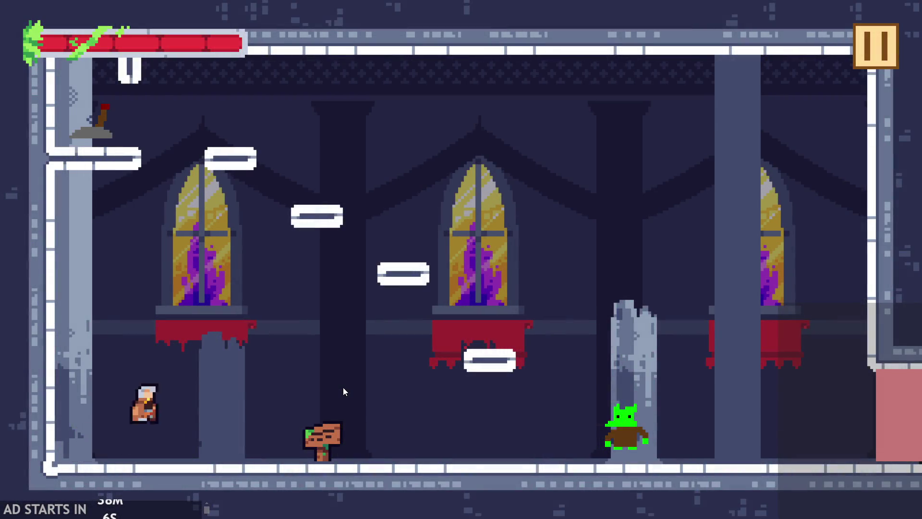
{"action": "left_click", "coordinate": [868, 38]}
{"action": "left_click", "coordinate": [877, 56]}
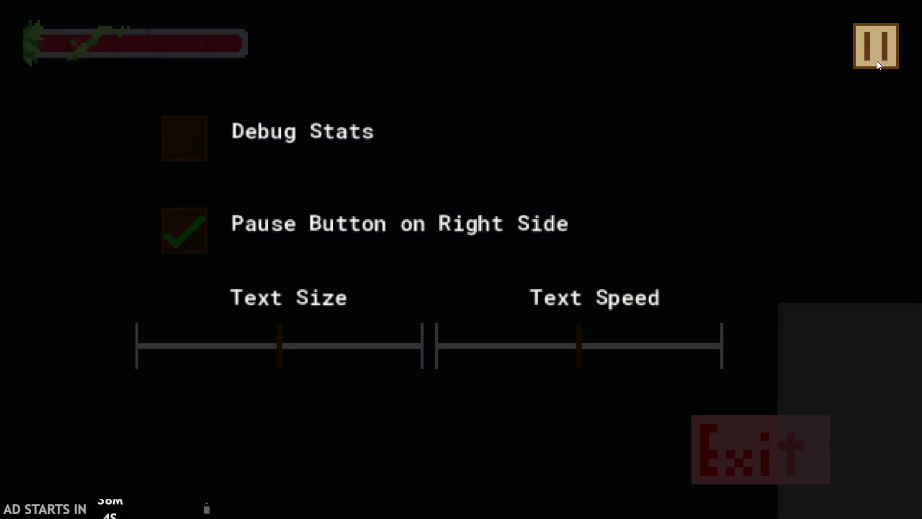
{"action": "left_click", "coordinate": [885, 67]}
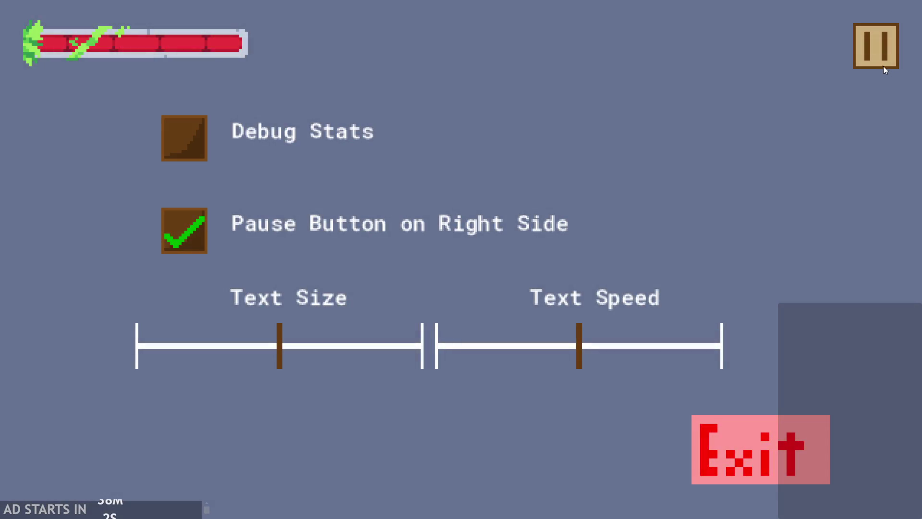
{"action": "left_click", "coordinate": [883, 65]}
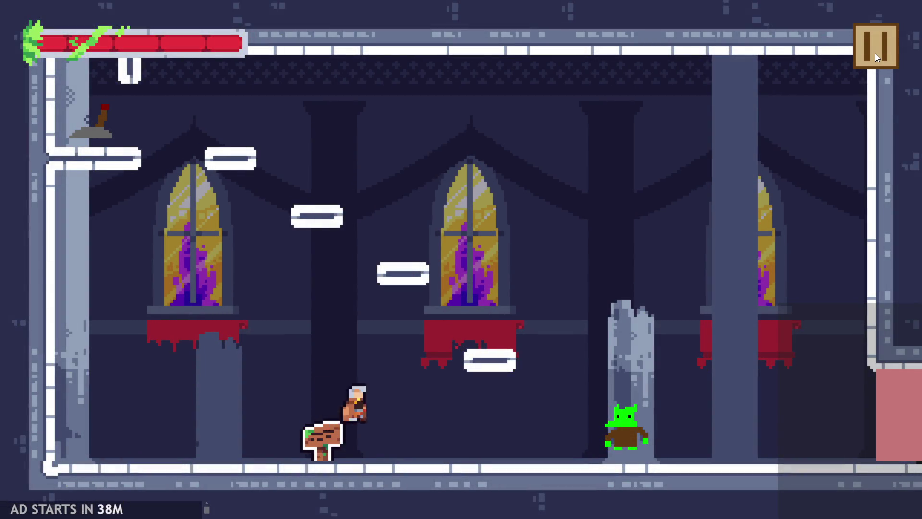
{"action": "left_click", "coordinate": [875, 55]}
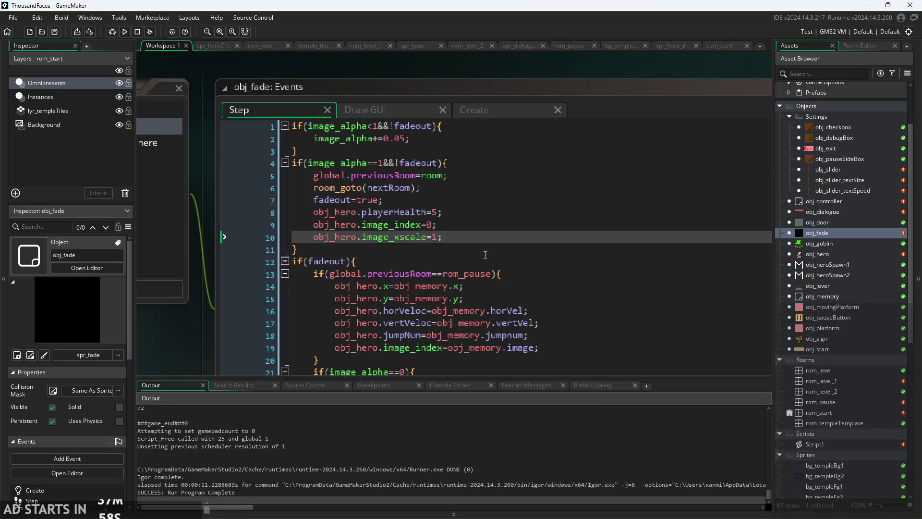
- Open obj_memory's Step event code
{"action": "left_click", "coordinate": [484, 216]}
{"action": "left_click", "coordinate": [478, 226]}
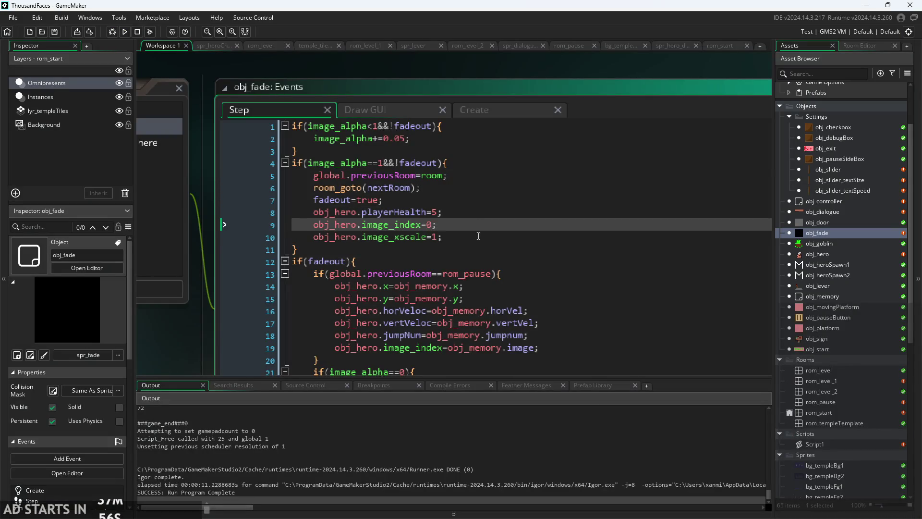
{"action": "left_click", "coordinate": [472, 235]}
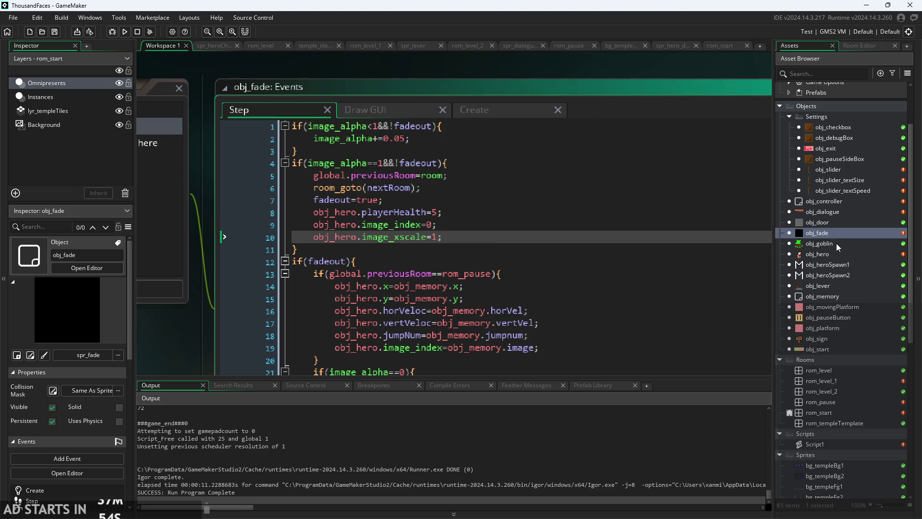
{"action": "double_click", "coordinate": [836, 295]}
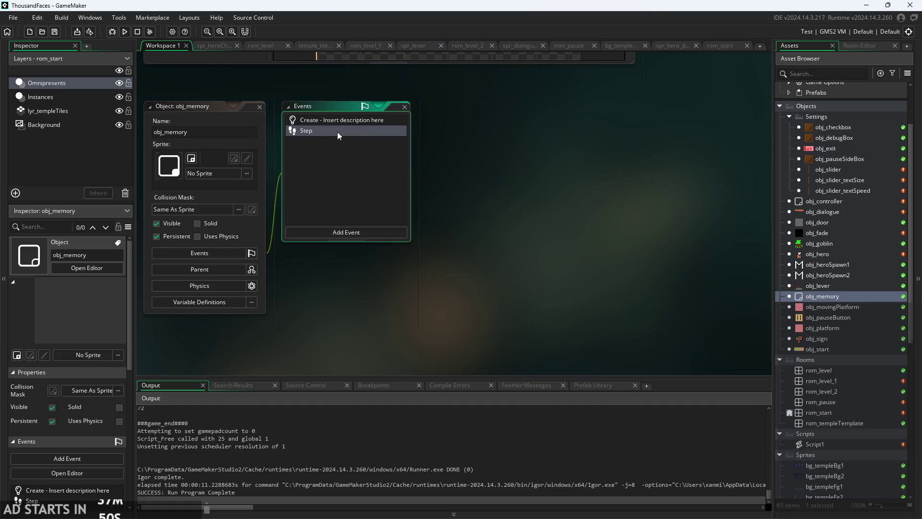
{"action": "double_click", "coordinate": [337, 132]}
{"action": "double_click", "coordinate": [364, 120]}
{"action": "double_click", "coordinate": [359, 130]}
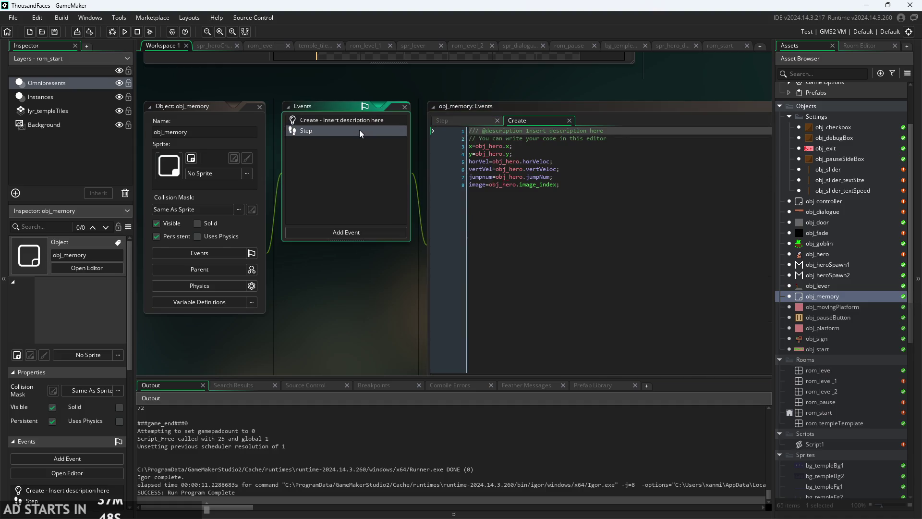
- Add scale=obj_hero.image_xscale on a new line after line 7 of the Step event
{"action": "scroll", "coordinate": [268, 318], "scroll_direction": "up", "scroll_amount": 2}
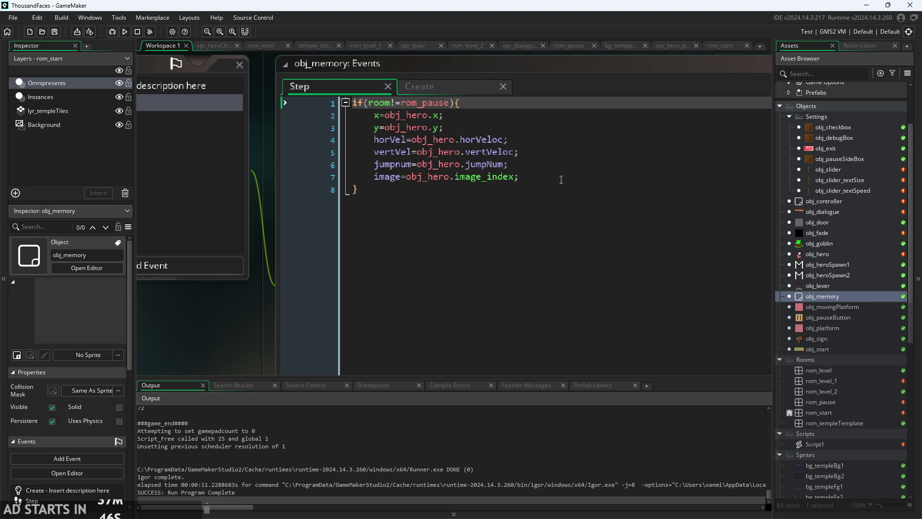
{"action": "left_click", "coordinate": [549, 181]}
{"action": "key", "text": "Return"}
{"action": "type", "text": "scale"}
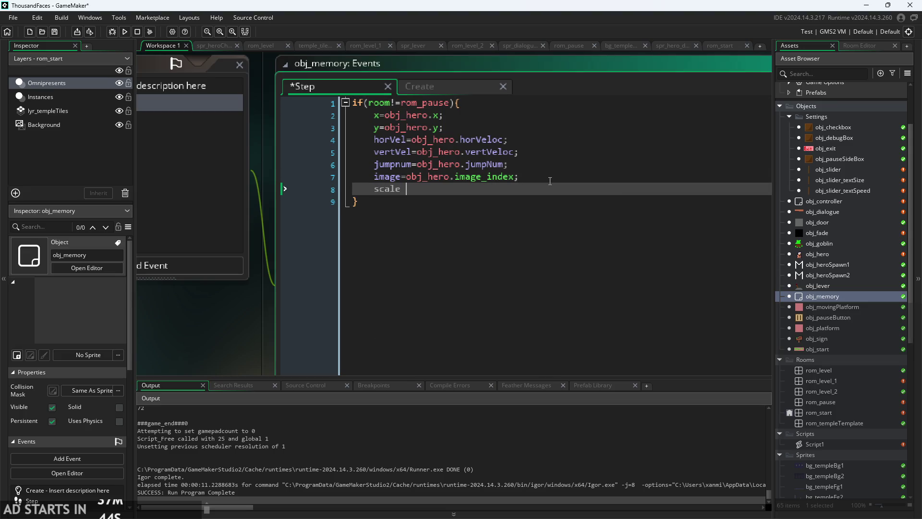
{"action": "key", "text": "BackSpace"}
{"action": "type", "text": "=ob"}
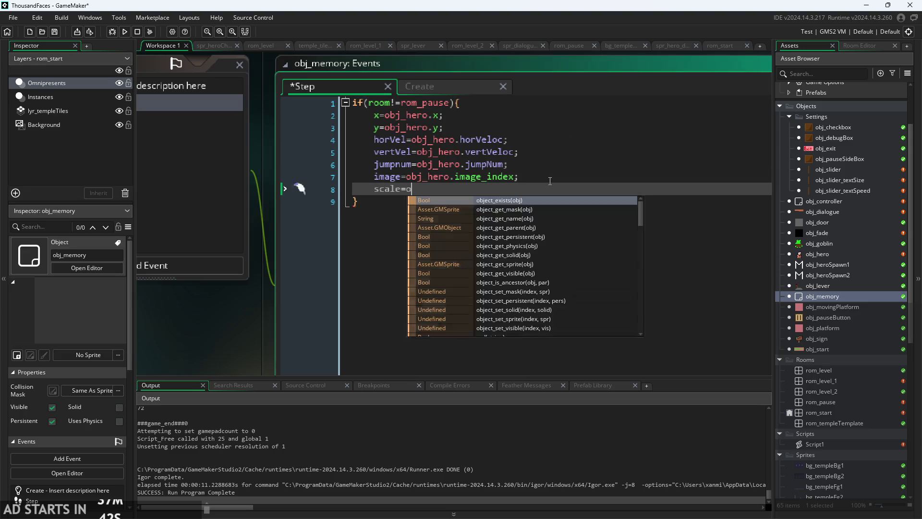
{"action": "type", "text": "j_h"}
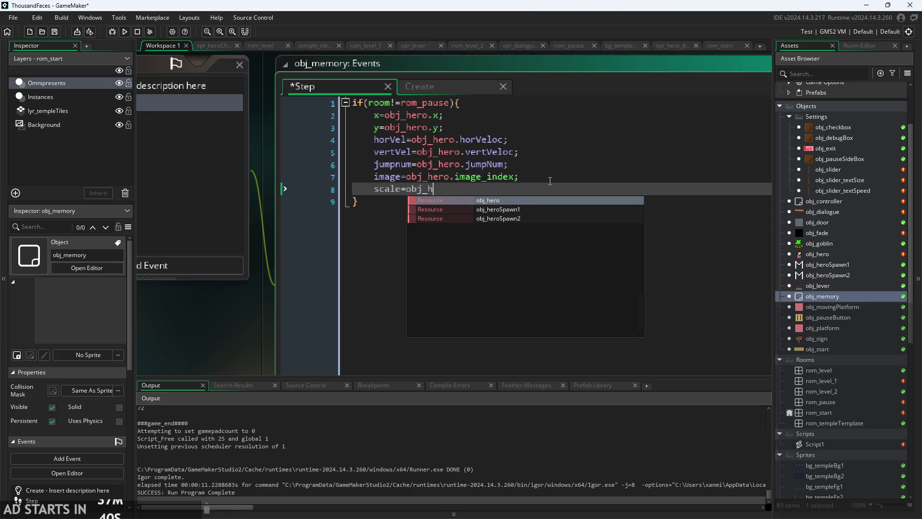
{"action": "type", "text": "ero.image_xs"}
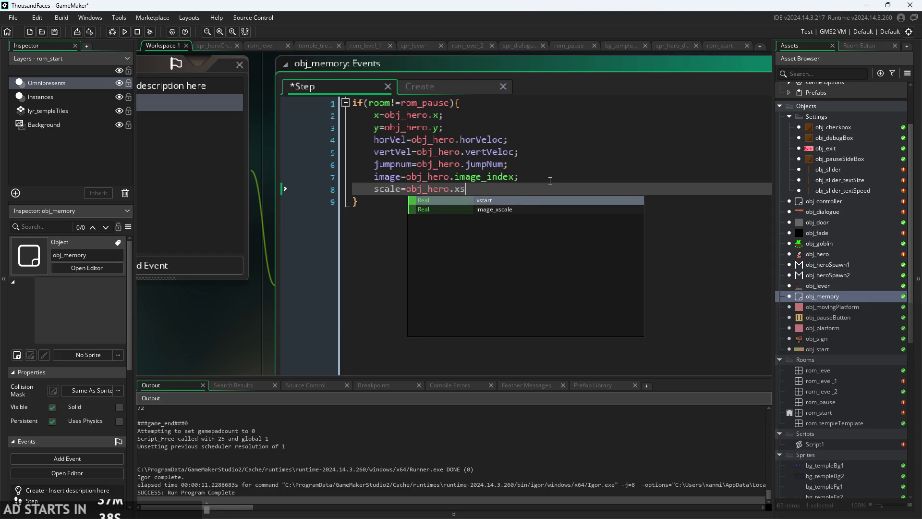
{"action": "type", "text": "c"}
{"action": "key", "text": "Return"}
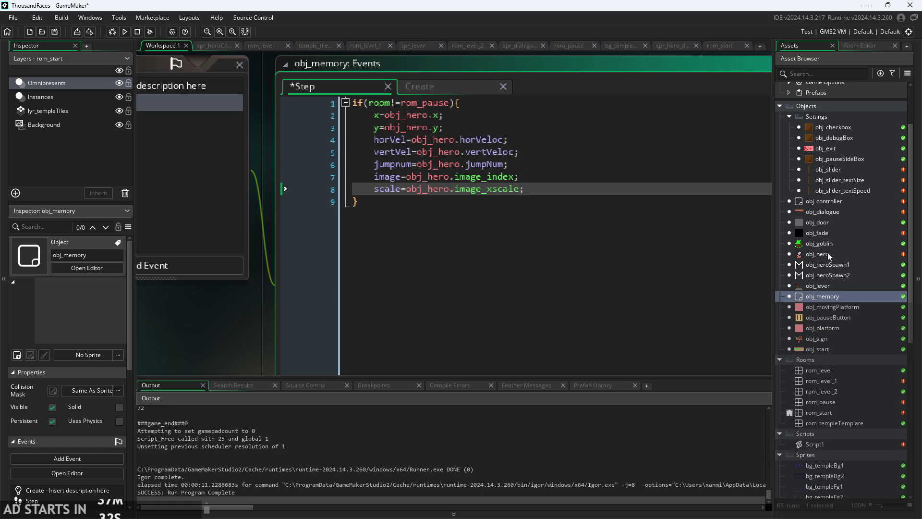
- Copy the scale line into obj_memory's Create event
{"action": "left_click_drag", "start_coordinate": [524, 189], "coordinate": [376, 189]}
{"action": "key", "text": "ctrl+c"}
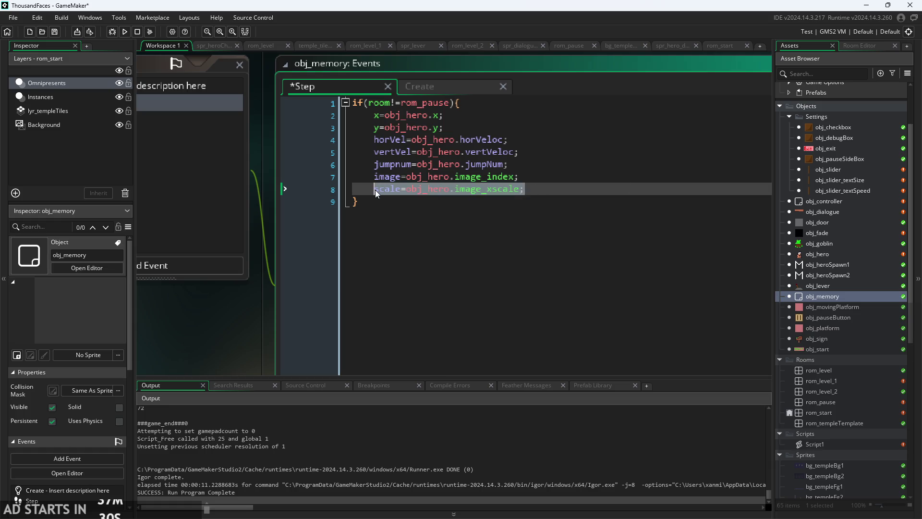
{"action": "left_click", "coordinate": [439, 85]}
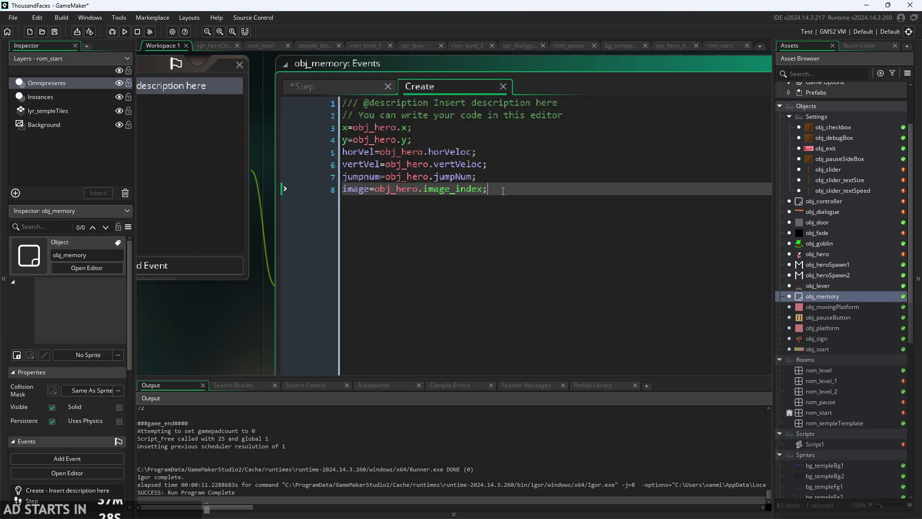
{"action": "key", "text": "Return"}
{"action": "key", "text": "ctrl+v"}
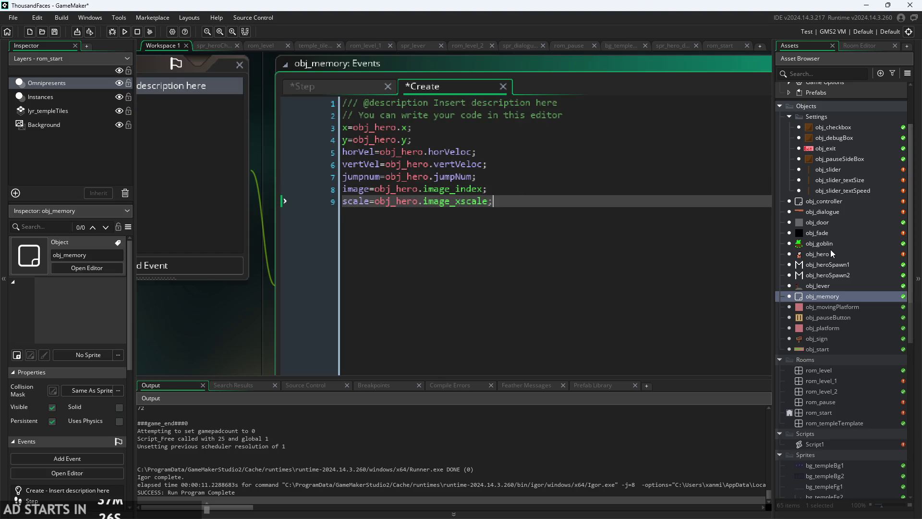
{"action": "double_click", "coordinate": [828, 235]}
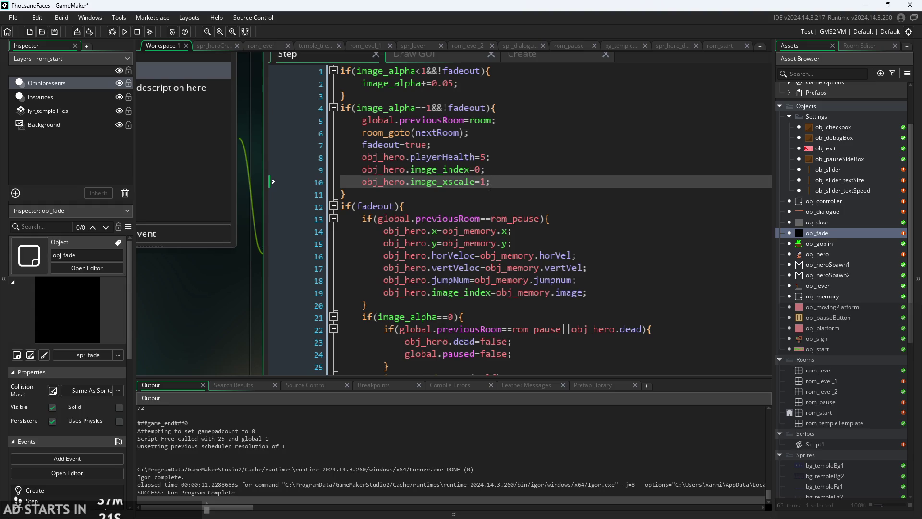
- Delete the line on fade-out that resets the hero's image_xscale to 1
{"action": "left_click", "coordinate": [516, 248]}
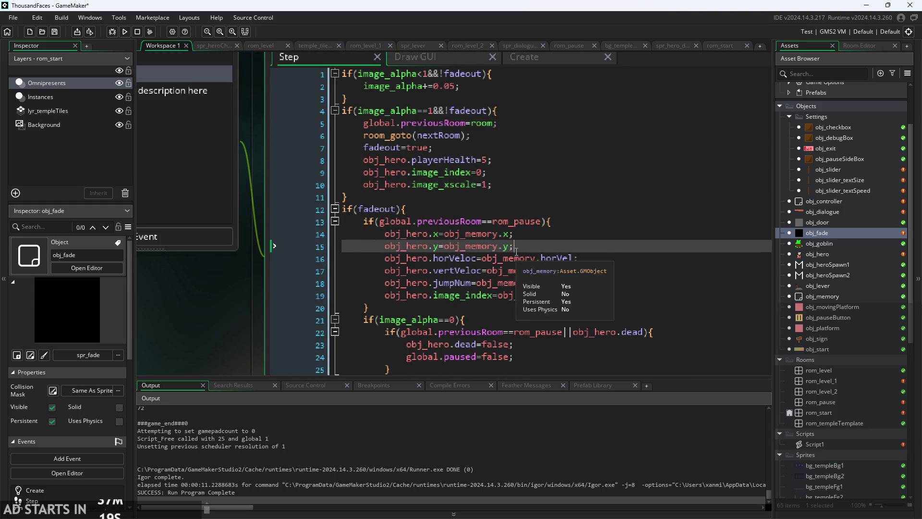
{"action": "left_click", "coordinate": [511, 248]}
{"action": "left_click", "coordinate": [484, 184]}
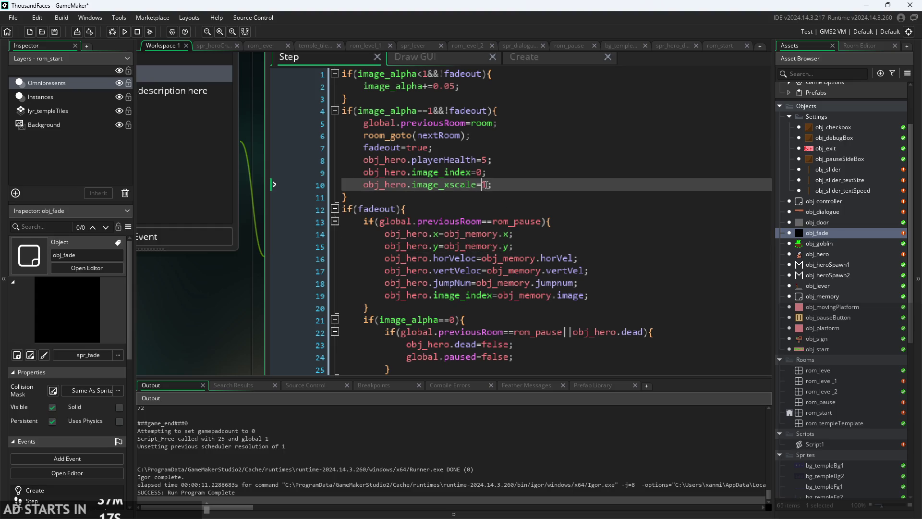
{"action": "left_click_drag", "start_coordinate": [493, 185], "coordinate": [335, 181]}
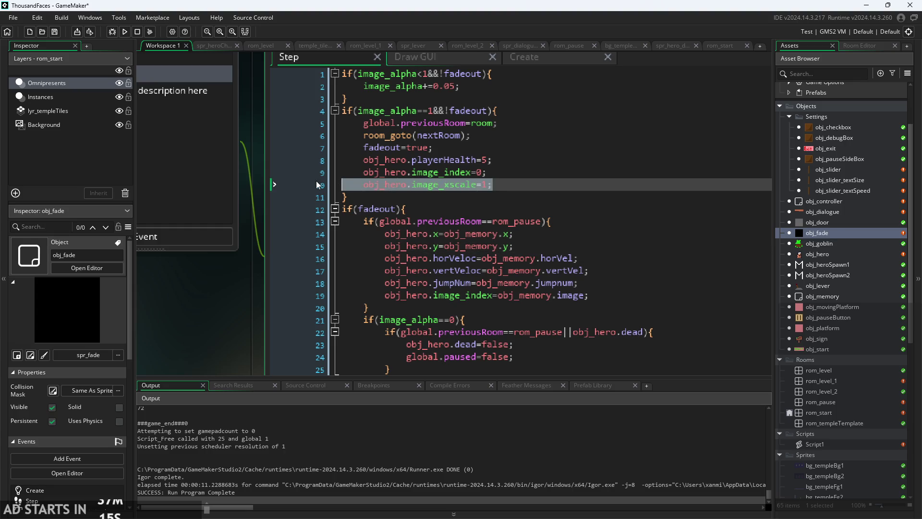
{"action": "key", "text": "BackSpace"}
{"action": "key", "text": "BackSpace"}
- Add obj_hero.image_xscale=obj_memory.scale after the image_index restore line and save
{"action": "left_click", "coordinate": [623, 281]}
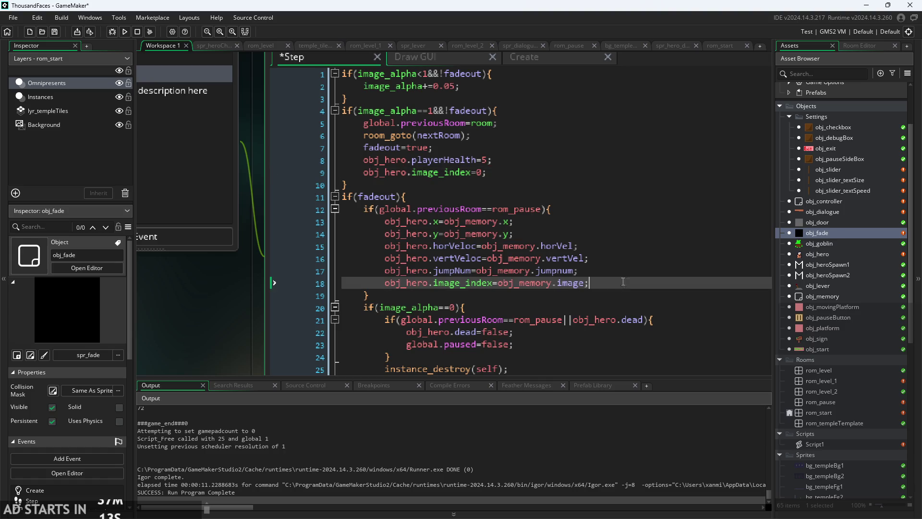
{"action": "key", "text": "Return"}
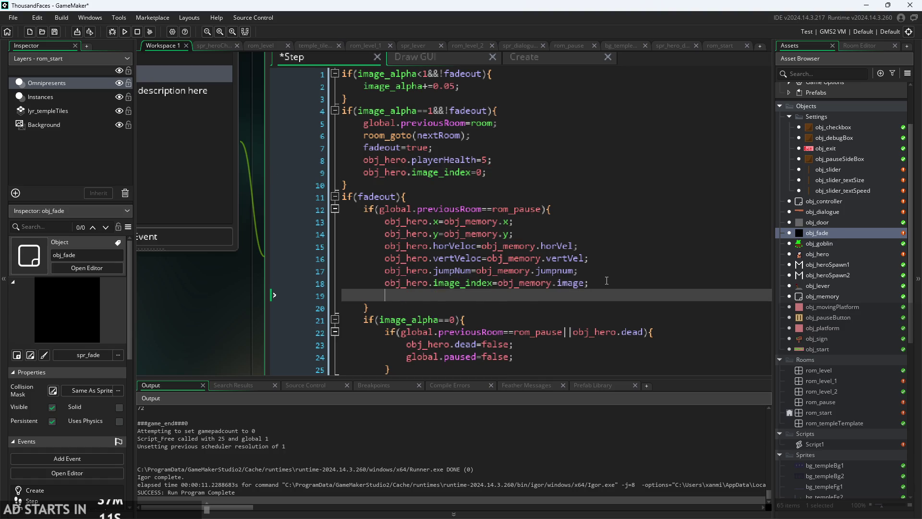
{"action": "type", "text": "scale=obj_hero.image_xscale;"}
{"action": "key", "text": "Left"}
{"action": "key", "text": "Left"}
{"action": "key", "text": "Left"}
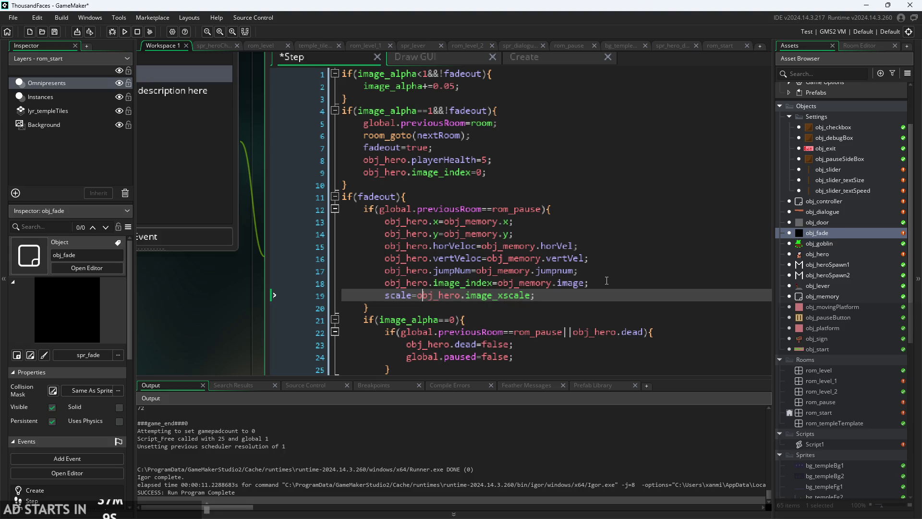
{"action": "key", "text": "BackSpace"}
{"action": "key", "text": "BackSpace"}
{"action": "key", "text": "BackSpace"}
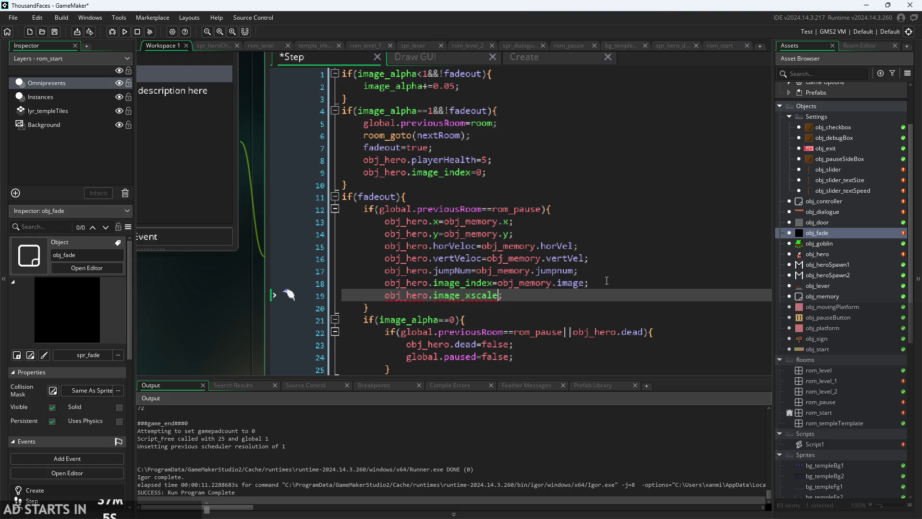
{"action": "type", "text": "=obj_meme"}
{"action": "key", "text": "BackSpace"}
{"action": "type", "text": "ory"}
{"action": "type", "text": ".scale"}
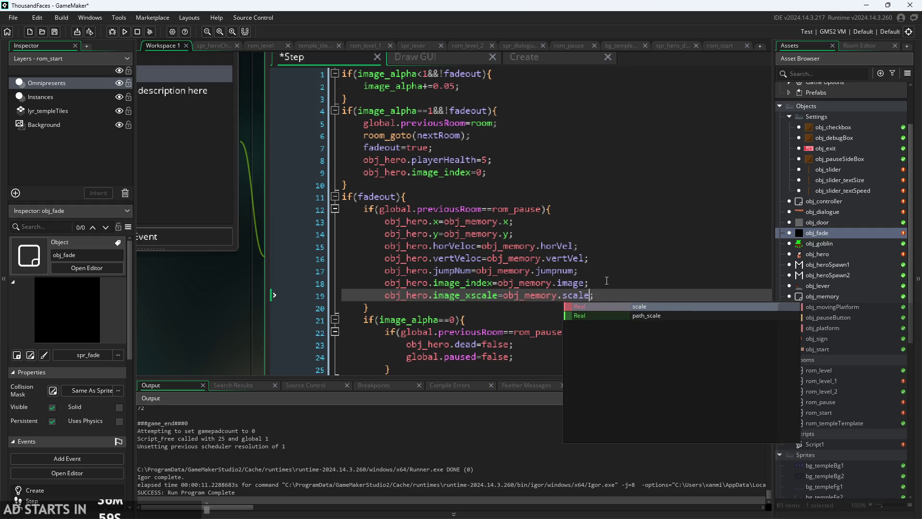
{"action": "key", "text": "Escape"}
{"action": "left_click", "coordinate": [634, 276]}
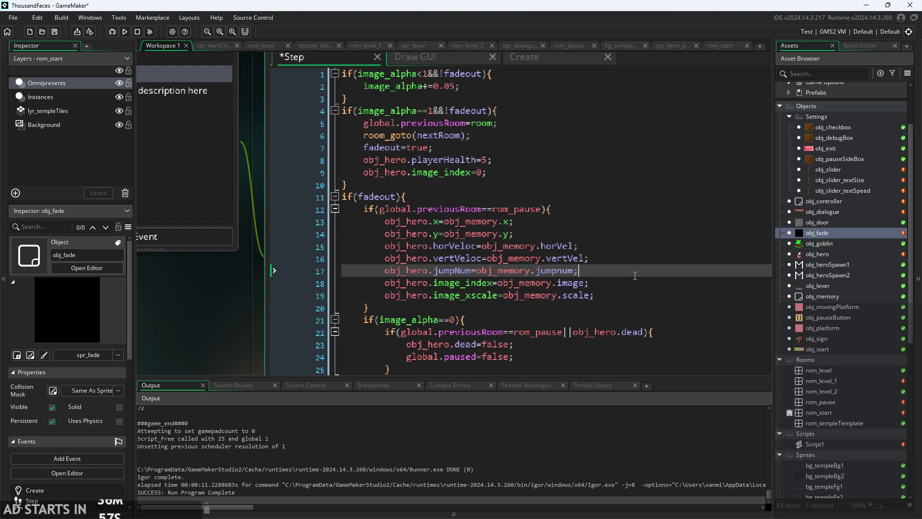
{"action": "left_click", "coordinate": [535, 160]}
{"action": "key", "text": "ctrl+s"}
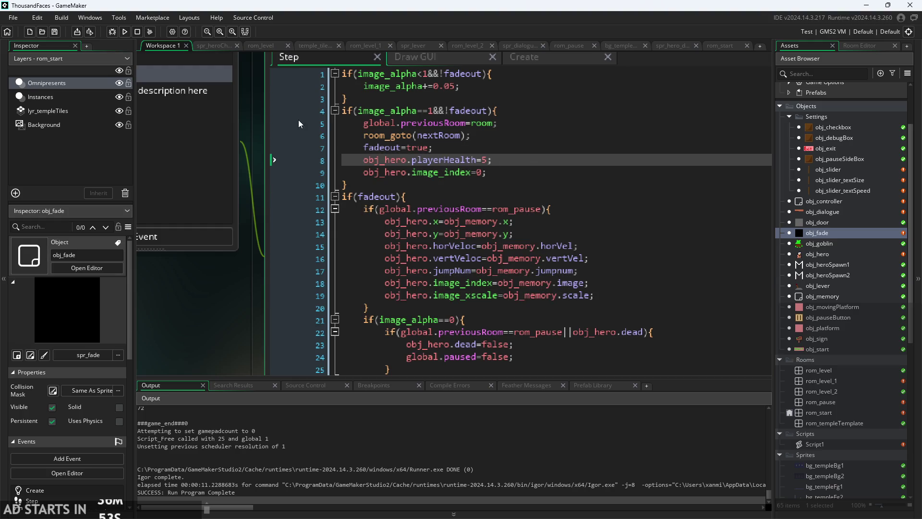
- Run and start the game, then pause and resume once while the knight is mid-jump
{"action": "left_click", "coordinate": [126, 31]}
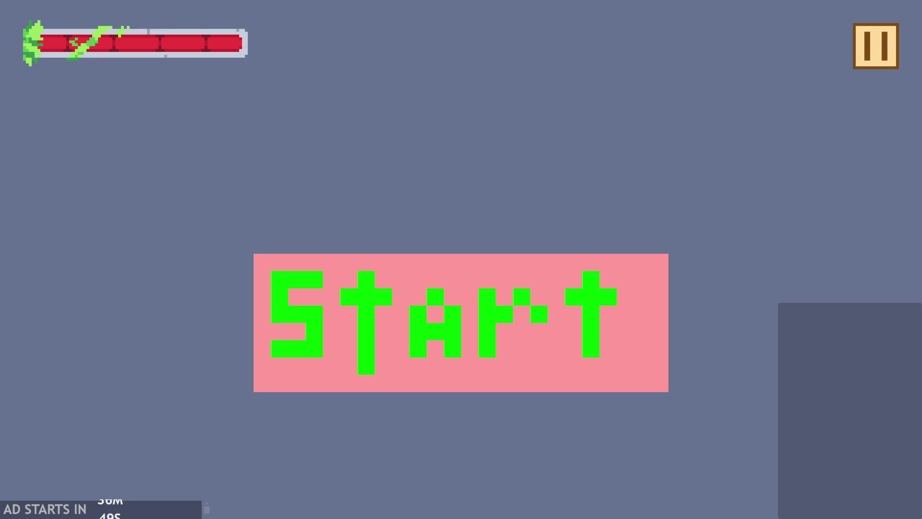
{"action": "left_click", "coordinate": [608, 357]}
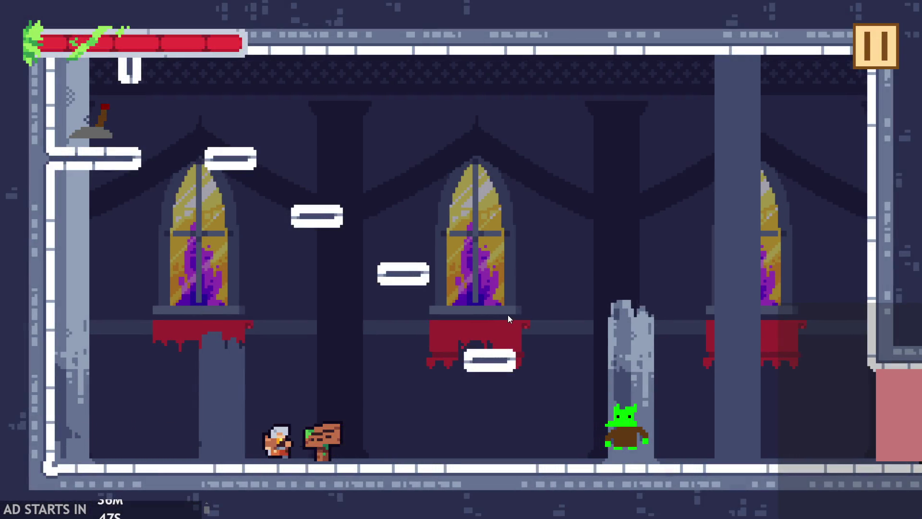
{"action": "key", "text": "Left"}
{"action": "key", "text": "space"}
{"action": "key", "text": "Right"}
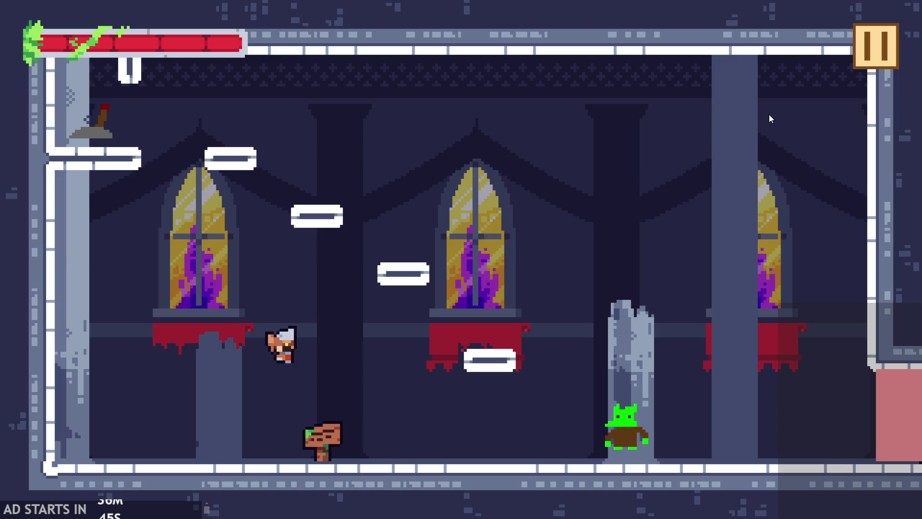
{"action": "key", "text": "space"}
{"action": "left_click", "coordinate": [866, 43]}
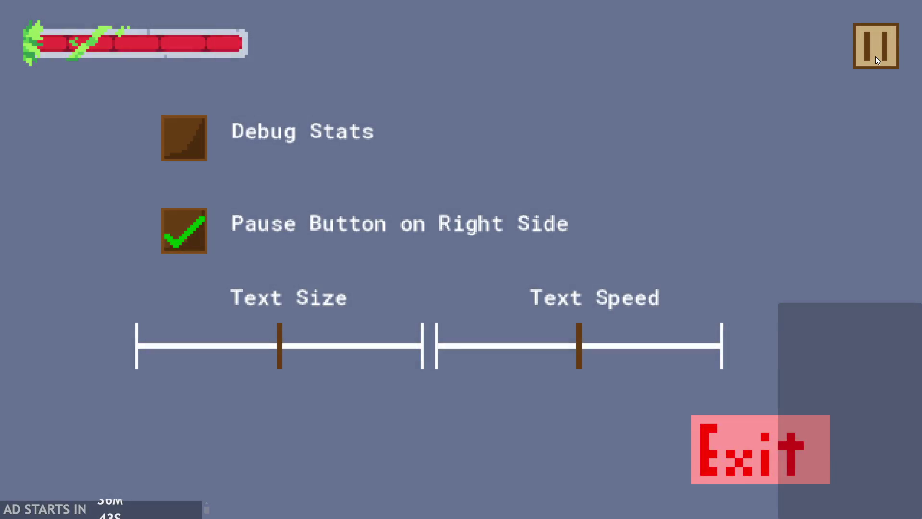
{"action": "left_click", "coordinate": [875, 56]}
- Jump the knight around the hall, pausing and resuming mid-air three more times
{"action": "key", "text": "Right"}
{"action": "key", "text": "space"}
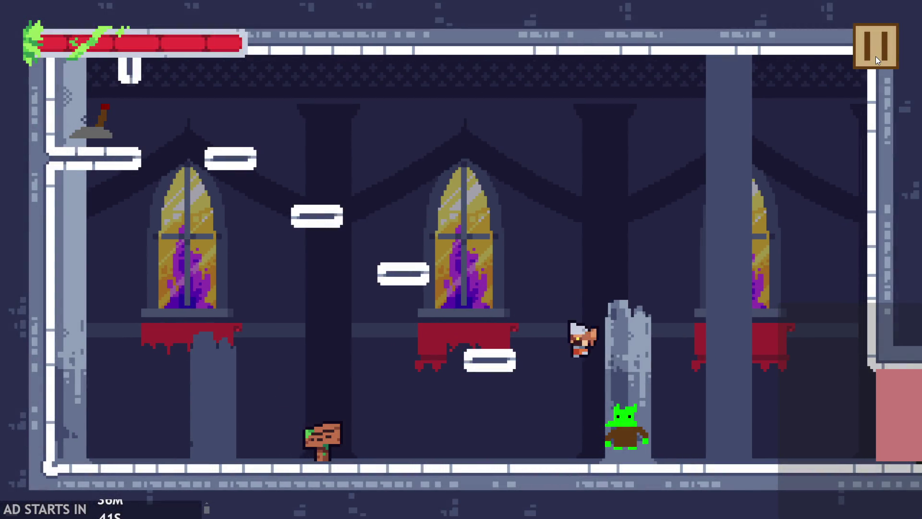
{"action": "key", "text": "Left"}
{"action": "key", "text": "Left"}
{"action": "key", "text": "space"}
{"action": "left_click", "coordinate": [875, 56]}
{"action": "left_click", "coordinate": [875, 57]}
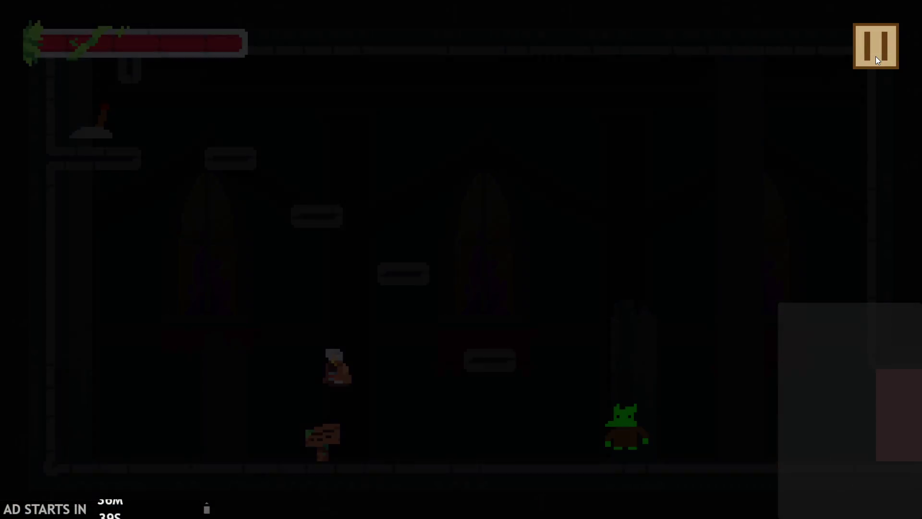
{"action": "key", "text": "Right"}
{"action": "key", "text": "space"}
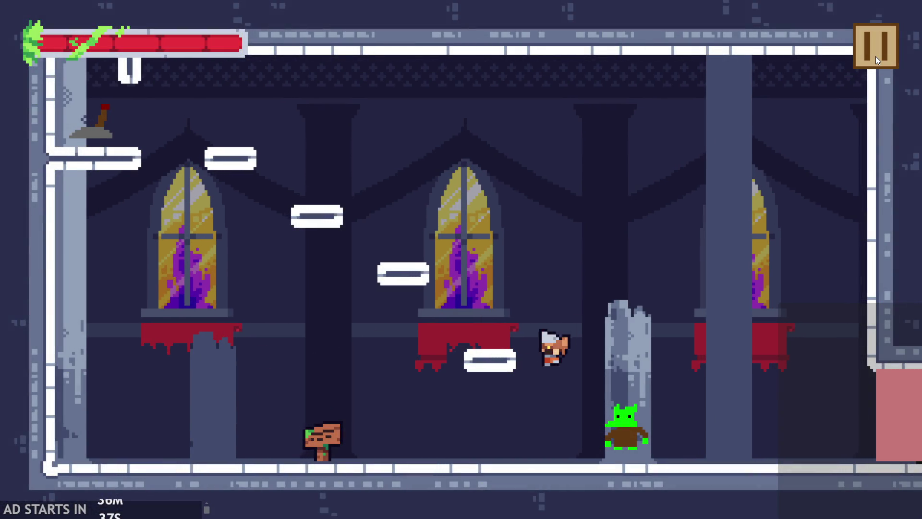
{"action": "key", "text": "Left"}
{"action": "left_click", "coordinate": [875, 56]}
{"action": "left_click", "coordinate": [875, 57]}
{"action": "key", "text": "Left"}
{"action": "key", "text": "space"}
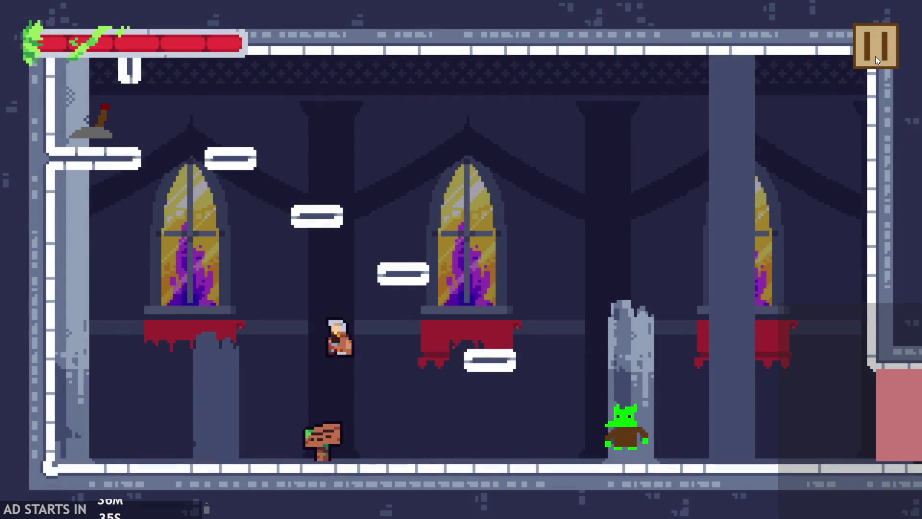
{"action": "key", "text": "Right"}
{"action": "key", "text": "space"}
{"action": "left_click", "coordinate": [875, 56]}
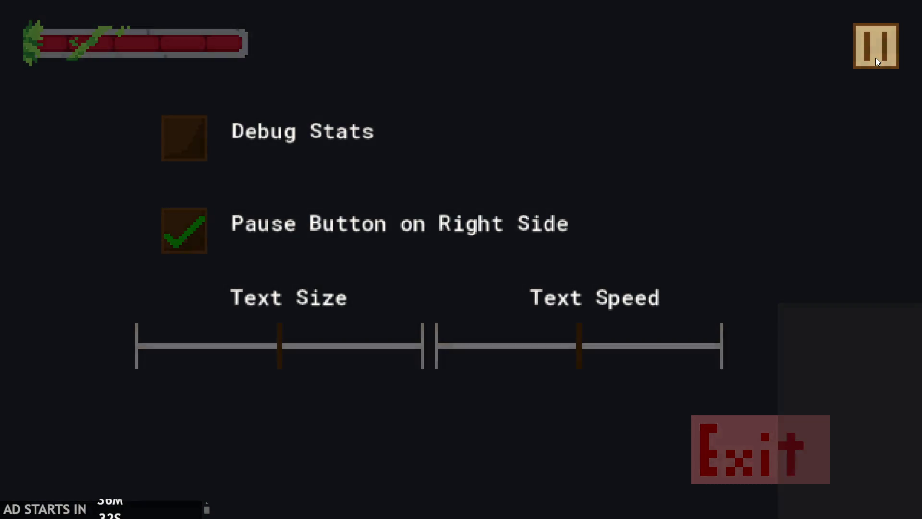
{"action": "left_click", "coordinate": [874, 58]}
- Pause and resume once more mid-jump, then close the game window
{"action": "key", "text": "Right"}
{"action": "key", "text": "space"}
{"action": "key", "text": "Left"}
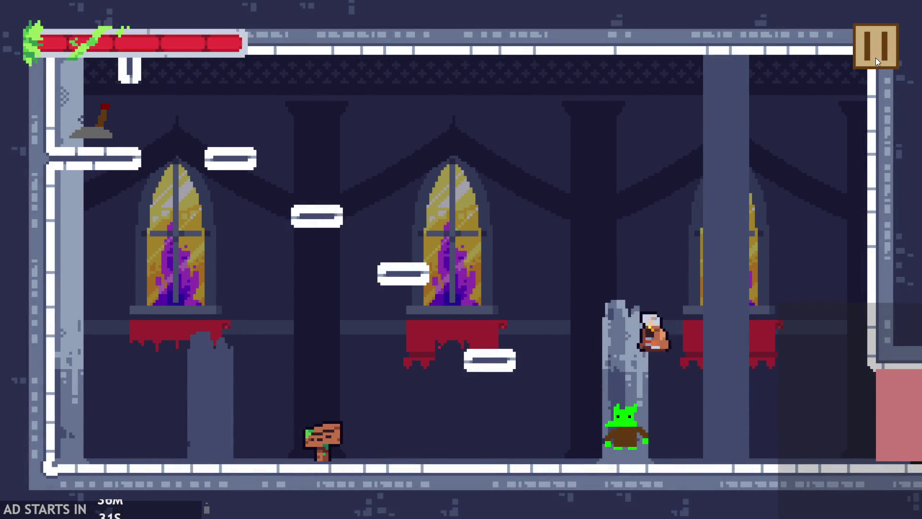
{"action": "key", "text": "Right"}
{"action": "key", "text": "space"}
{"action": "key", "text": "Left"}
{"action": "left_click", "coordinate": [874, 58]}
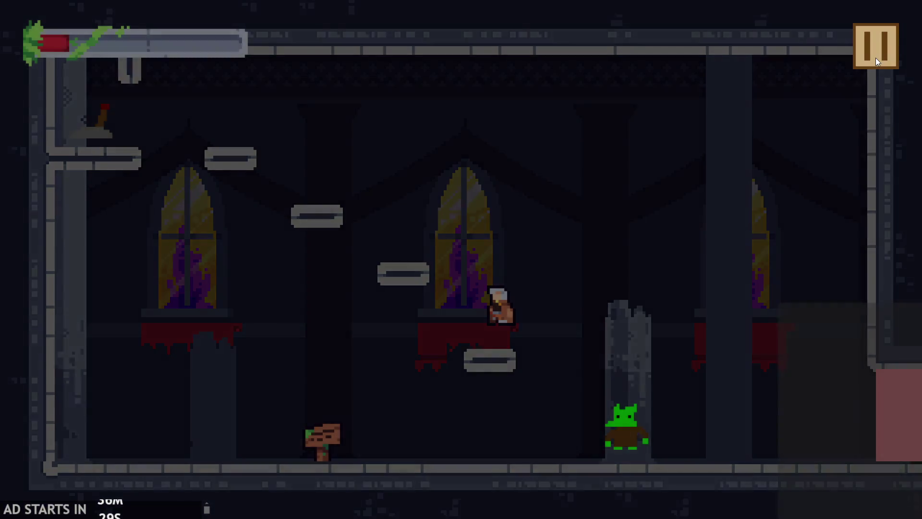
{"action": "left_click", "coordinate": [875, 58]}
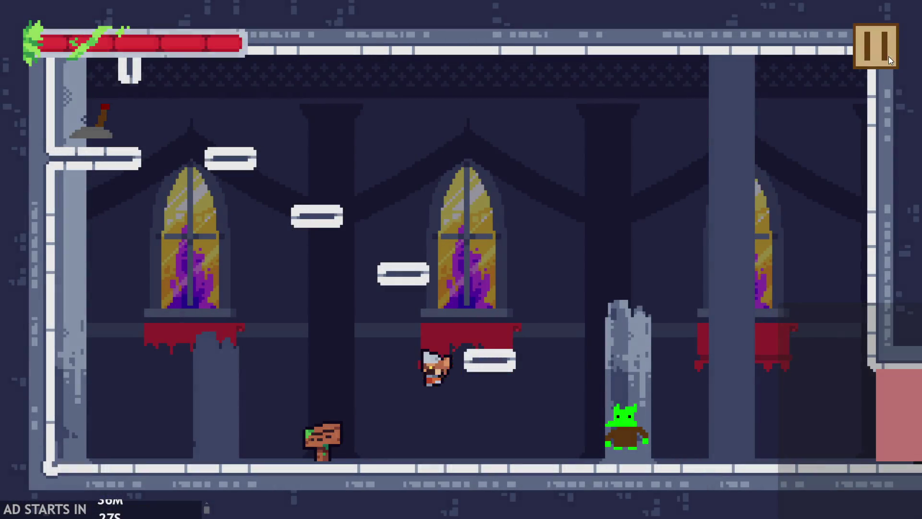
{"action": "left_click", "coordinate": [883, 56]}
{"action": "left_click", "coordinate": [766, 423]}
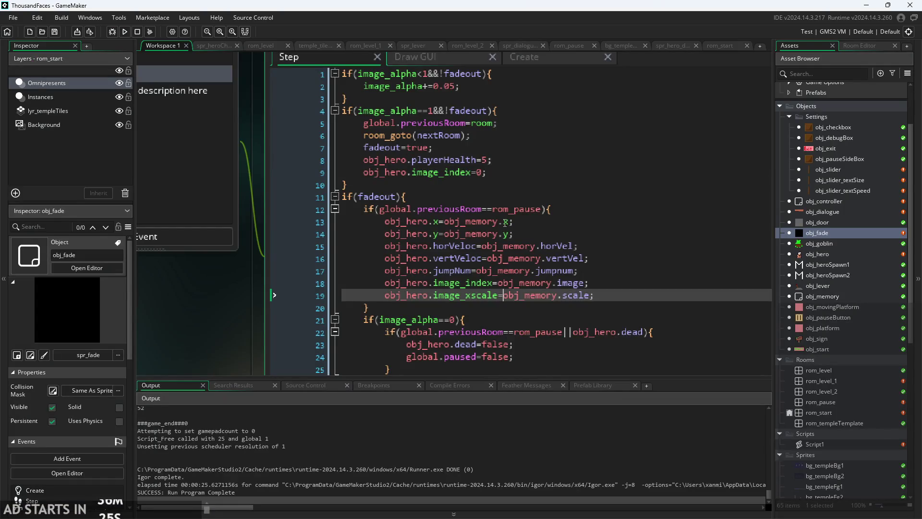
{"action": "left_click", "coordinate": [497, 162]}
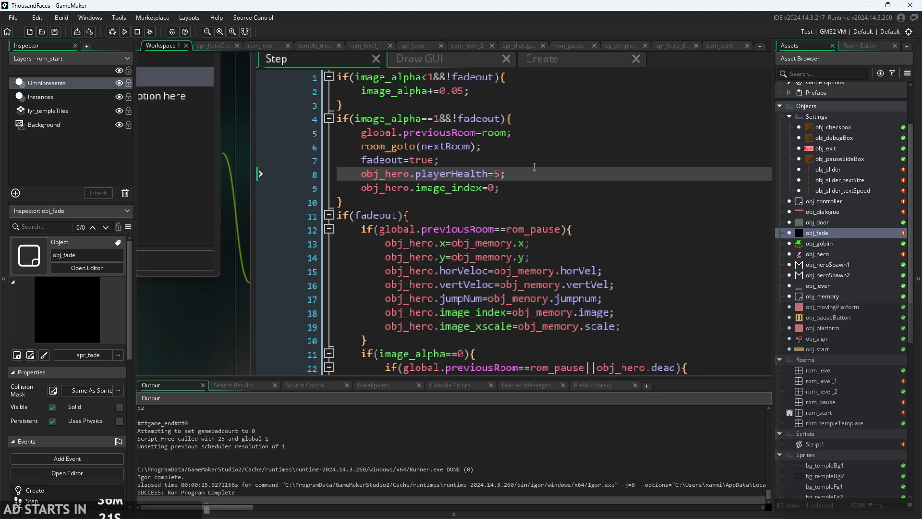
- Replace line 8 with if(obj_hero.dead){obj_hero.playerHealth=5;} and save the Step event
{"action": "left_click_drag", "start_coordinate": [537, 174], "coordinate": [361, 179]}
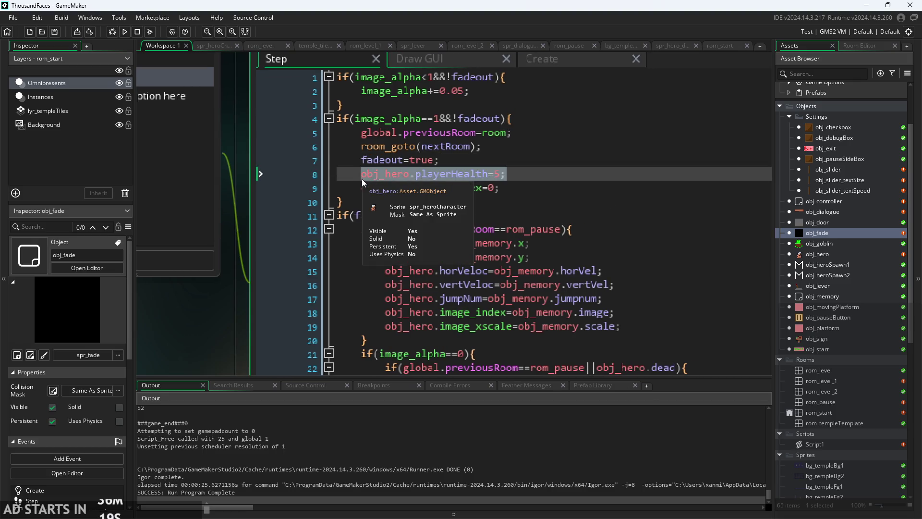
{"action": "key", "text": "BackSpace"}
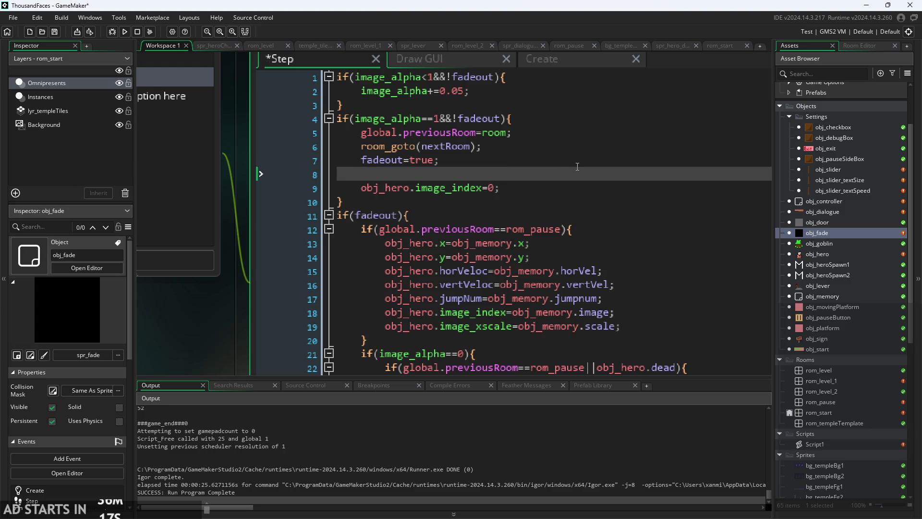
{"action": "key", "text": "BackSpace"}
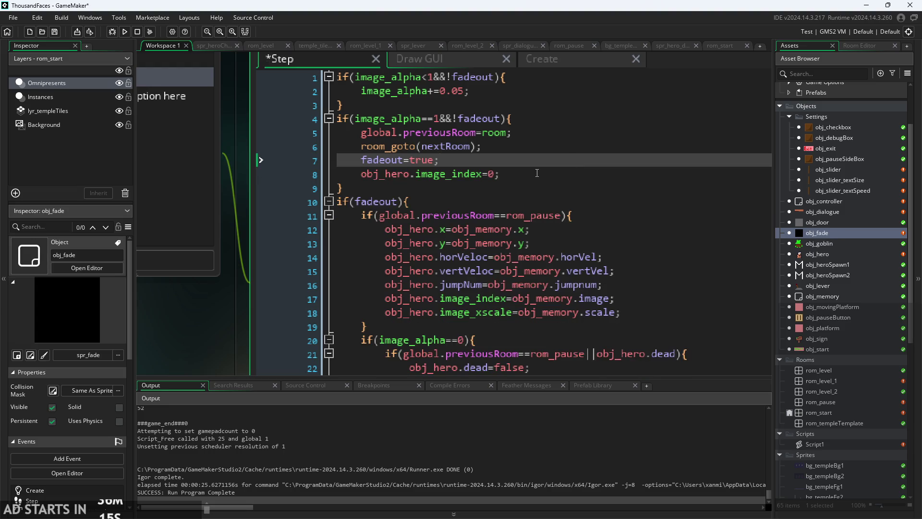
{"action": "key", "text": "Return"}
{"action": "type", "text": "if("}
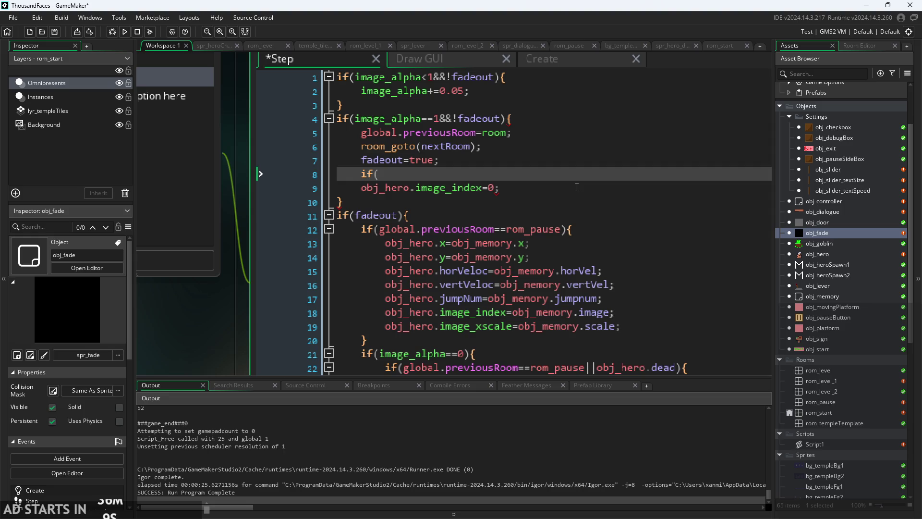
{"action": "type", "text": "dea"}
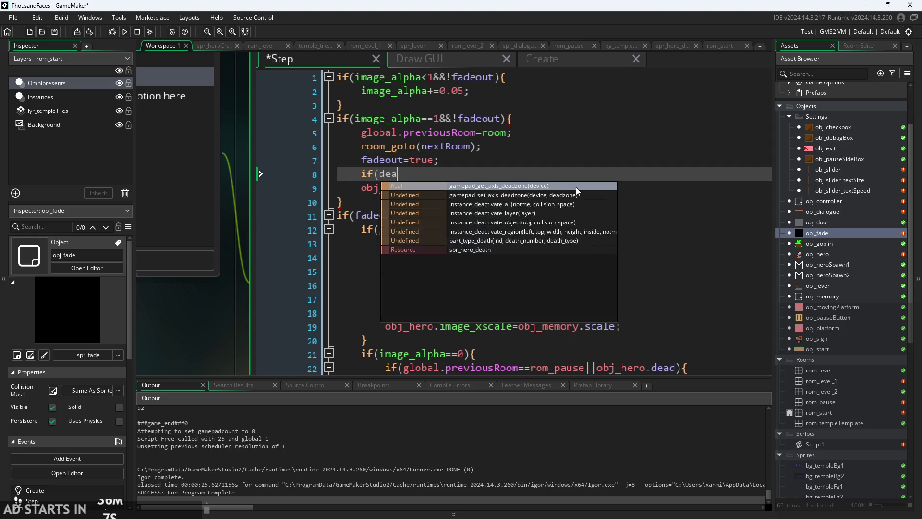
{"action": "type", "text": "d){obj_hero.playerHealth=5;"}
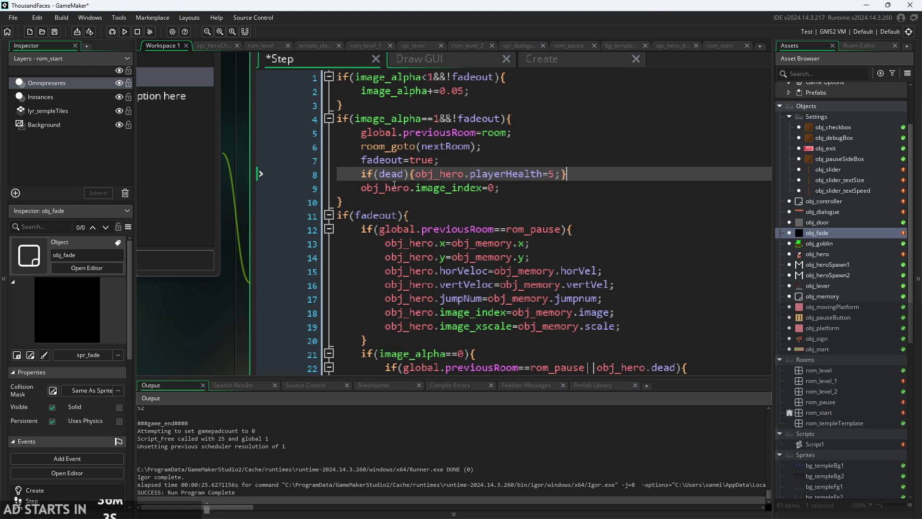
{"action": "left_click", "coordinate": [380, 174]}
{"action": "type", "text": "obj_hero."}
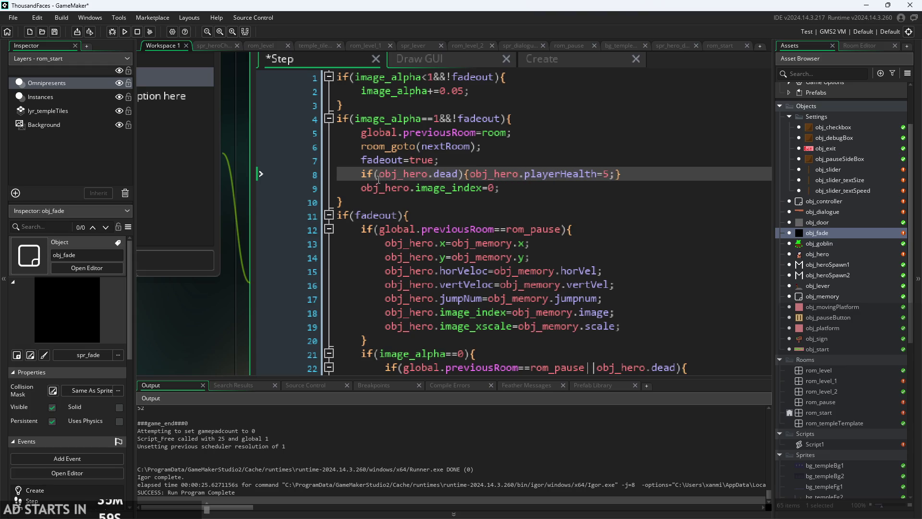
{"action": "key", "text": "ctrl+s"}
- Run and start the game, jump around, pause and resume, then run the hero into the goblin
{"action": "left_click", "coordinate": [122, 31]}
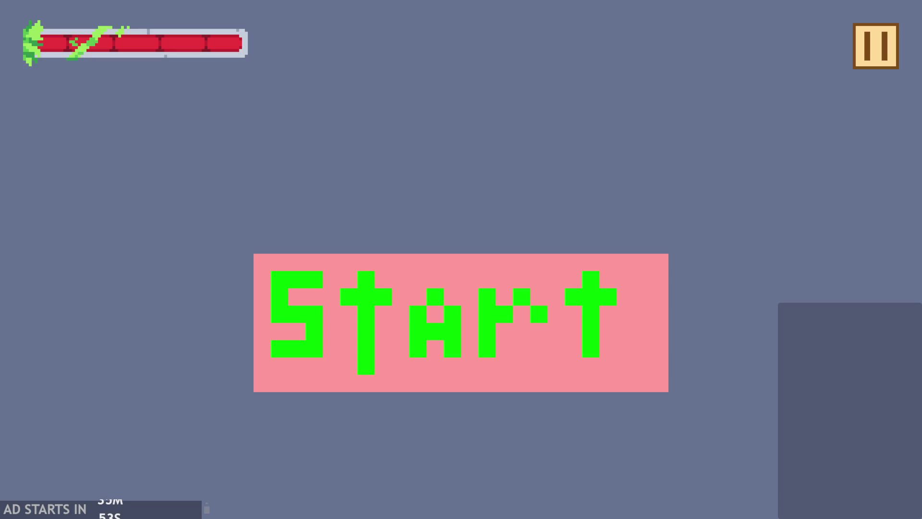
{"action": "left_click", "coordinate": [417, 316]}
{"action": "key", "text": "Right"}
{"action": "key", "text": "space"}
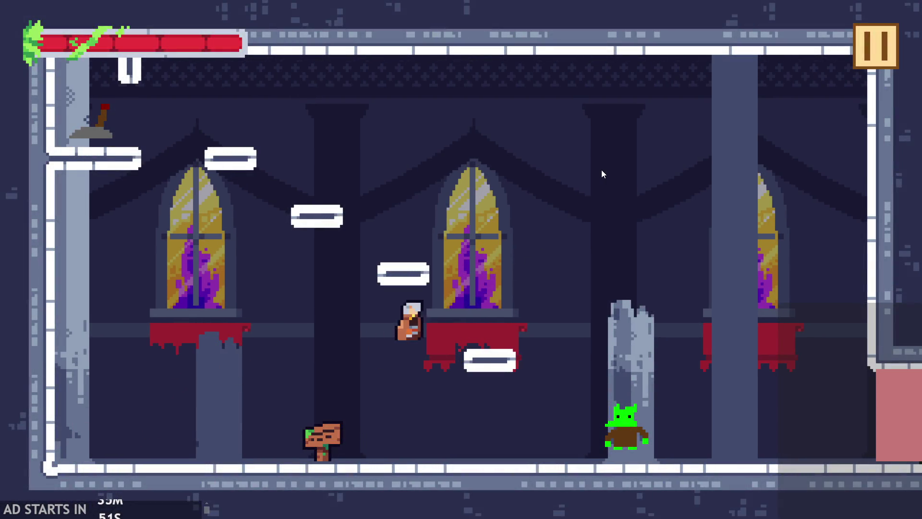
{"action": "key", "text": "Left"}
{"action": "key", "text": "space"}
{"action": "key", "text": "Down"}
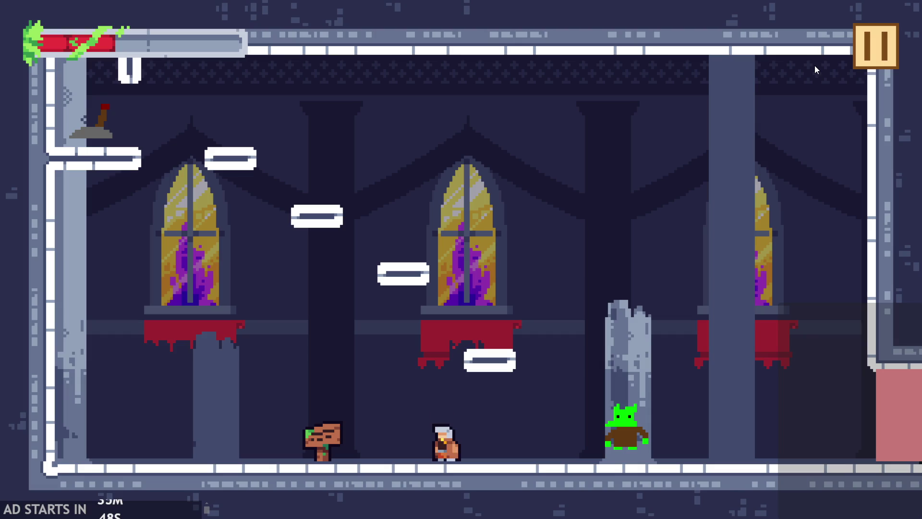
{"action": "key", "text": "Left"}
{"action": "key", "text": "space"}
{"action": "key", "text": "space"}
{"action": "left_click", "coordinate": [861, 65]}
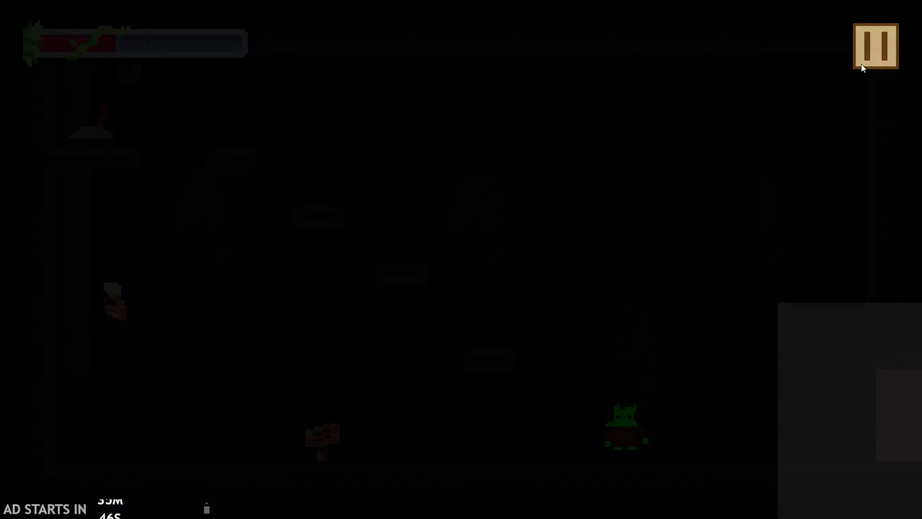
{"action": "left_click", "coordinate": [860, 65]}
{"action": "key", "text": "Right"}
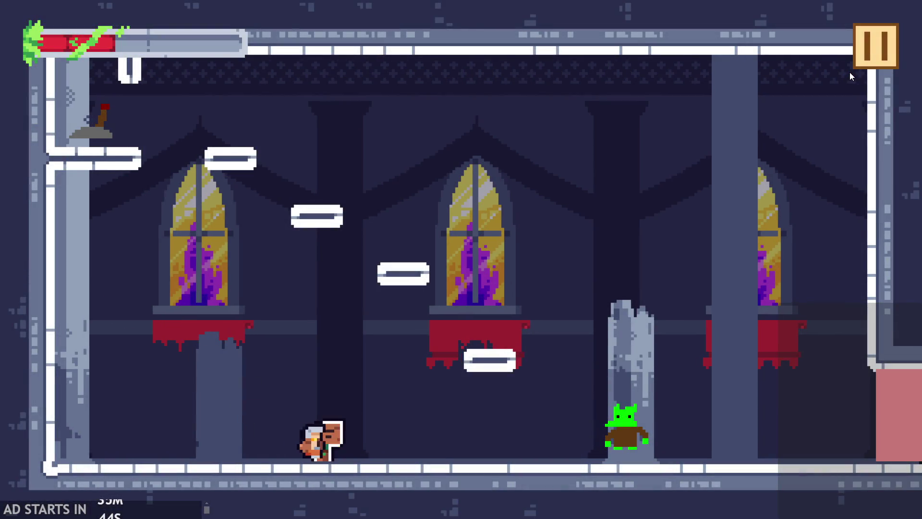